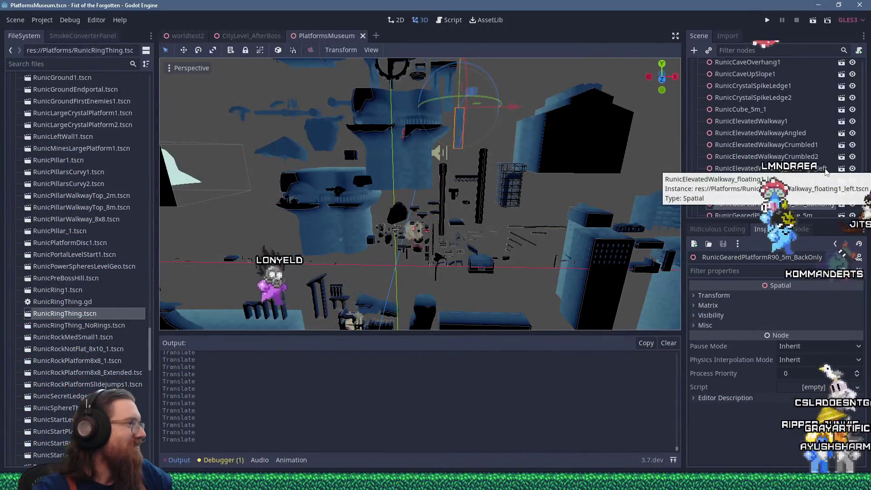
Range-select the platform scenes from RunicRingThing.tscn through the last support-beam .tscn file and drag them toward the scene
left_click_drag(864, 183, 865, 69)
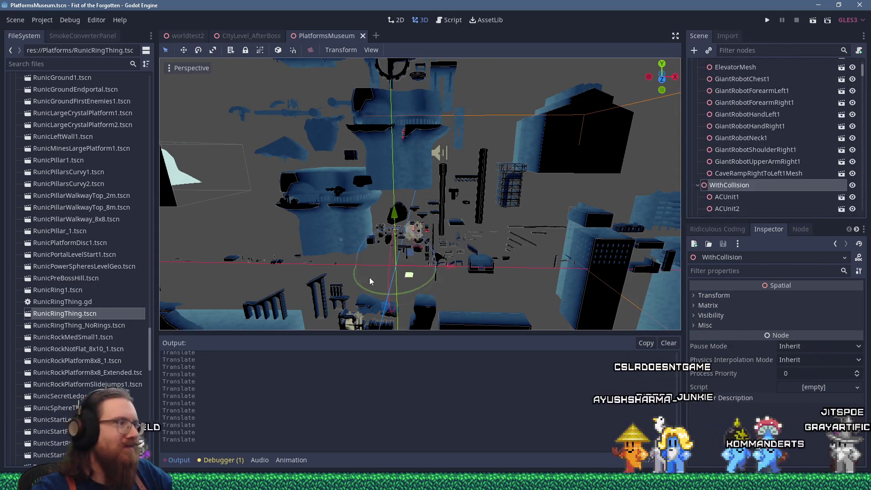
scroll(83, 317, "down", 10)
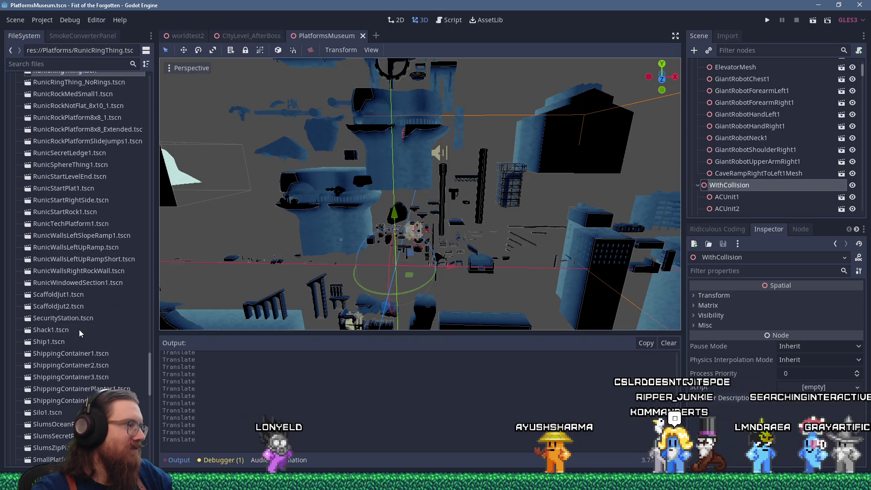
scroll(80, 334, "down", 5)
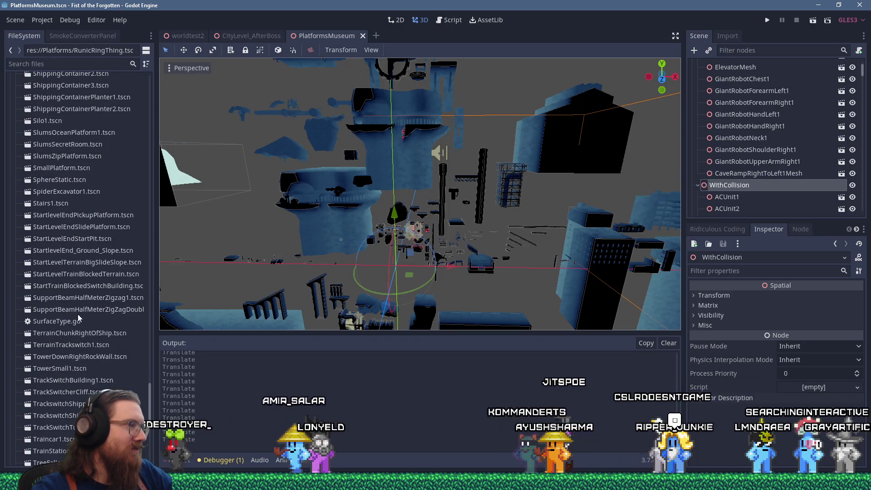
left_click(80, 313, "shift")
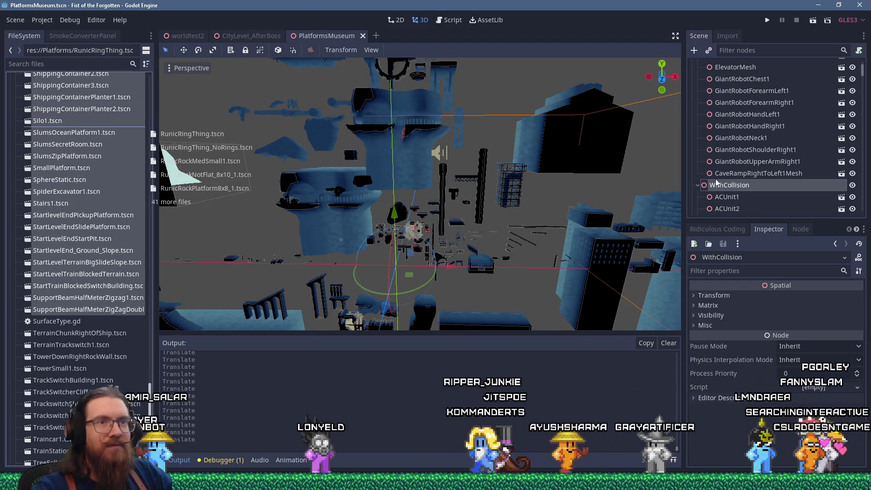
left_click_drag(717, 190, 717, 189)
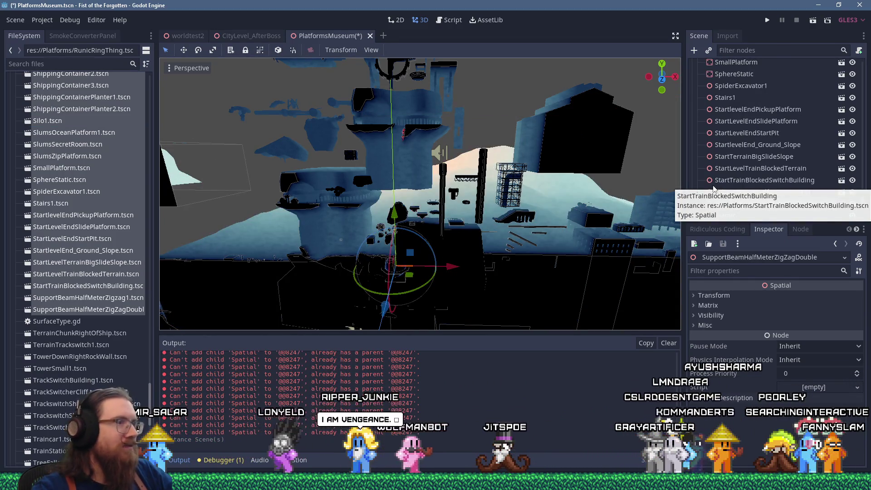
Drop the platform scenes into PlatformsMuseum, pan across the resulting pile, and select RunicRockPlatformSlidejumps1
scroll(430, 209, "down", 5)
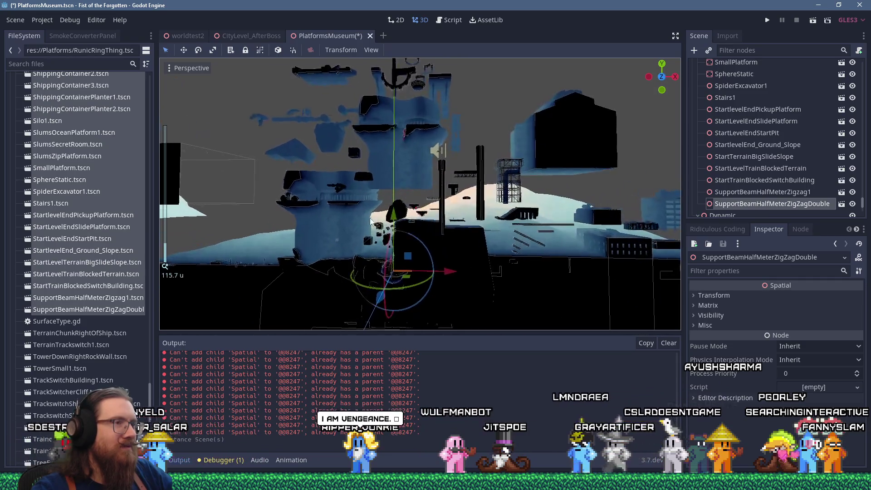
mouse_move(371, 221)
left_mouse_down()
mouse_move(412, 218)
mouse_move(415, 159)
mouse_move(410, 190)
mouse_move(499, 124)
left_mouse_up()
left_click(425, 211)
scroll(426, 211, "down", 3)
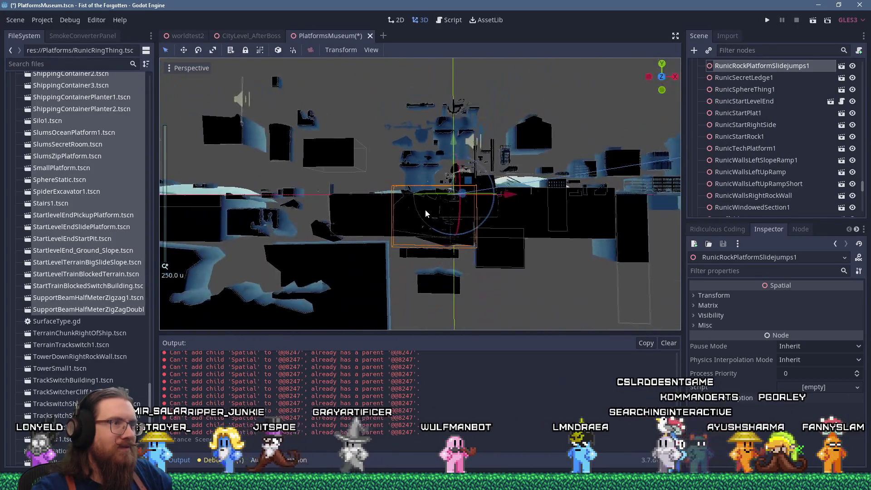
Move RunicRockPlatformSlidejumps1 down and StartLevelTrainBlockedTerrain to the bottom-left, out of the pile
mouse_move(425, 213)
left_mouse_down()
mouse_move(451, 204)
mouse_move(467, 273)
left_mouse_up()
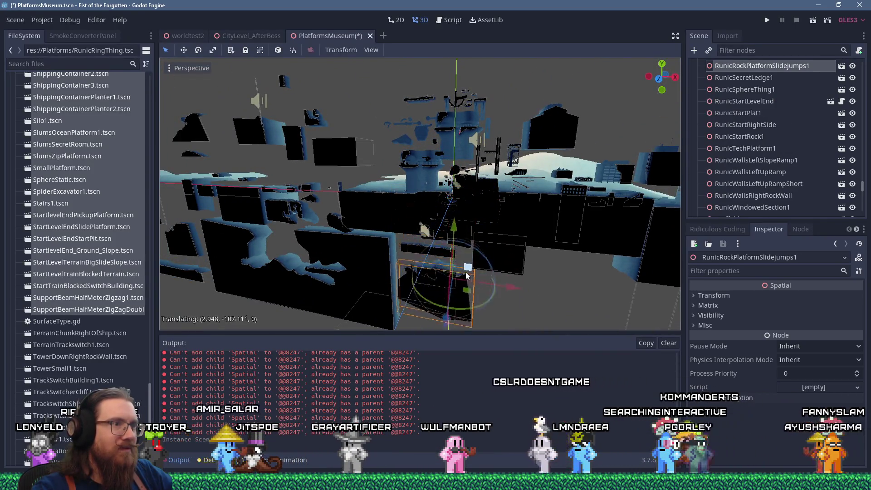
left_click(414, 207)
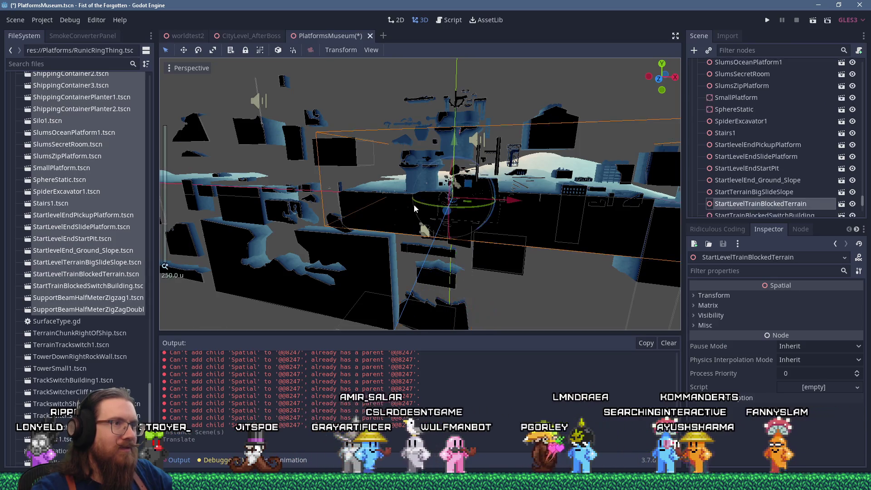
mouse_move(468, 184)
left_mouse_down()
mouse_move(391, 290)
mouse_move(193, 325)
left_mouse_up()
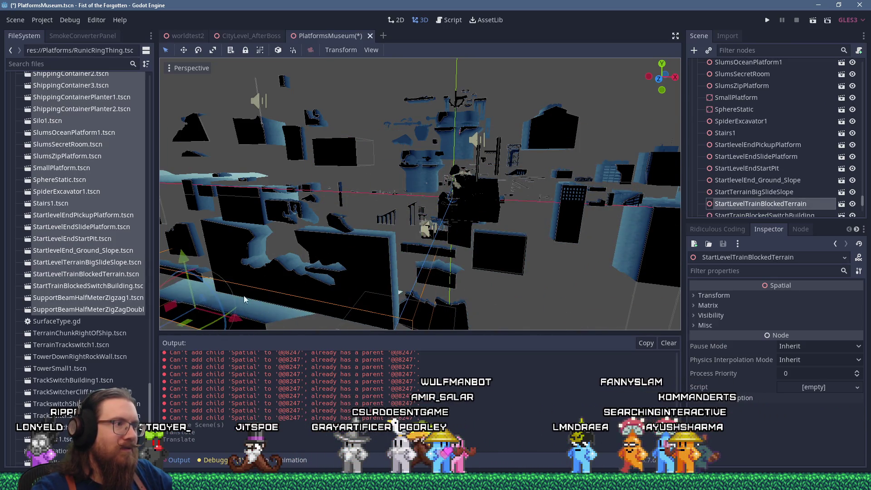
scroll(445, 230, "up", 5)
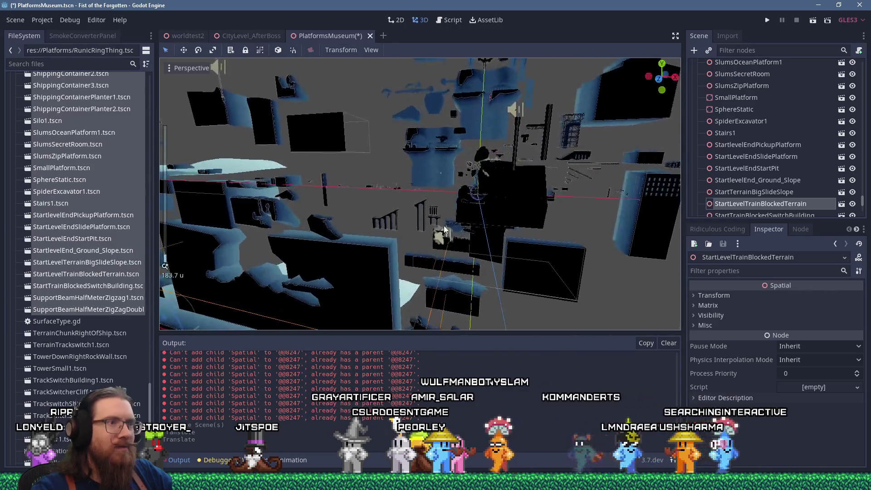
scroll(444, 231, "down", 2)
Move RunicStartRightSide down-left and reposition RunicWallsRightRockWall near the pile
left_click(515, 221)
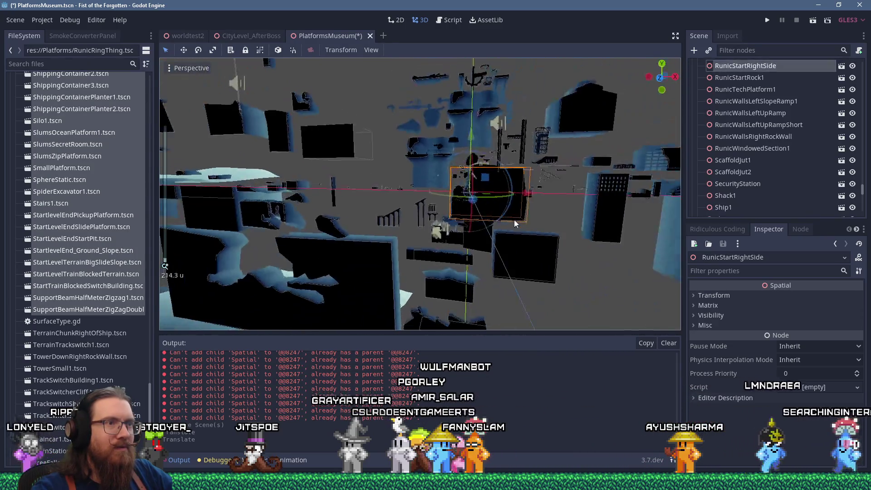
scroll(478, 196, "down", 2)
mouse_move(536, 265)
left_mouse_down()
mouse_move(318, 345)
mouse_move(321, 332)
mouse_move(401, 262)
left_mouse_up()
scroll(400, 258, "up", 12)
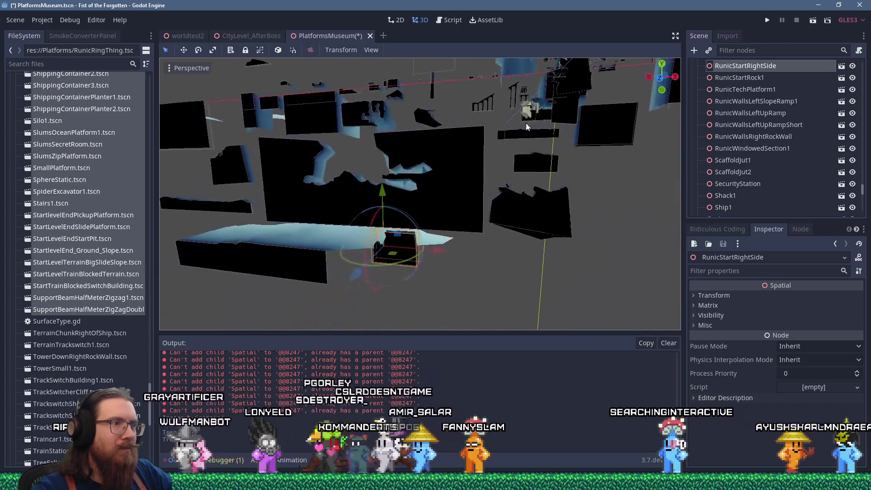
mouse_move(453, 186)
left_mouse_down()
mouse_move(424, 136)
mouse_move(472, 245)
mouse_move(549, 252)
mouse_move(590, 195)
mouse_move(485, 294)
mouse_move(458, 236)
mouse_move(500, 150)
mouse_move(497, 161)
left_mouse_up()
mouse_move(497, 252)
left_mouse_down()
mouse_move(501, 216)
mouse_move(500, 242)
left_mouse_up()
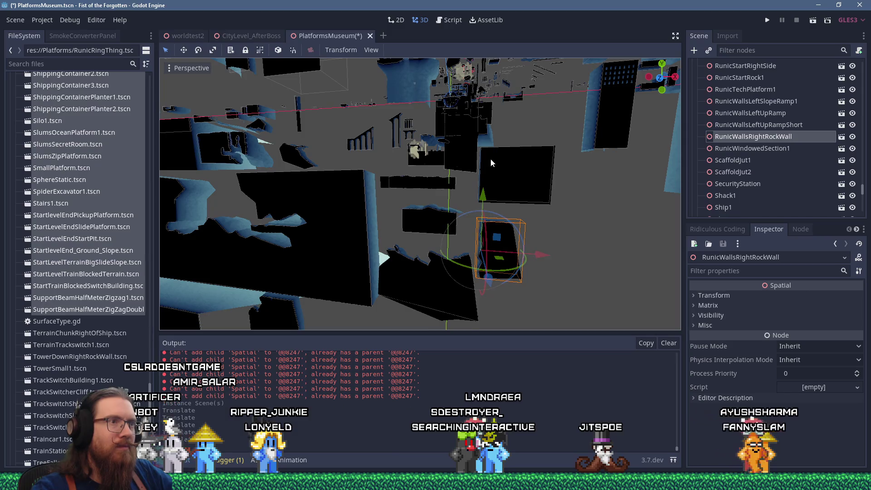
Drag RockRunicBig3 down-left out of the pile and frame it with F
scroll(466, 236, "up", 5)
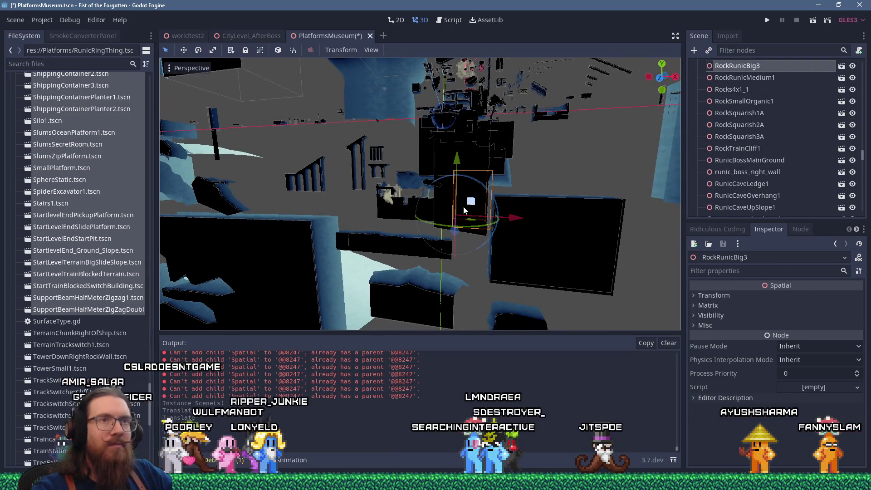
mouse_move(471, 202)
left_mouse_down()
mouse_move(407, 247)
mouse_move(388, 302)
mouse_move(405, 273)
left_mouse_up()
key("f")
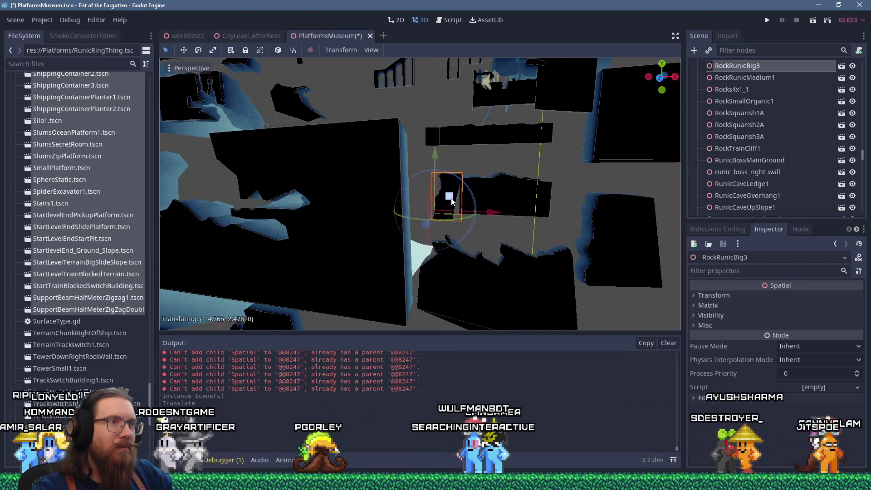
scroll(444, 193, "down", 5)
Move StartTerrainBigSlideSlope left and down, away from the pile
left_click(480, 189)
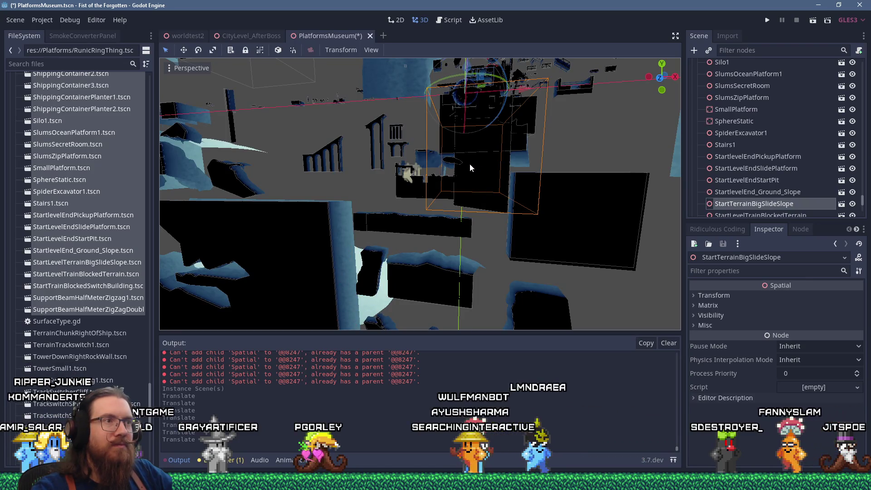
mouse_move(468, 107)
left_mouse_down()
mouse_move(483, 173)
mouse_move(490, 109)
left_mouse_up()
mouse_move(495, 78)
left_mouse_down()
mouse_move(354, 91)
mouse_move(287, 202)
mouse_move(292, 295)
mouse_move(284, 156)
mouse_move(293, 250)
left_mouse_up()
scroll(443, 117, "down", 3)
left_click_drag(463, 119, 577, 244)
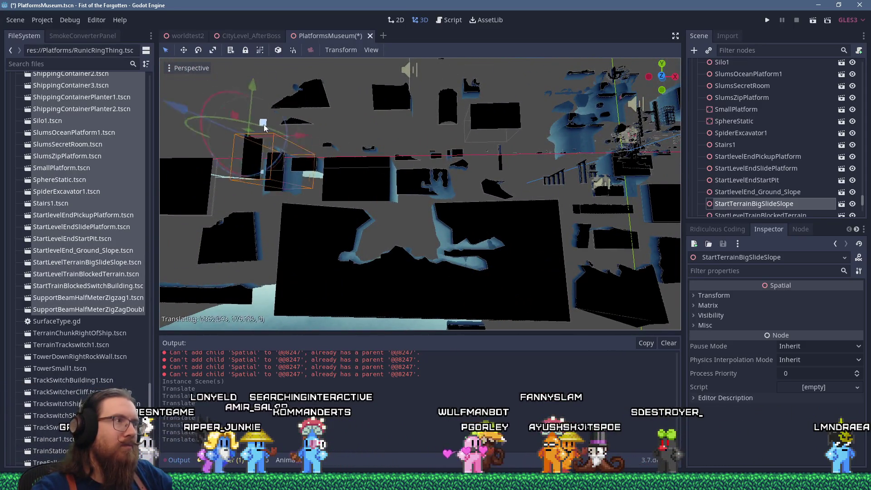
scroll(476, 160, "up", 10)
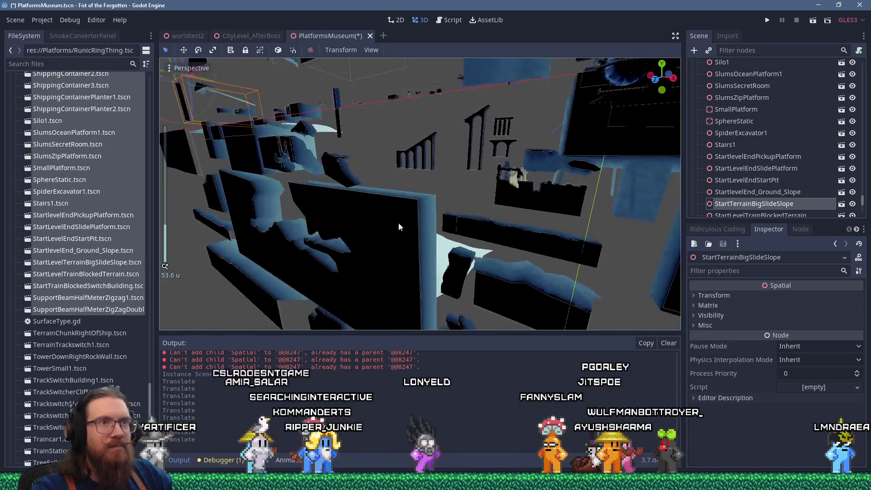
scroll(476, 205, "down", 3)
Move StartlevelEnd_Ground_Slope to the left and view it from a lower angle
left_click(559, 173)
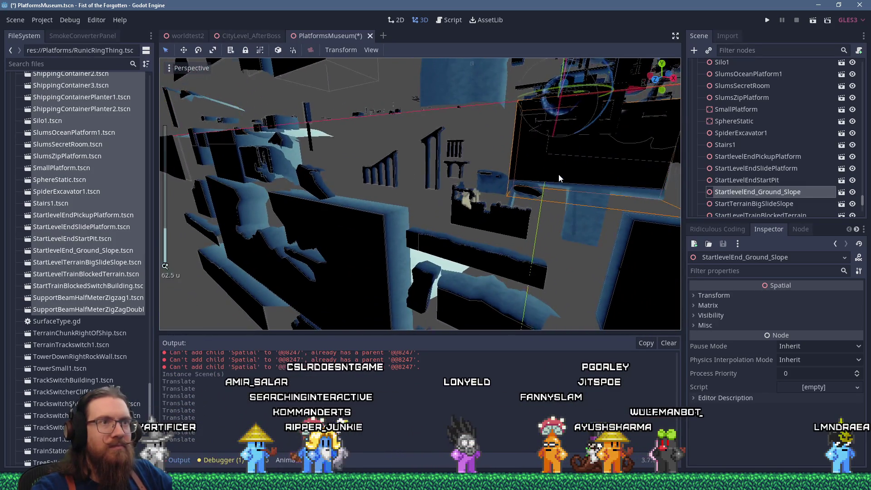
scroll(559, 173, "down", 3)
left_click_drag(565, 155, 471, 143)
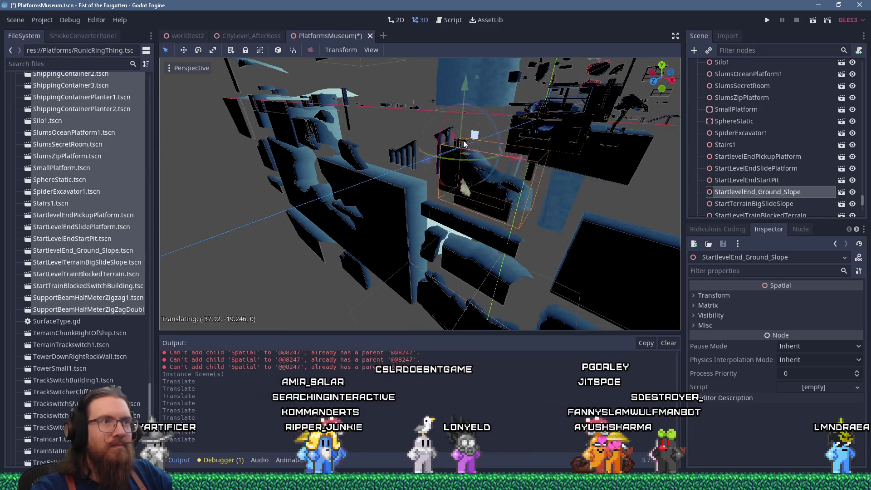
mouse_move(298, 94)
left_mouse_down()
mouse_move(649, 244)
mouse_move(479, 176)
mouse_move(404, 165)
left_mouse_up()
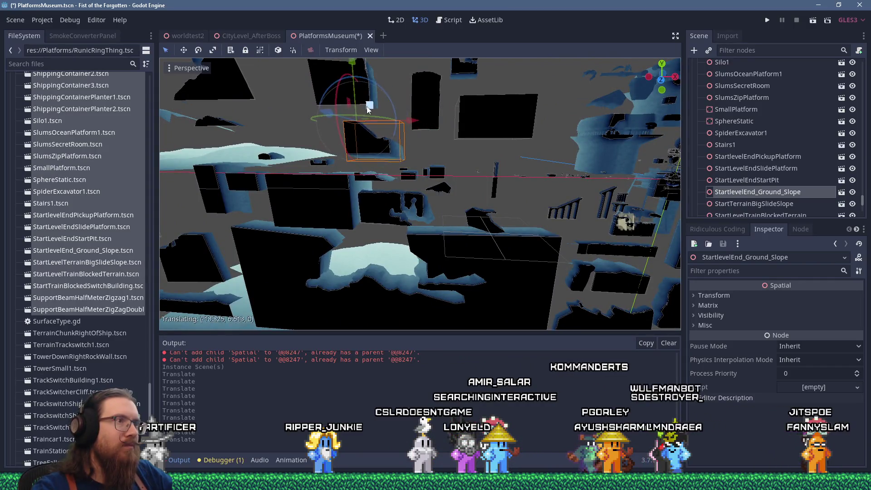
scroll(483, 189, "up", 10)
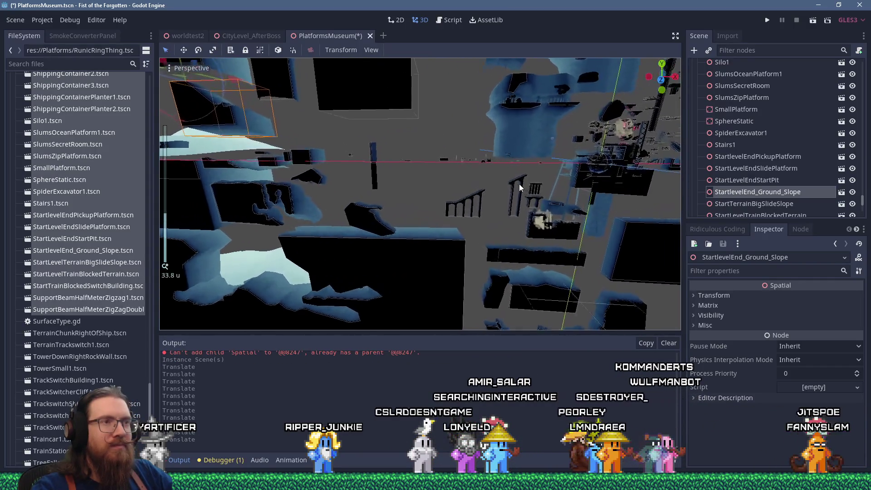
scroll(506, 193, "down", 10)
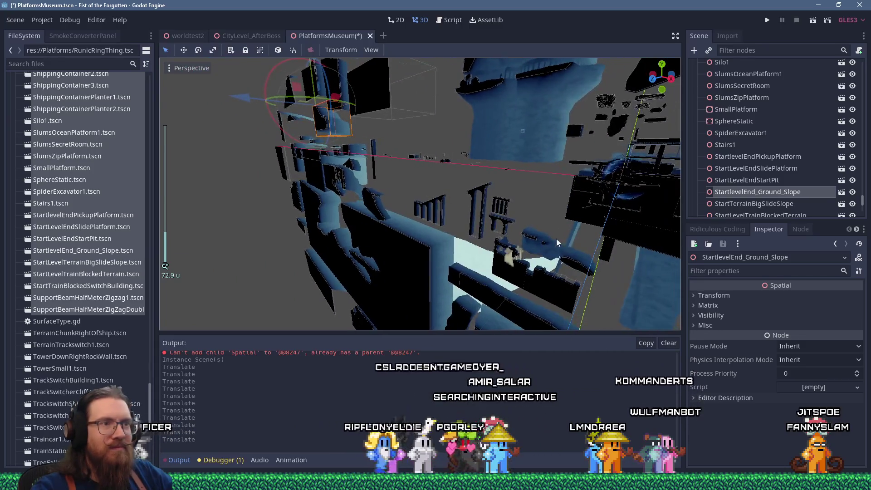
Frame the StartLevelEndStartPit piece and reposition it beside the pile
left_click(575, 264)
key("f")
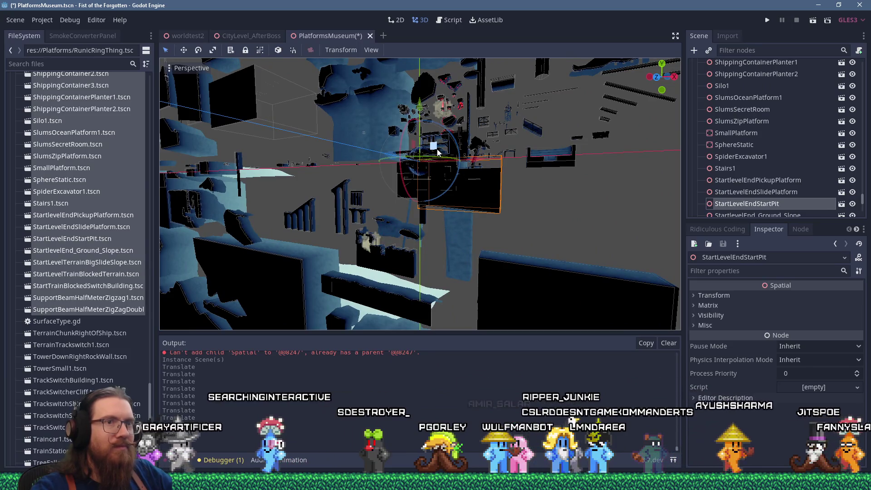
scroll(437, 149, "down", 5)
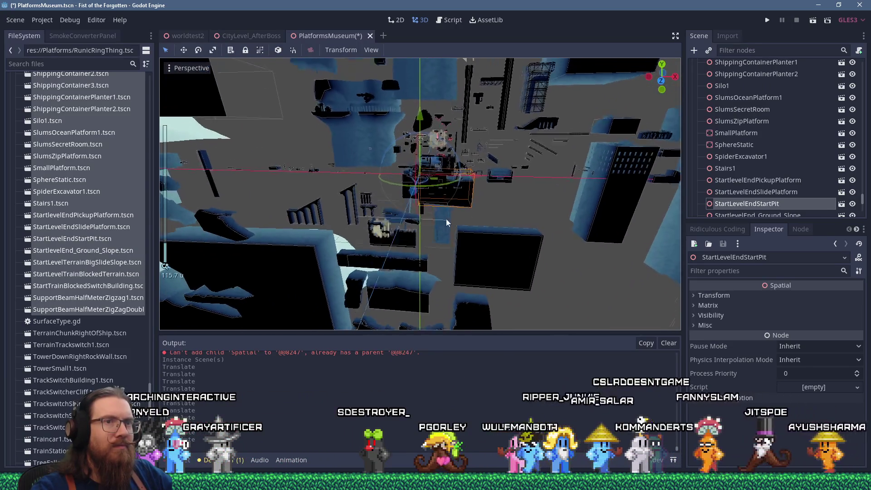
left_click_drag(467, 204, 324, 186)
mouse_move(320, 215)
left_mouse_down()
mouse_move(565, 116)
mouse_move(445, 132)
mouse_move(523, 126)
mouse_move(457, 176)
mouse_move(459, 165)
mouse_move(341, 239)
left_mouse_up()
scroll(523, 126, "up", 3)
scroll(521, 123, "up", 4)
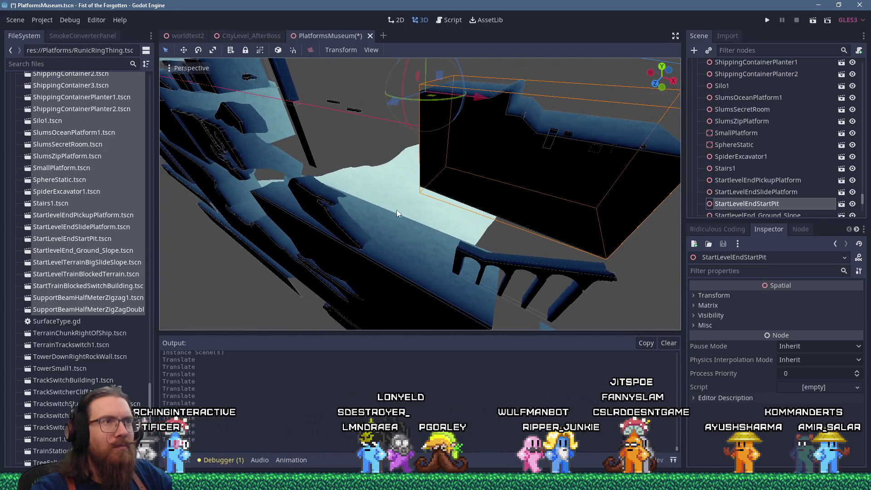
Shift the StartLevelEndStartPit piece slightly down and left, checking it from close views
mouse_move(397, 209)
left_mouse_down()
mouse_move(404, 188)
mouse_move(445, 173)
mouse_move(266, 181)
left_mouse_up()
scroll(392, 192, "up", 3)
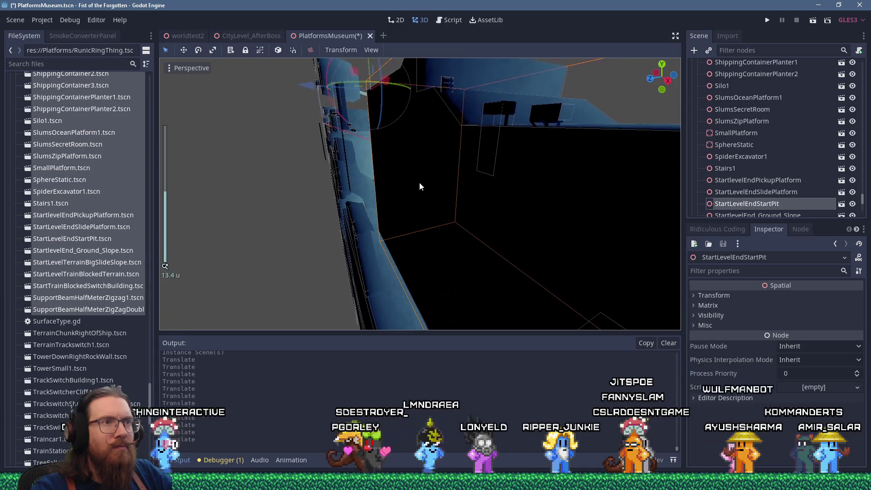
left_click_drag(421, 181, 552, 188)
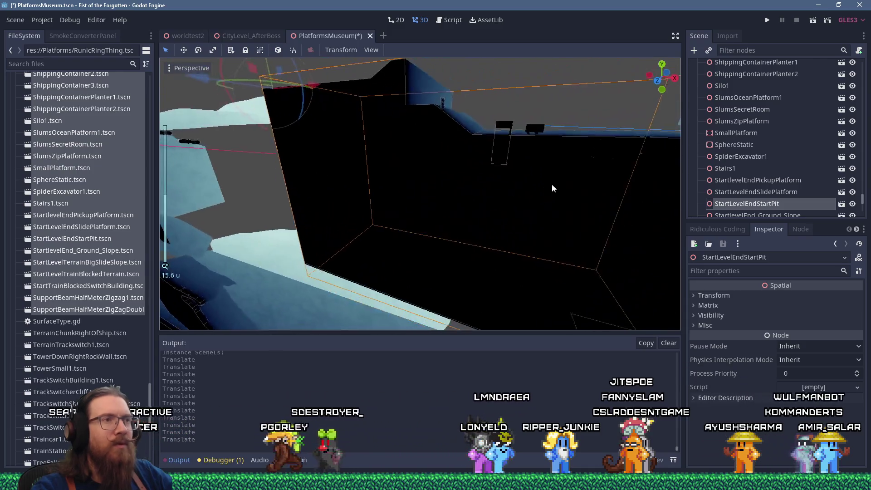
scroll(553, 188, "down", 3)
mouse_move(350, 119)
left_mouse_down()
mouse_move(345, 166)
mouse_move(485, 160)
mouse_move(475, 234)
left_mouse_up()
scroll(485, 160, "down", 5)
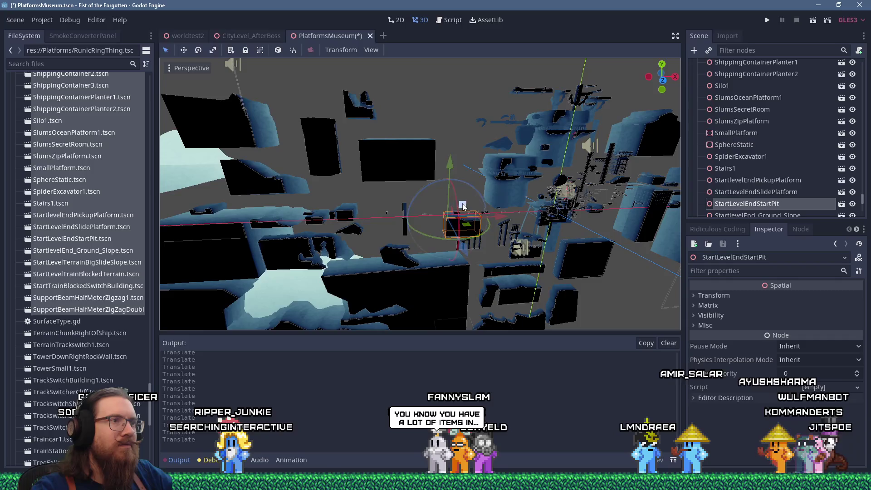
mouse_move(430, 93)
left_mouse_down()
mouse_move(259, 162)
mouse_move(380, 184)
mouse_move(319, 170)
left_mouse_up()
scroll(620, 201, "up", 5)
scroll(423, 188, "up", 2)
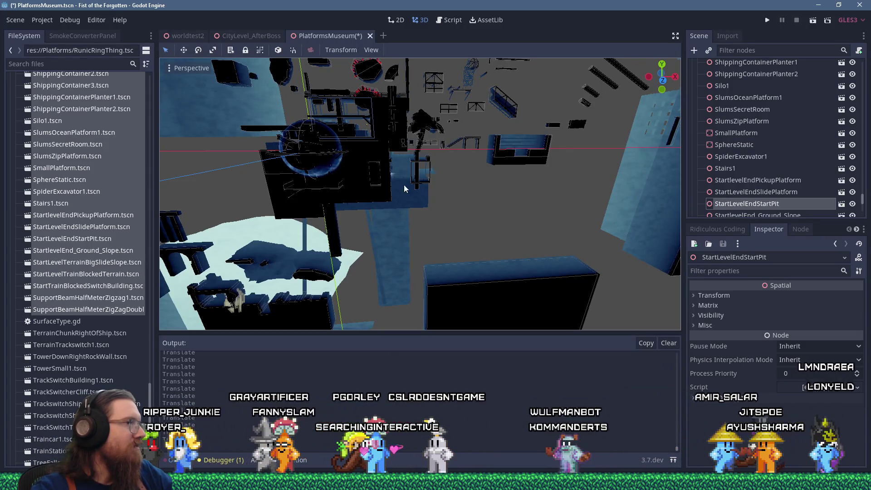
Move SlumsSecretRoom right and down from the pile and frame it
left_click(351, 186)
mouse_move(350, 185)
left_mouse_down()
mouse_move(556, 234)
mouse_move(468, 185)
left_mouse_up()
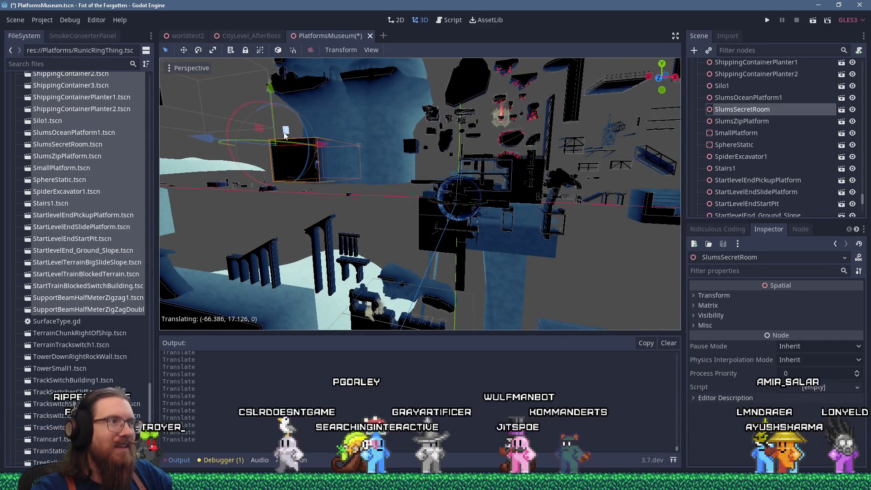
left_click_drag(425, 132, 568, 210)
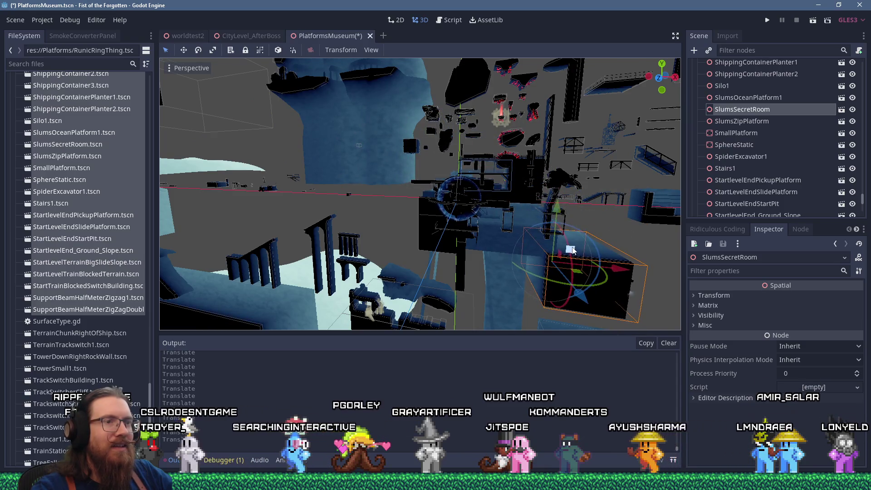
key("f")
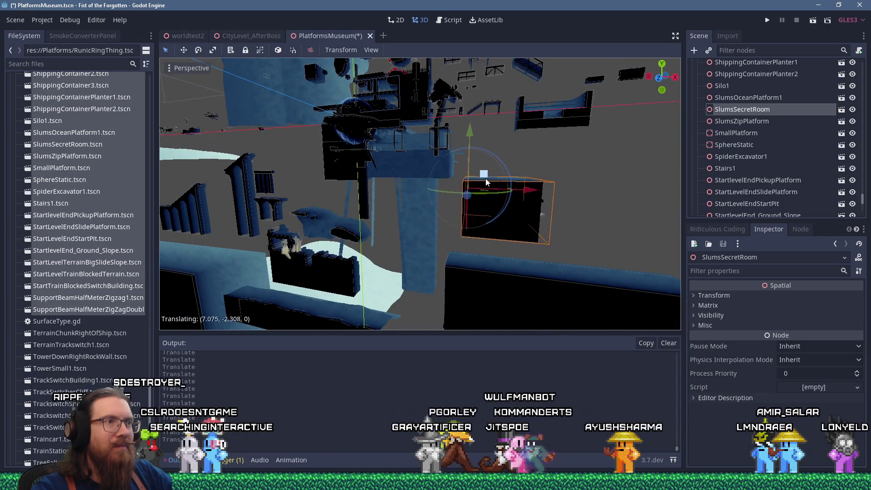
mouse_move(439, 174)
left_mouse_down()
mouse_move(420, 232)
mouse_move(384, 225)
mouse_move(623, 208)
mouse_move(505, 216)
left_mouse_up()
scroll(385, 223, "down", 3)
scroll(623, 207, "up", 4)
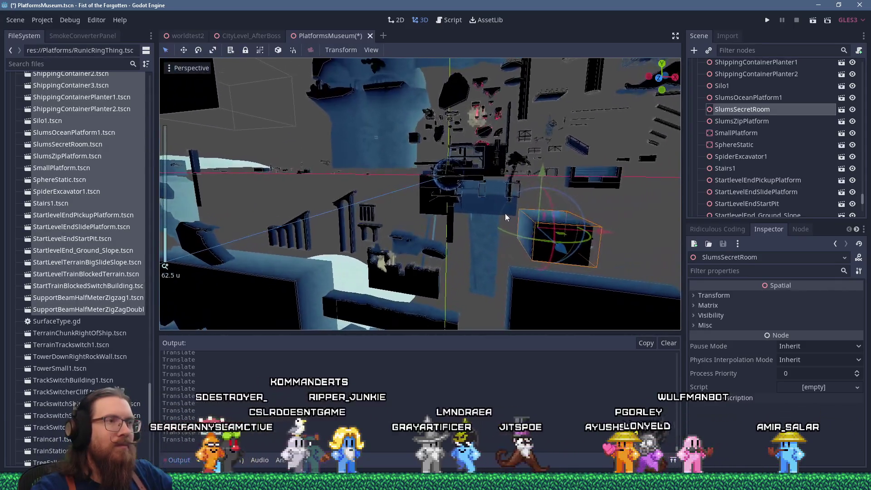
scroll(502, 212, "up", 12)
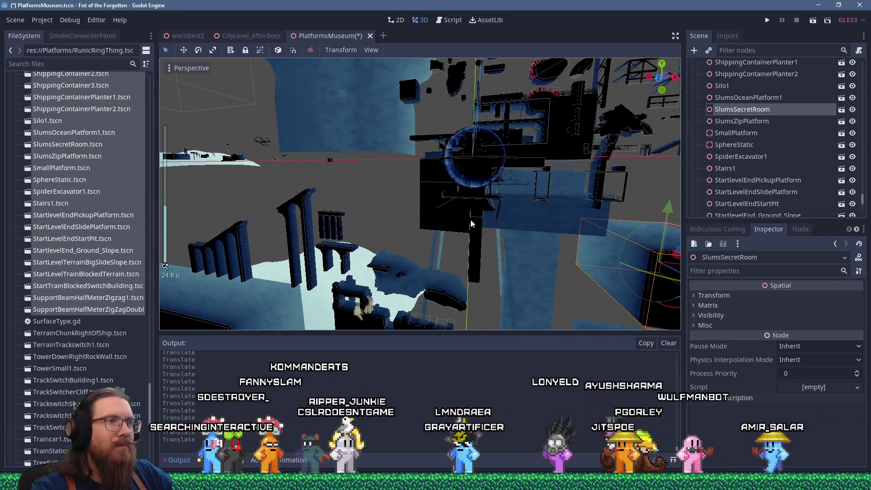
Lift the RunicTechPlatform1 pillar up and left out of the pile, then select SlumsZipPlatform
left_click(475, 242)
scroll(475, 242, "down", 6)
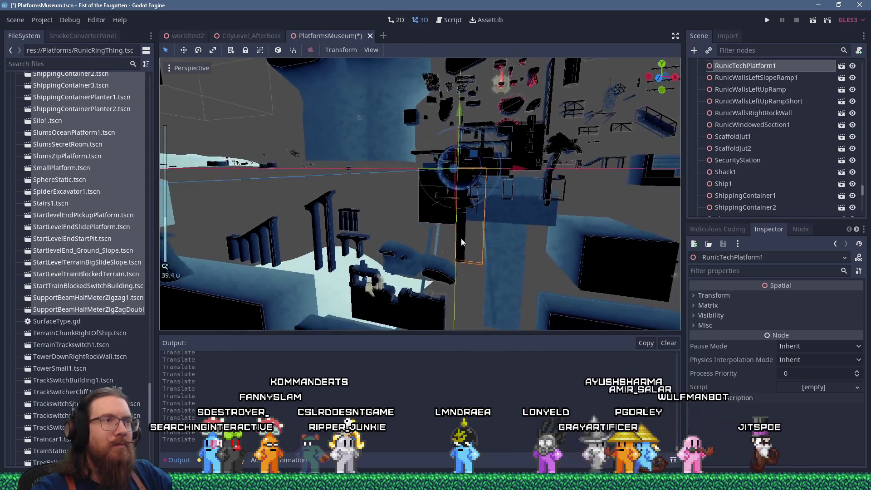
left_click_drag(453, 190, 368, 131)
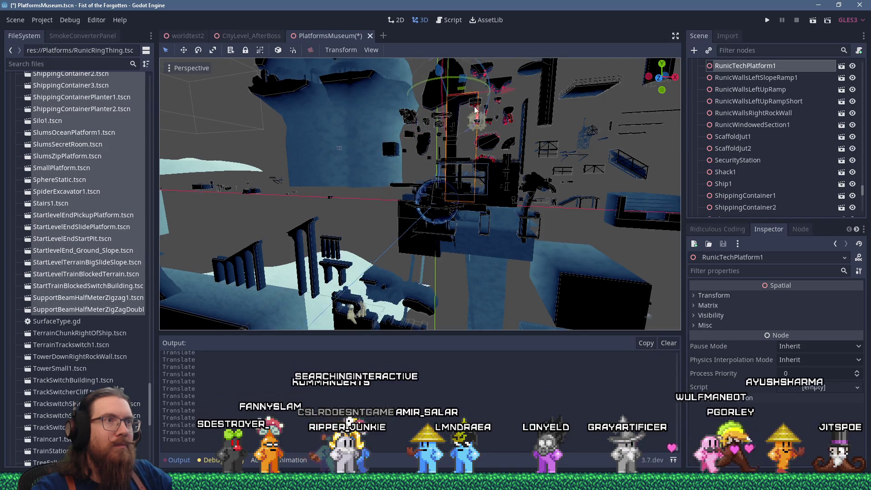
key("f")
scroll(441, 196, "down", 10)
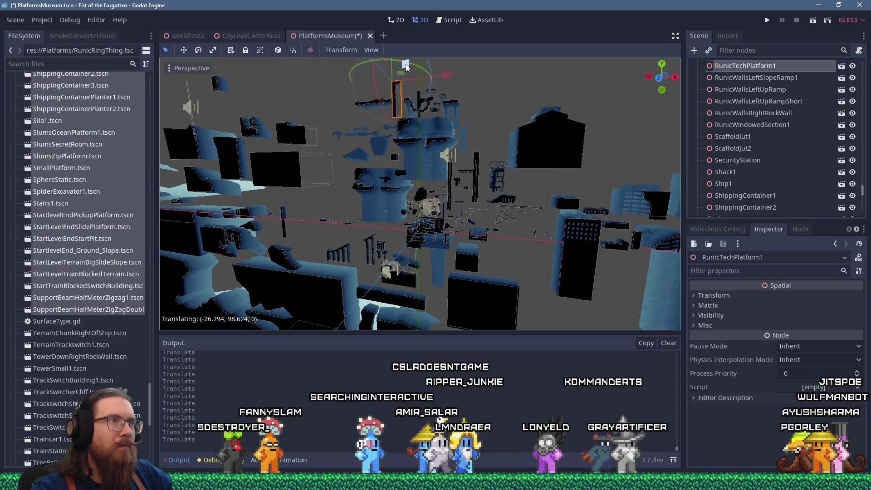
scroll(434, 253, "up", 15)
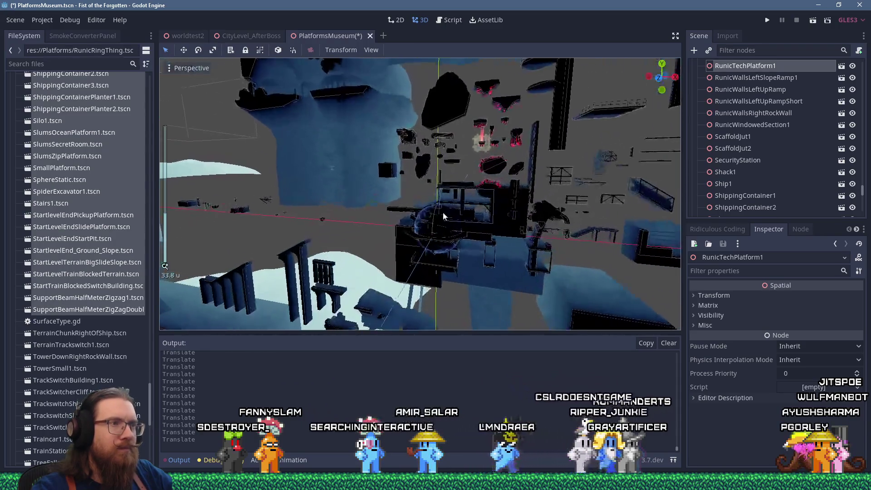
left_click(446, 243)
Move SlumsZipPlatform up-left and along X, then slide RunicElevatedWalkwayCrumbled1 left
mouse_move(450, 219)
left_mouse_down()
mouse_move(370, 127)
mouse_move(317, 136)
mouse_move(437, 167)
left_mouse_up()
key("f")
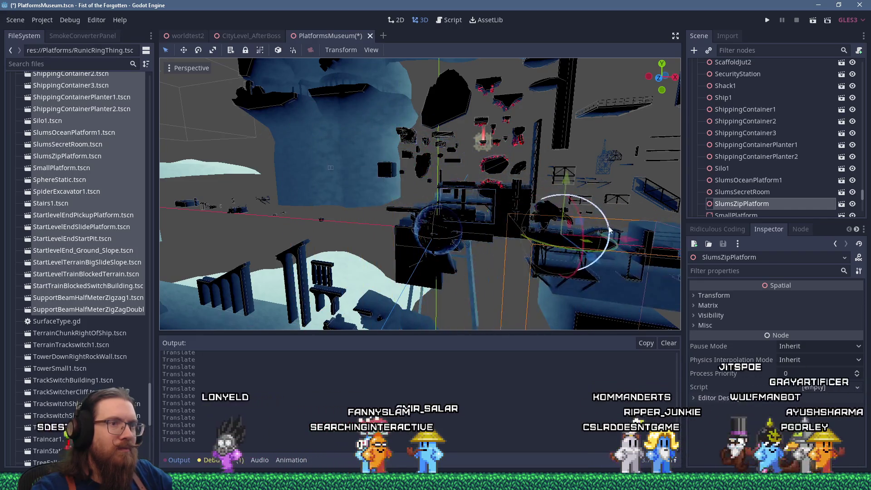
scroll(470, 222, "down", 5)
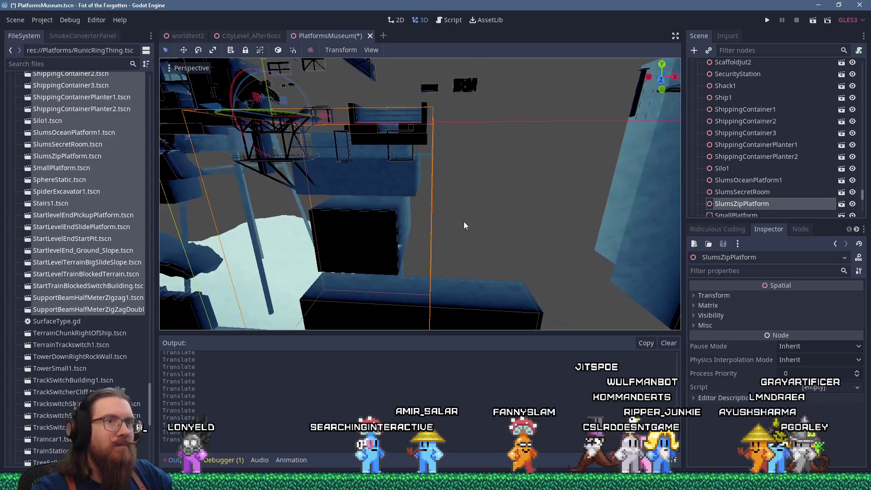
mouse_move(382, 162)
left_mouse_down()
mouse_move(442, 157)
mouse_move(516, 171)
left_mouse_up()
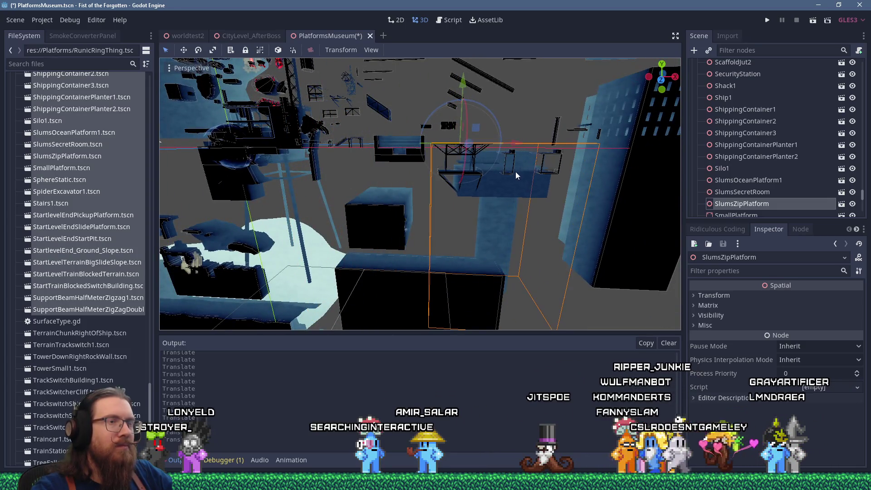
left_click(544, 215)
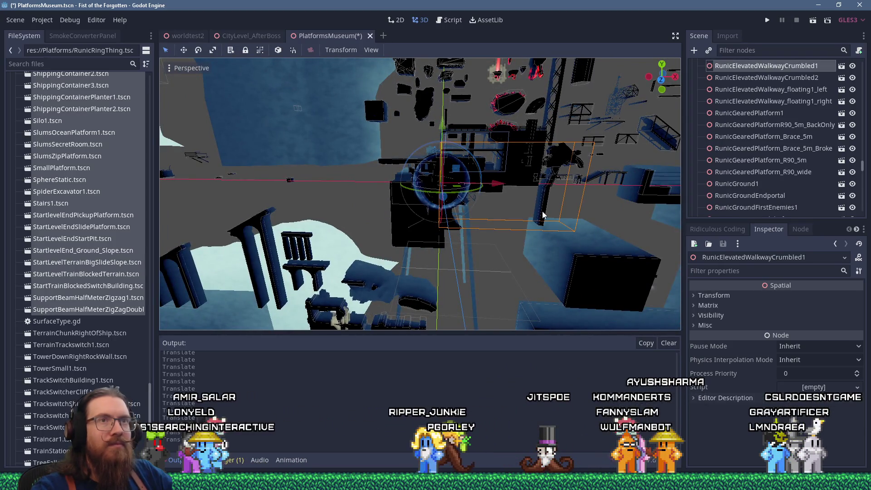
mouse_move(426, 131)
left_mouse_down()
mouse_move(264, 142)
mouse_move(278, 142)
left_mouse_up()
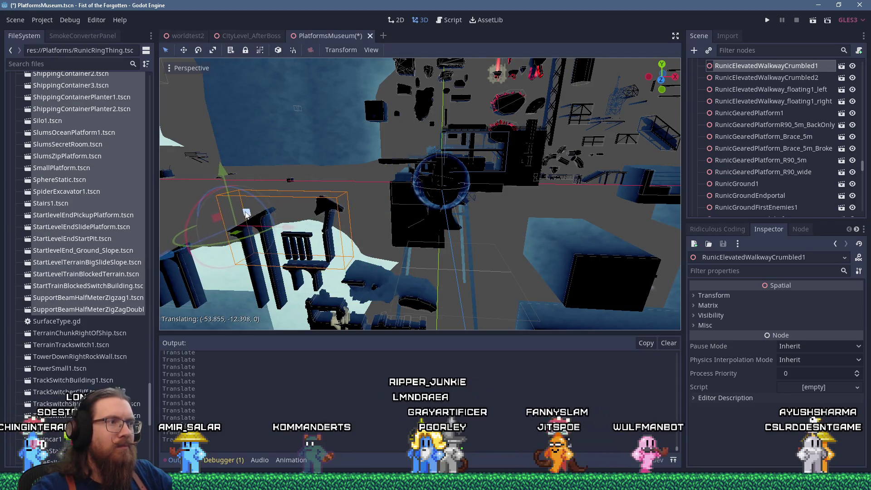
Move StartTrainBlockedSwitchBuilding left out of the pile and inspect it
left_click(467, 161)
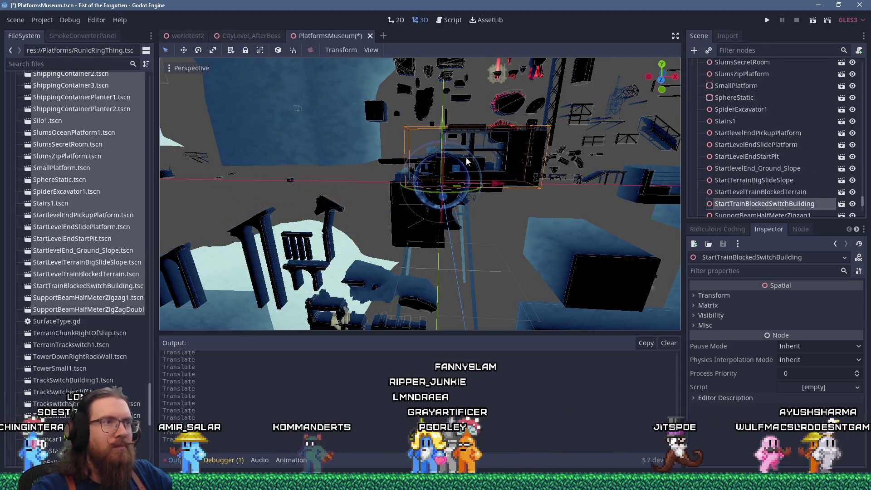
left_click_drag(444, 184, 294, 172)
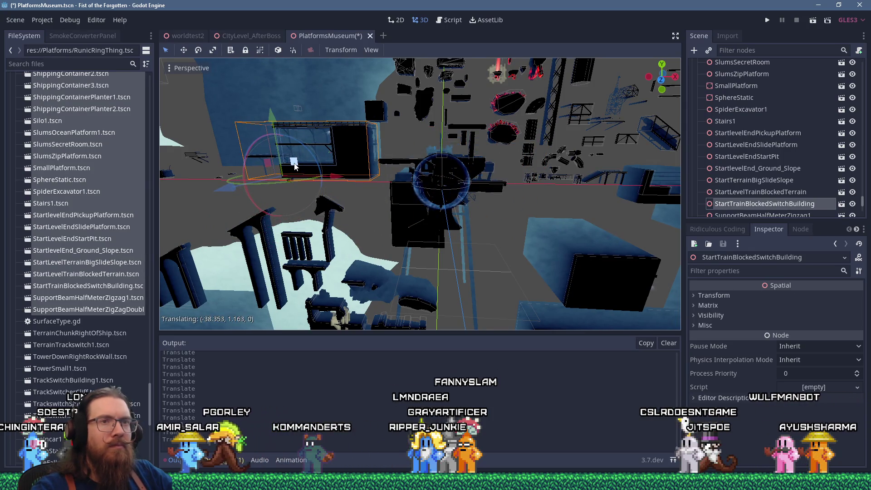
key("f")
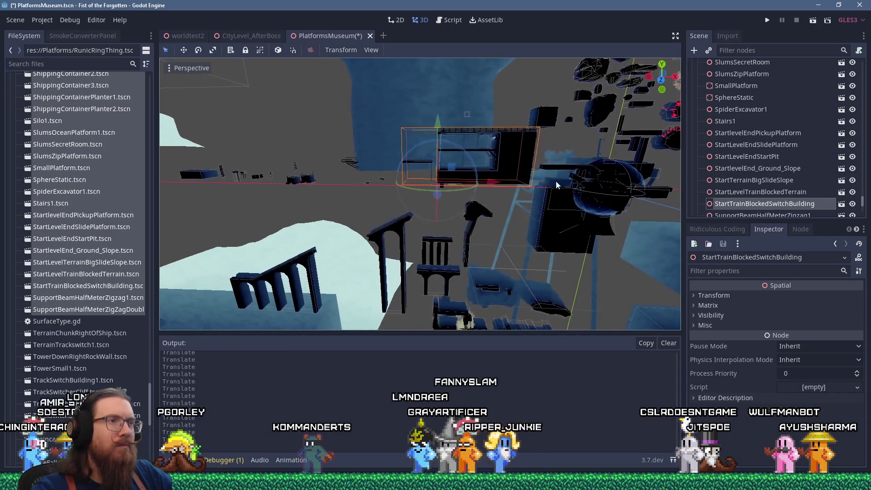
scroll(506, 165, "up", 3)
scroll(506, 165, "up", 10)
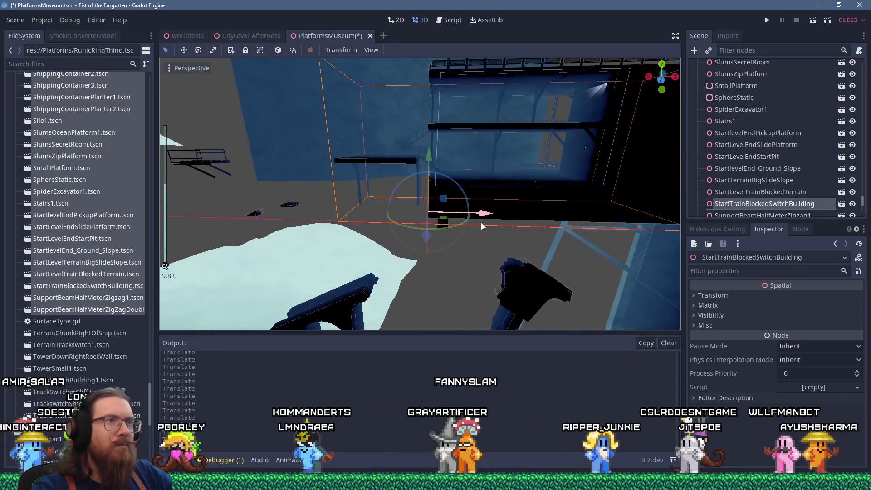
mouse_move(489, 215)
left_mouse_down()
mouse_move(518, 182)
mouse_move(398, 243)
mouse_move(322, 249)
left_mouse_up()
scroll(479, 178, "down", 20)
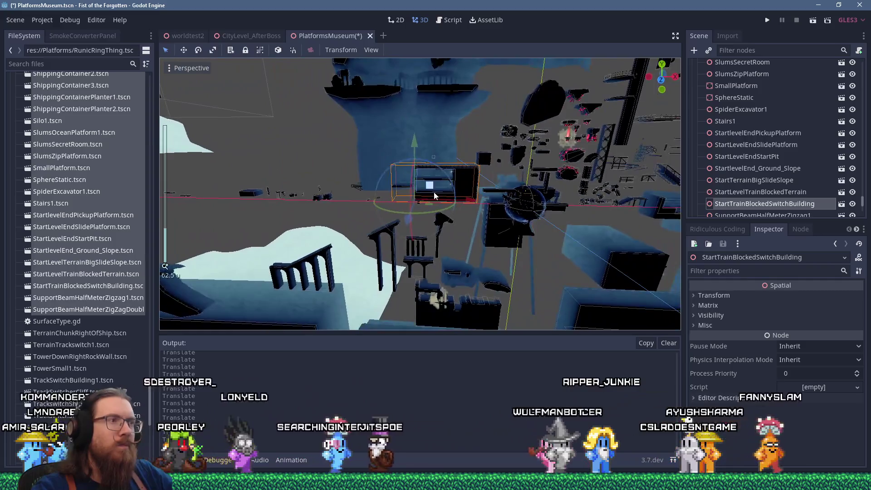
scroll(434, 195, "down", 12)
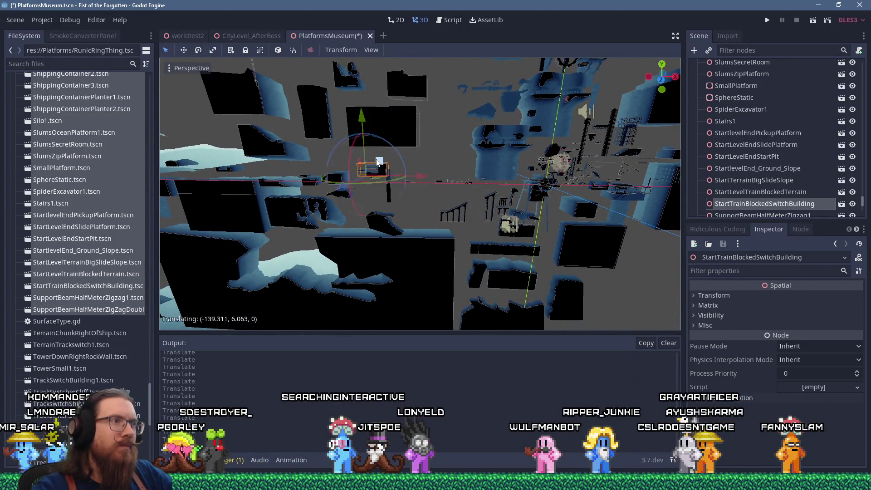
scroll(463, 204, "up", 15)
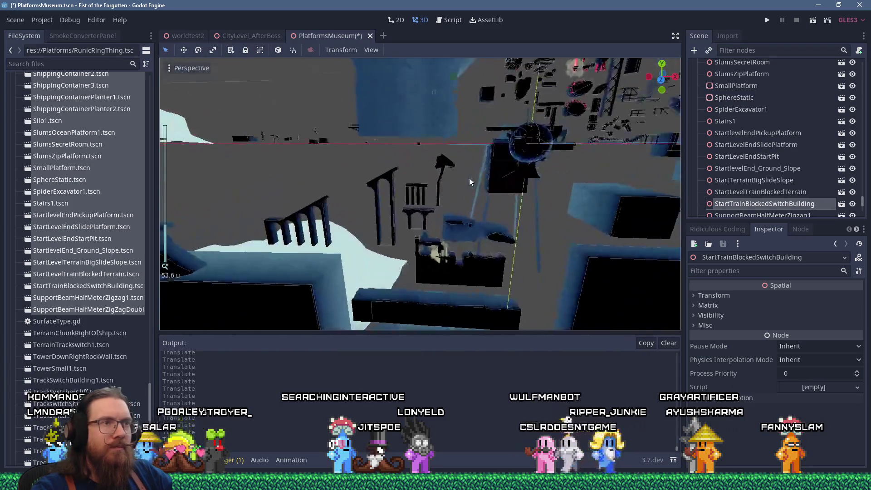
scroll(460, 211, "up", 3)
Move the black RunicStartPlat1 platform up and to the left of the pile
left_click(460, 212)
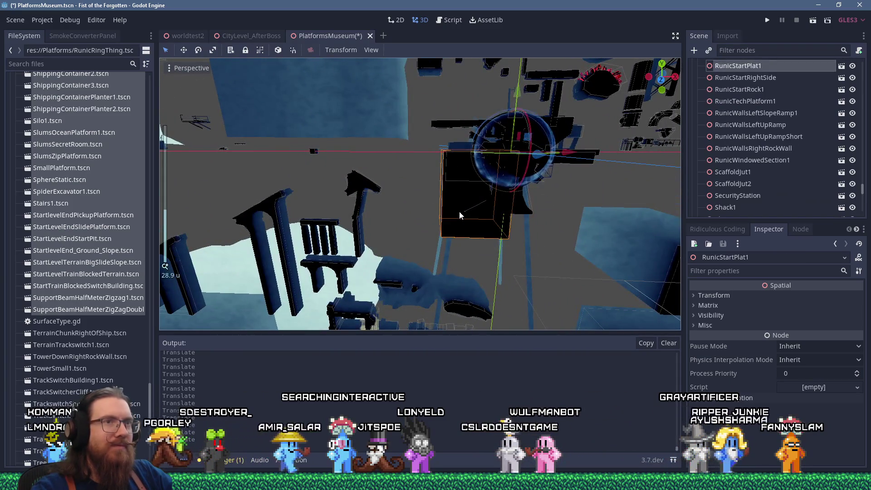
scroll(433, 166, "down", 5)
left_click_drag(449, 183, 404, 132)
key("f")
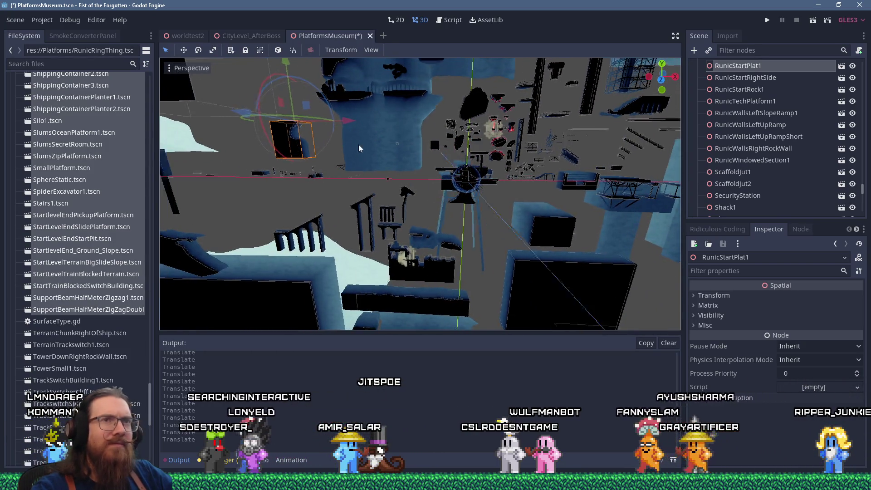
scroll(426, 168, "up", 5)
left_click_drag(482, 267, 459, 168)
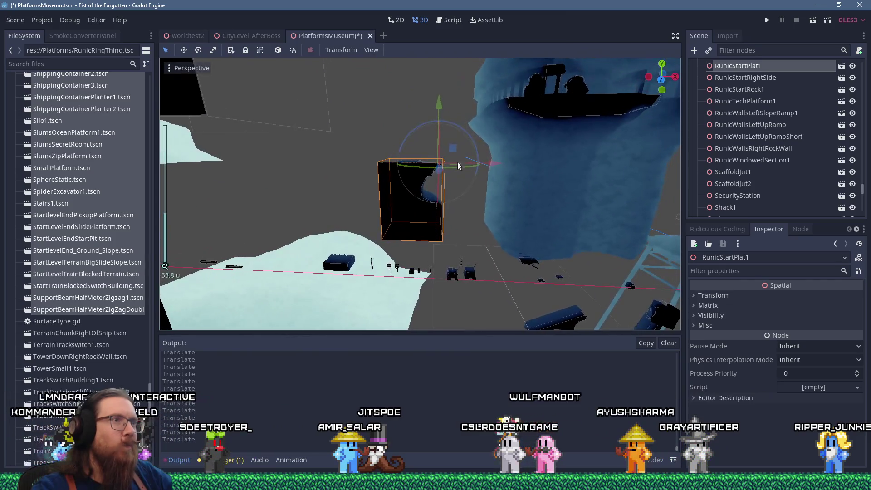
mouse_move(232, 134)
left_mouse_down()
mouse_move(475, 193)
mouse_move(375, 137)
left_mouse_up()
scroll(469, 240, "up", 2)
Move RunicRingThing up-left and RunicRingThing_NoRings upward out of the pile
left_click_drag(469, 240, 407, 144)
scroll(398, 258, "down", 5)
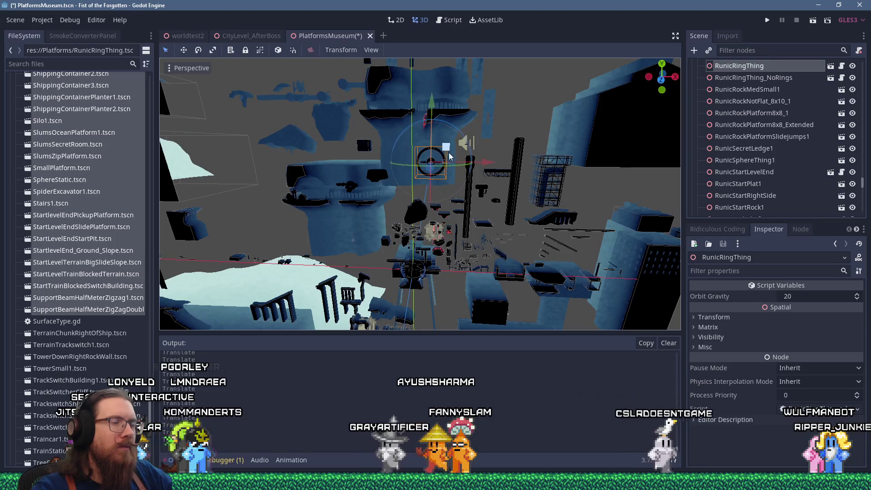
scroll(440, 167, "up", 6)
left_click_drag(425, 244, 432, 46)
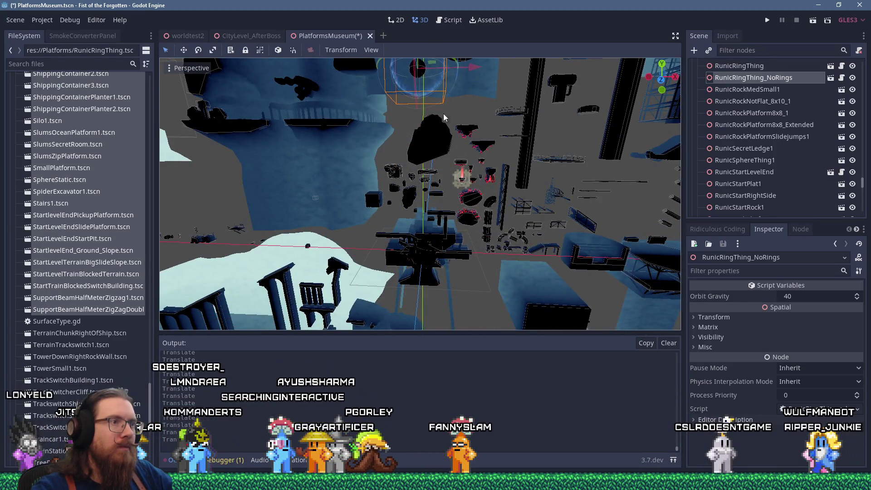
Move Silo1 up and far to one side of the pile, then select Ship1
left_click(429, 275)
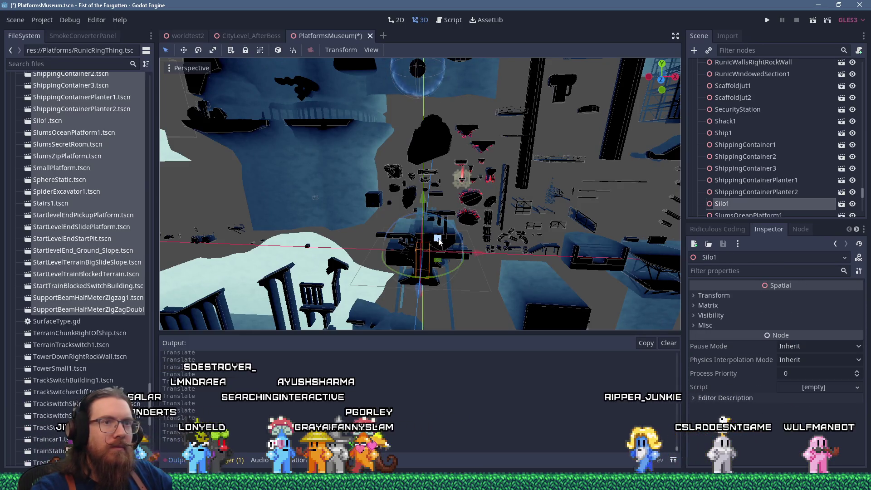
left_click_drag(439, 242, 482, 84)
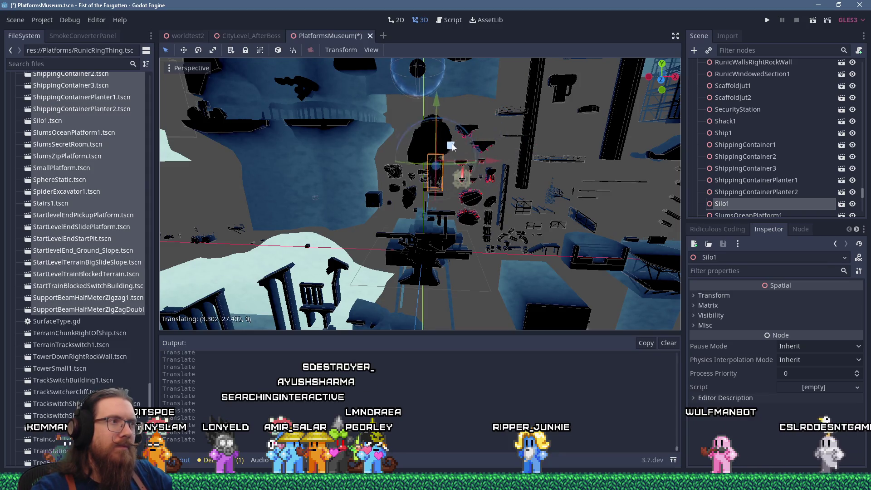
left_click_drag(492, 262, 604, 171)
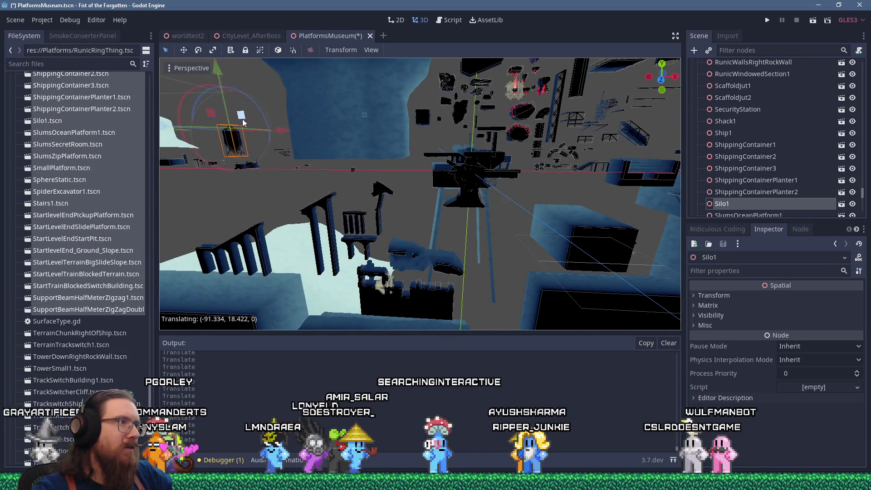
left_click(497, 177)
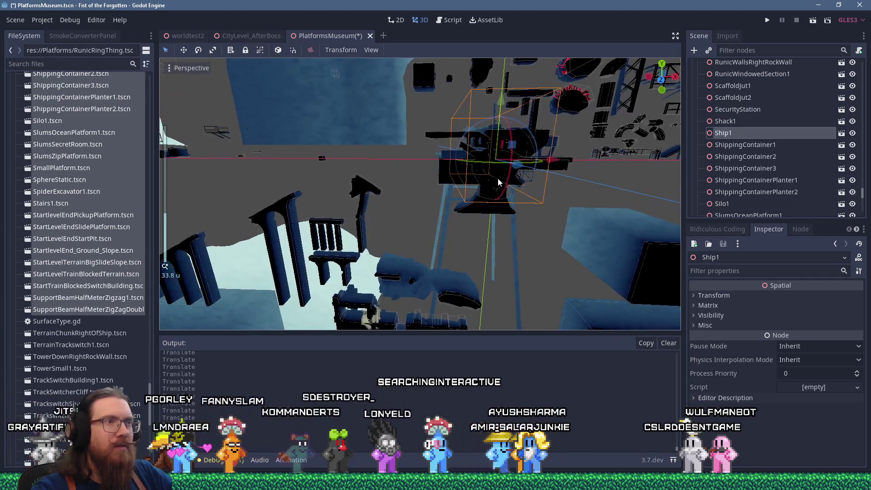
Move Ship1 up-left and pull the RunicRockNotFlat_8x10_1 rock out of the central pile
mouse_move(498, 177)
left_mouse_down()
mouse_move(445, 111)
mouse_move(318, 136)
mouse_move(379, 154)
mouse_move(451, 193)
left_mouse_up()
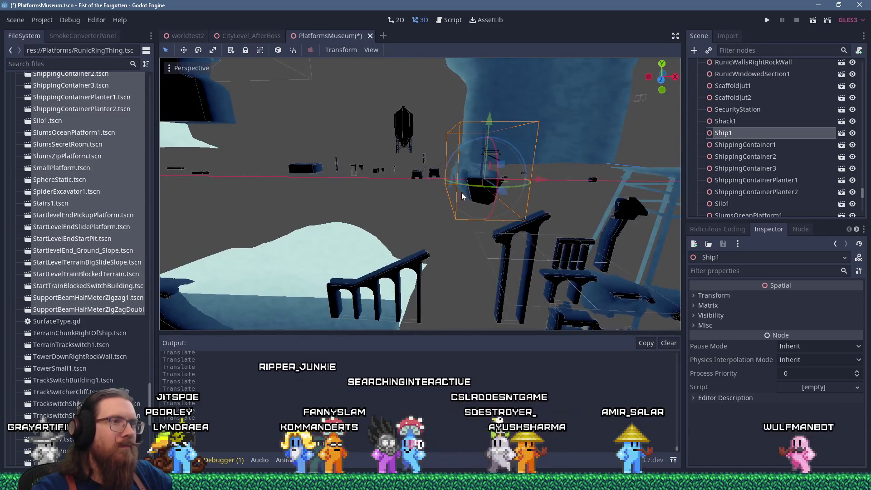
mouse_move(504, 165)
left_mouse_down()
mouse_move(250, 148)
mouse_move(499, 209)
left_mouse_up()
left_click(573, 201)
scroll(592, 186, "down", 3)
mouse_move(592, 186)
left_mouse_down()
mouse_move(508, 206)
mouse_move(555, 219)
left_mouse_up()
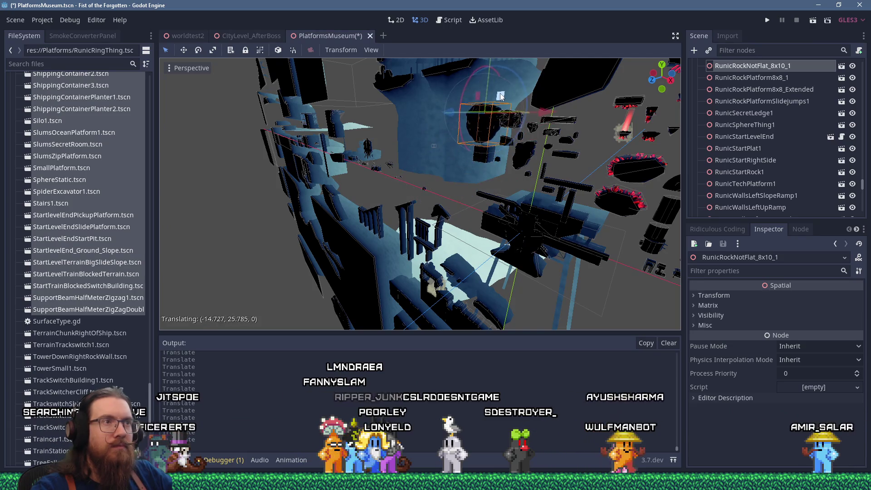
scroll(498, 106, "up", 2)
left_click_drag(497, 105, 533, 128)
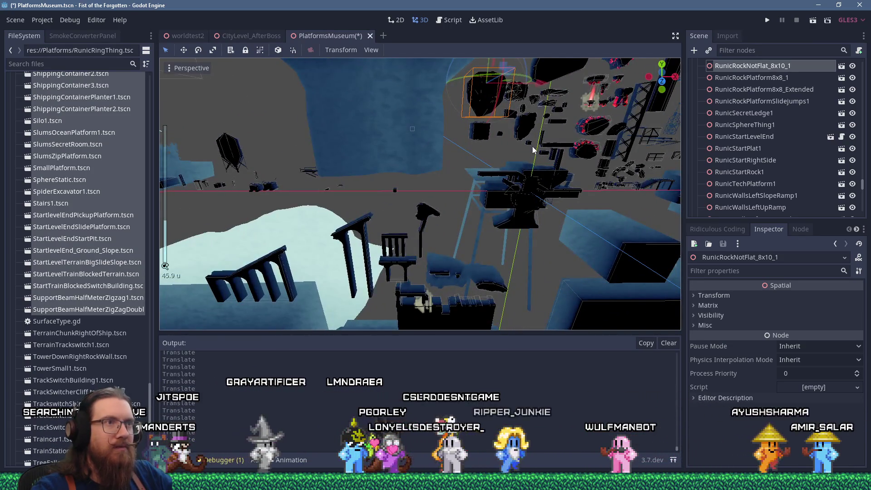
key("f")
scroll(454, 137, "up", 2)
left_click_drag(408, 141, 397, 127)
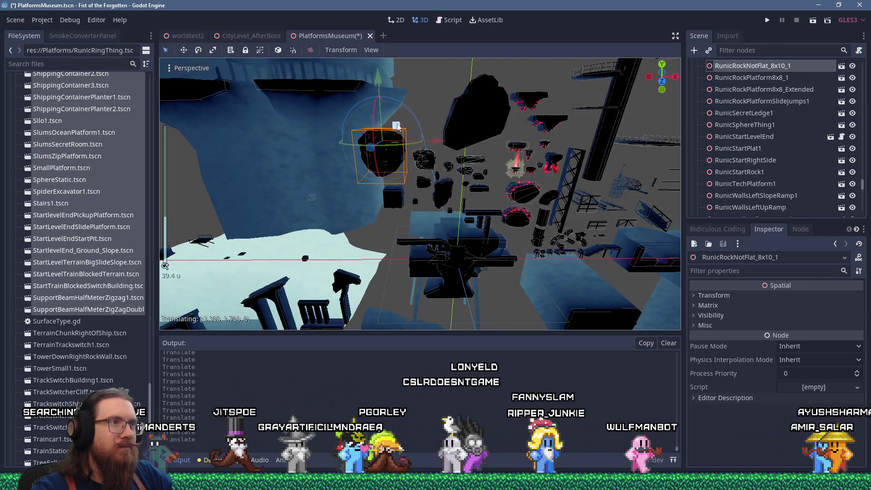
Drag the next Runic rock platform away from the pile
left_click(464, 276)
left_click_drag(464, 276, 451, 229)
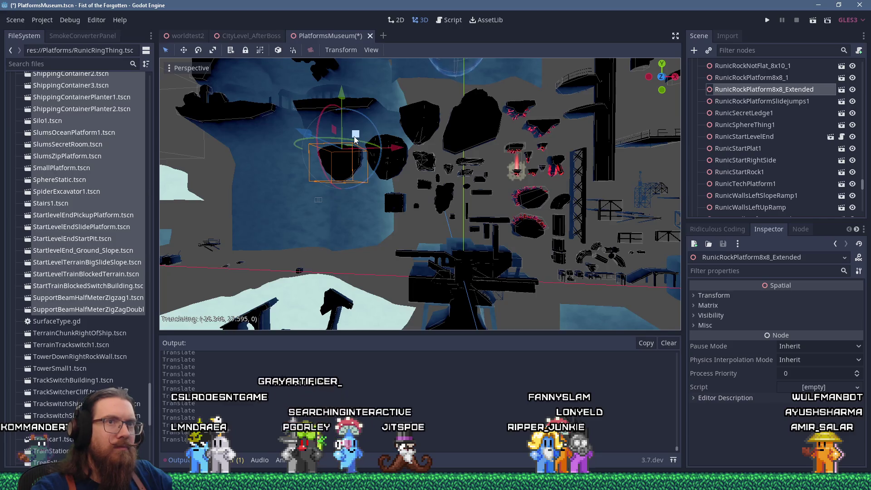
mouse_move(356, 138)
left_mouse_down()
mouse_move(380, 228)
mouse_move(404, 241)
mouse_move(412, 260)
mouse_move(423, 164)
left_mouse_up()
scroll(423, 163, "up", 5)
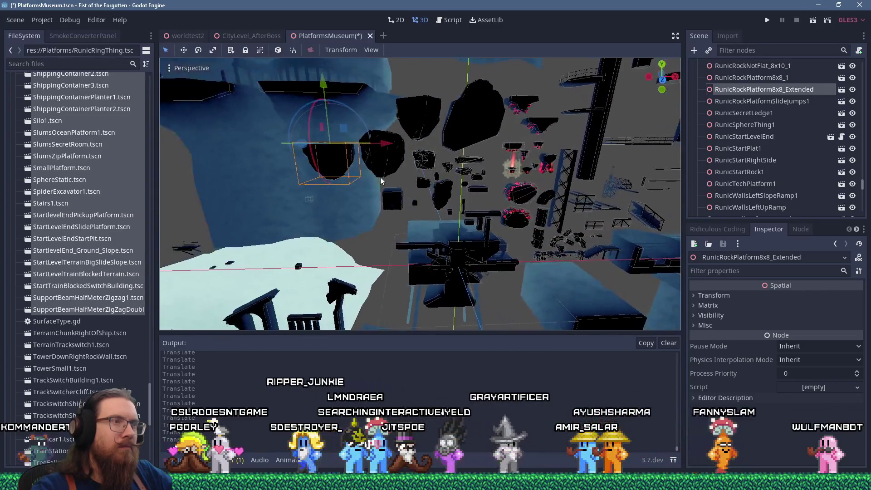
Move the RunicWallsLeftUpRamp piece out of the pile
left_click(414, 197)
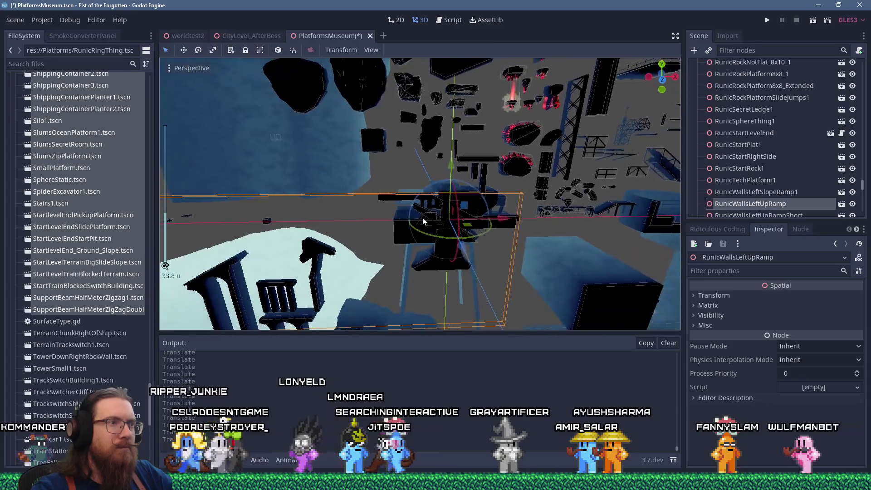
scroll(422, 187, "down", 8)
scroll(429, 173, "down", 4)
left_click_drag(431, 176, 420, 188)
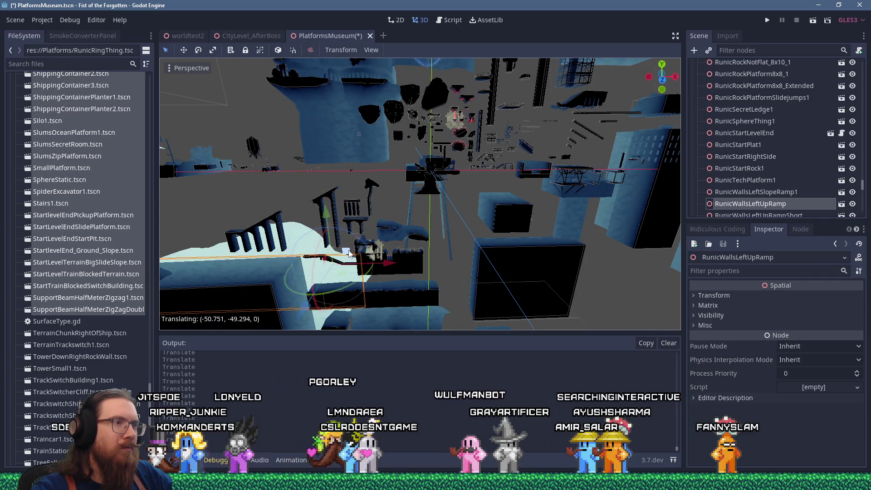
scroll(450, 175, "up", 4)
Move RunicStartRock1 up and left from the pile, then select StartLevelEndSlidePlatform
left_click(447, 176)
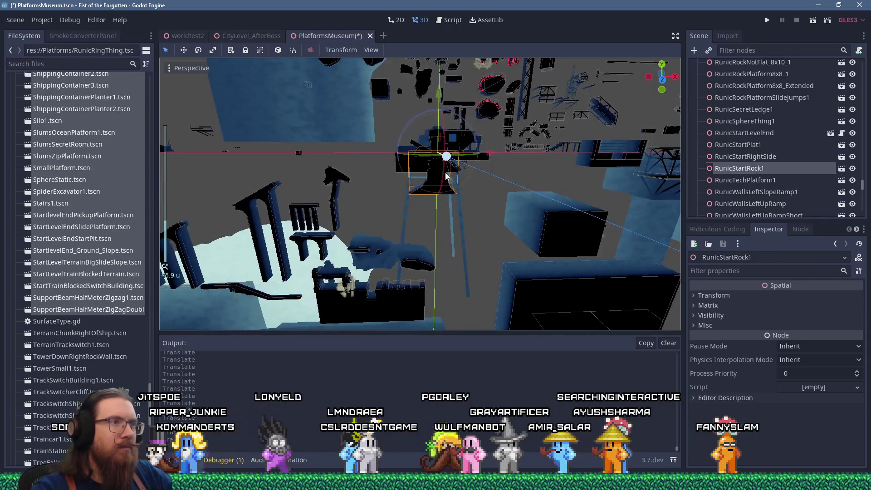
mouse_move(453, 139)
left_mouse_down()
mouse_move(384, 124)
mouse_move(408, 155)
mouse_move(436, 165)
left_mouse_up()
scroll(449, 222, "up", 8)
scroll(451, 223, "down", 15)
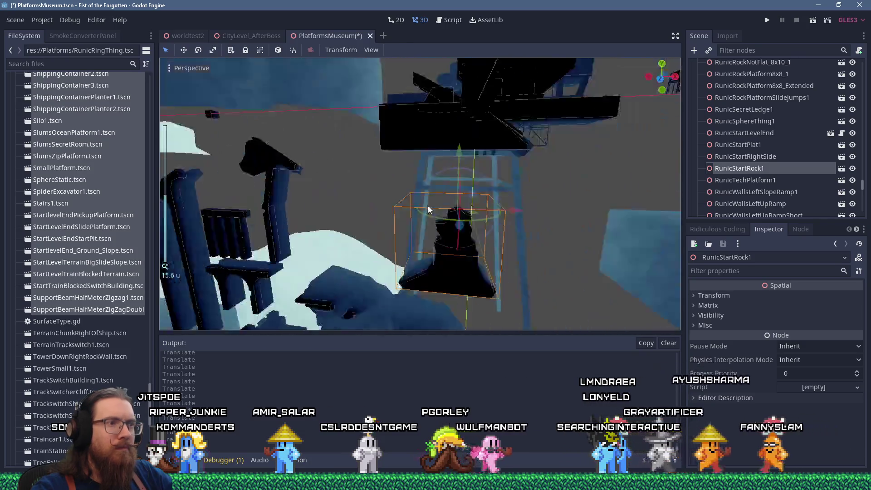
mouse_move(453, 199)
left_mouse_down()
mouse_move(507, 270)
mouse_move(494, 264)
left_mouse_up()
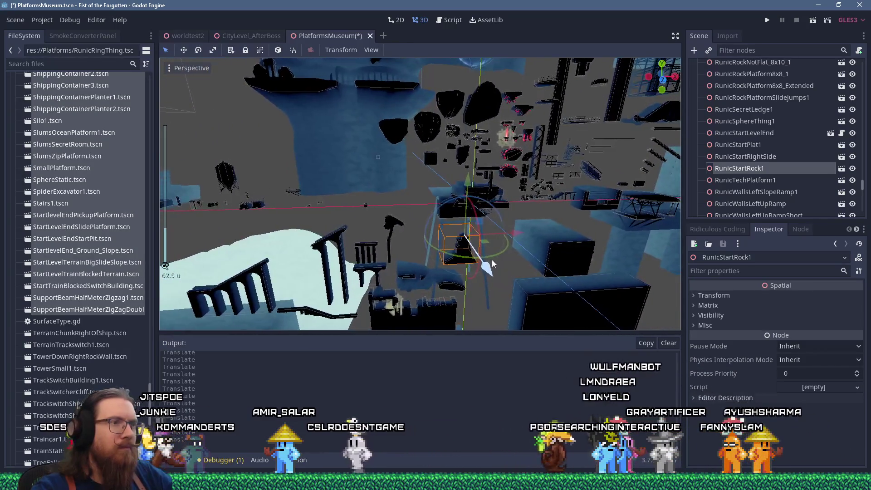
scroll(475, 236, "up", 3)
left_click(464, 205)
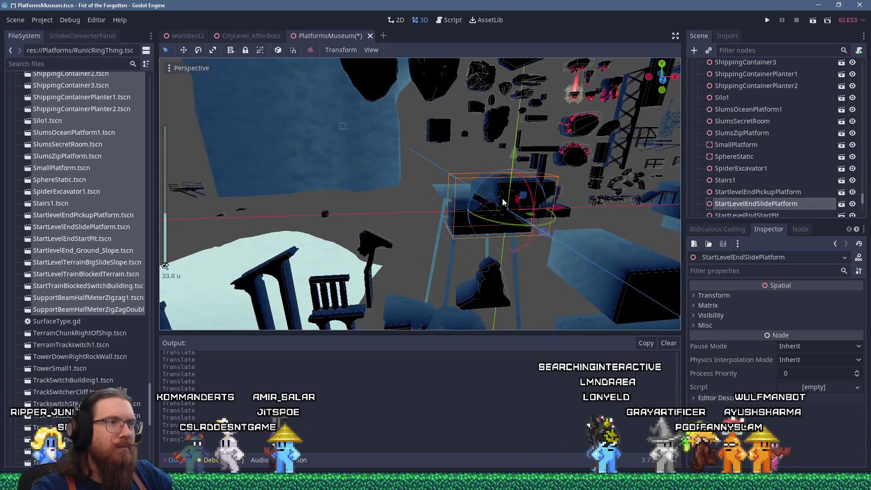
Move StartLevelEndSlidePlatform up and left, and nudge the SlumsSecretRoom box out of the pile
mouse_move(526, 198)
left_mouse_down()
mouse_move(402, 161)
mouse_move(511, 187)
mouse_move(252, 178)
left_mouse_up()
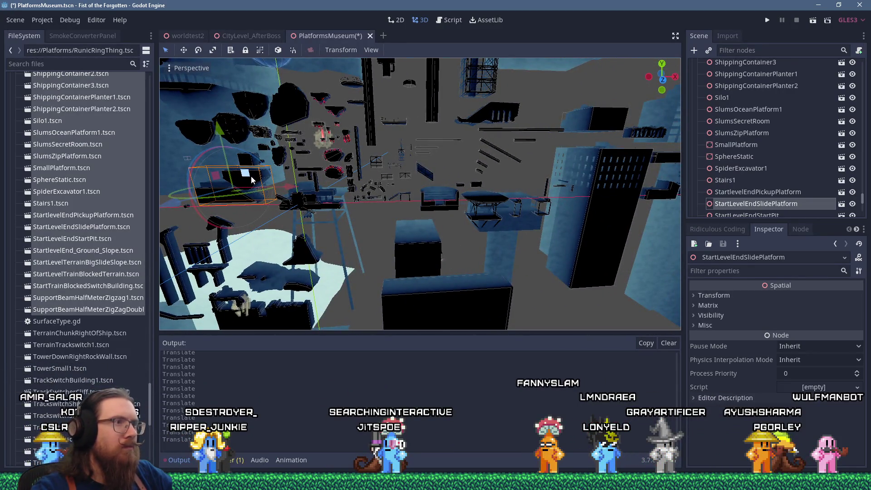
left_click_drag(388, 224, 391, 221)
scroll(405, 230, "up", 3)
left_click_drag(440, 216, 432, 209)
left_click(389, 188)
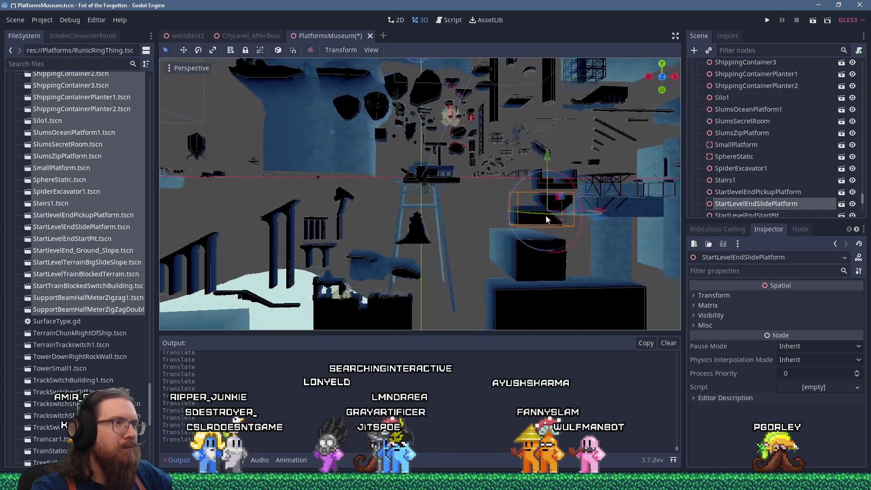
Move RunicStartLevelEnd off the tower top to a spot up and to the right
scroll(456, 186, "up", 3)
left_click(452, 173)
mouse_move(452, 172)
left_mouse_down()
mouse_move(446, 203)
mouse_move(418, 177)
mouse_move(350, 153)
left_mouse_up()
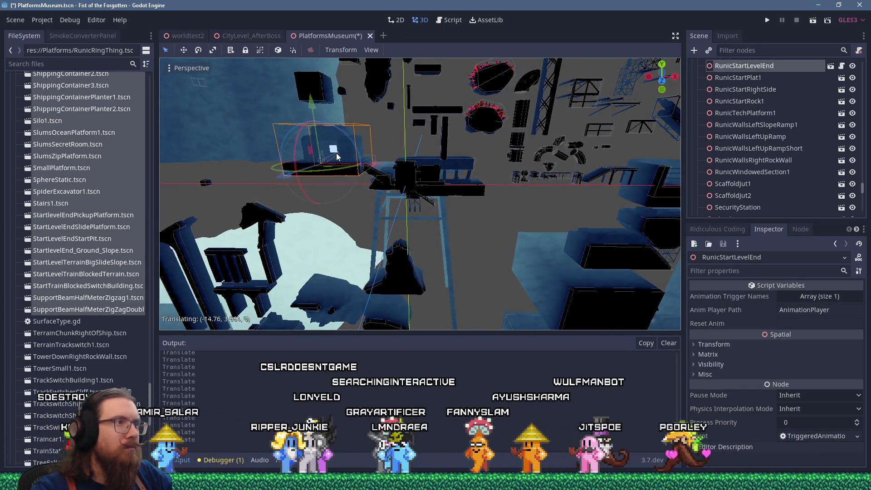
scroll(339, 154, "down", 5)
scroll(339, 154, "down", 4)
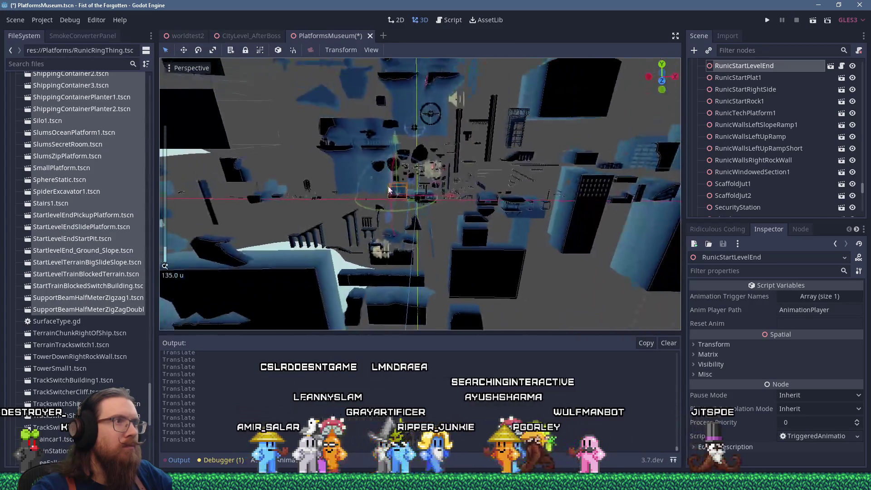
left_click_drag(390, 186, 394, 202)
left_click_drag(355, 129, 497, 79)
scroll(433, 241, "up", 9)
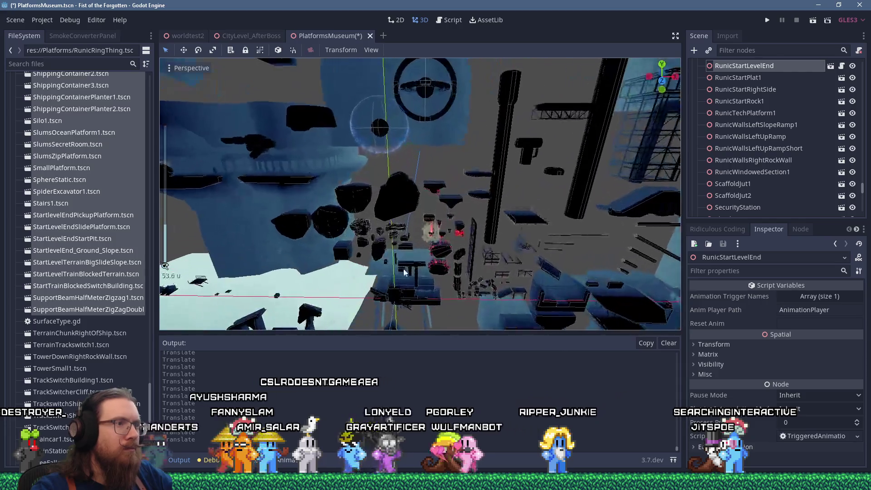
Move Shack1 away from the tower, far left across the scene
left_click(449, 203)
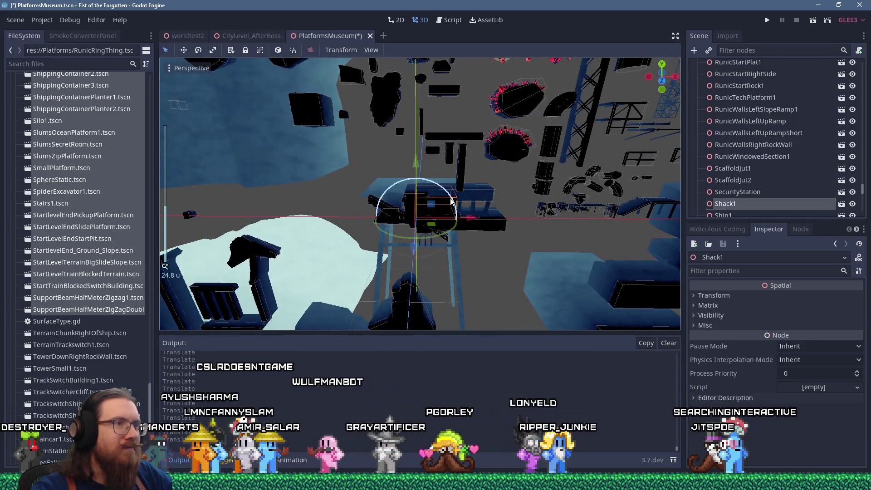
left_click_drag(339, 178, 341, 154)
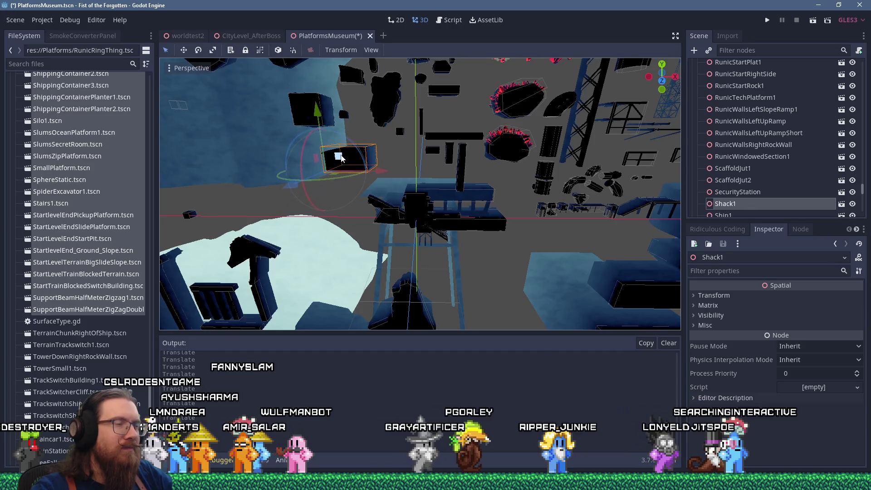
scroll(341, 154, "up", 5)
scroll(491, 220, "down", 5)
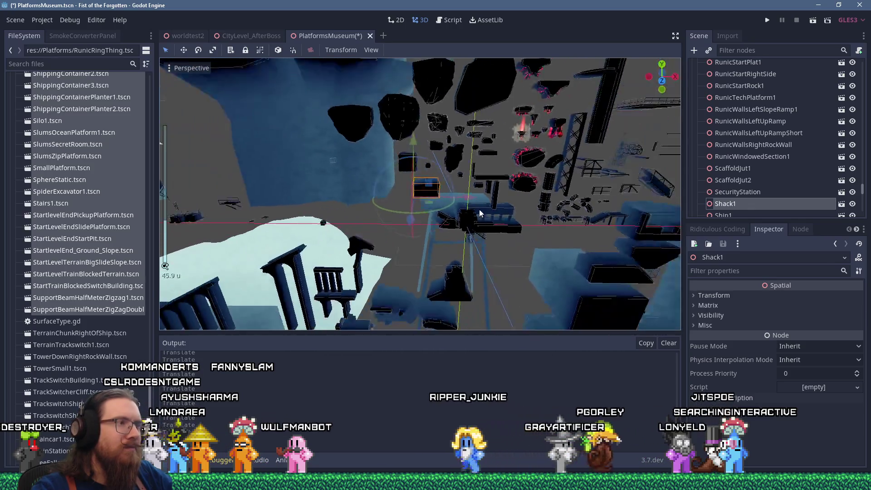
left_click_drag(481, 208, 216, 214)
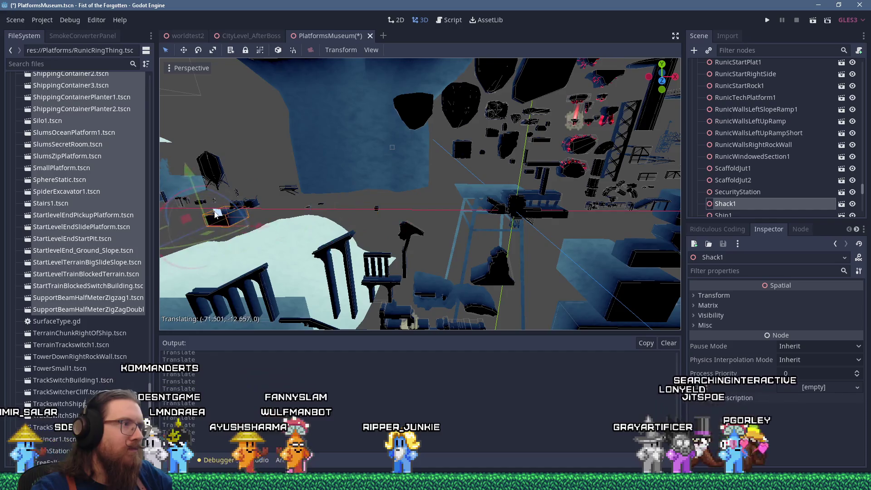
Select SecurityStation and focus the view on it for a closer look
left_click(518, 207)
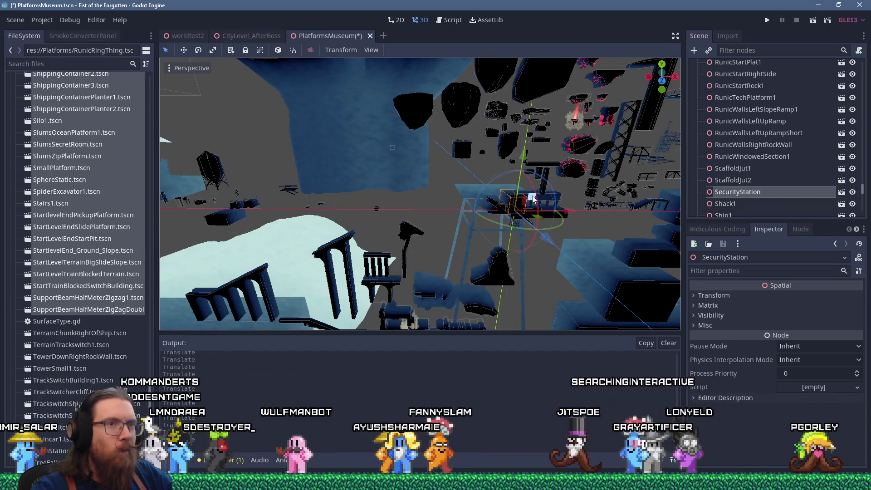
scroll(482, 160, "up", 2)
mouse_move(482, 160)
left_mouse_down()
mouse_move(558, 206)
mouse_move(568, 189)
mouse_move(572, 202)
left_mouse_up()
scroll(543, 178, "up", 2)
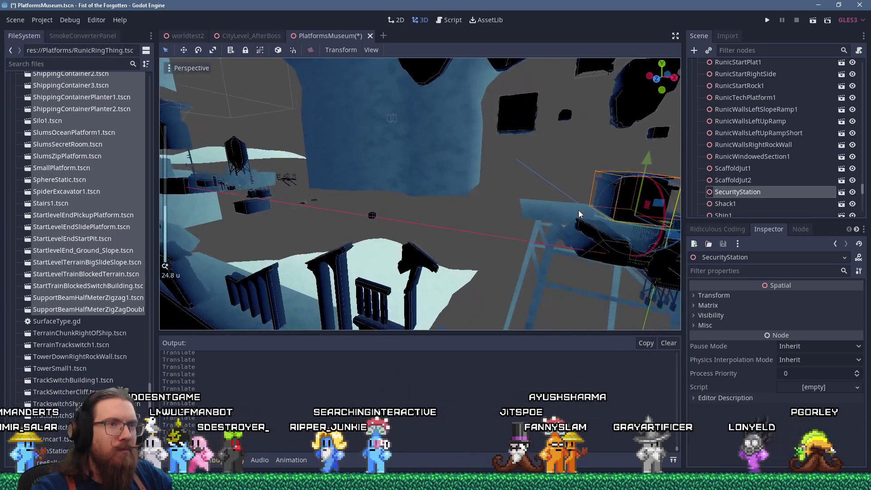
scroll(577, 213, "down", 3)
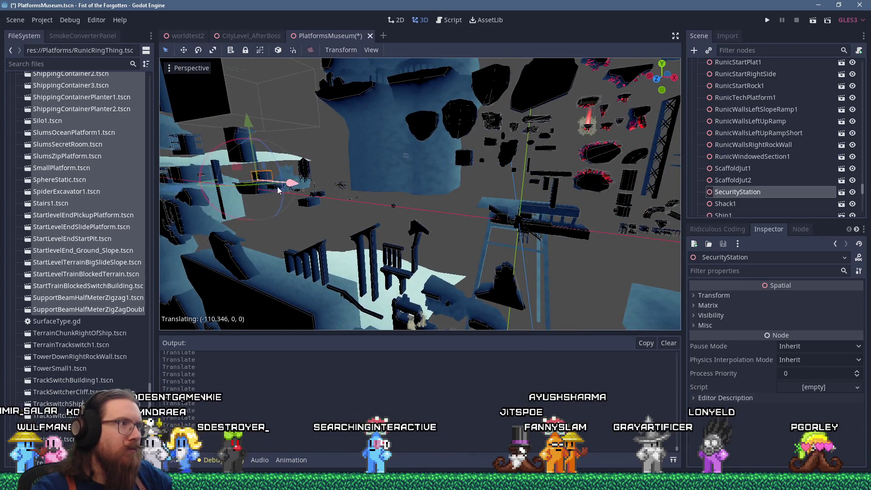
key("f")
scroll(548, 203, "up", 3)
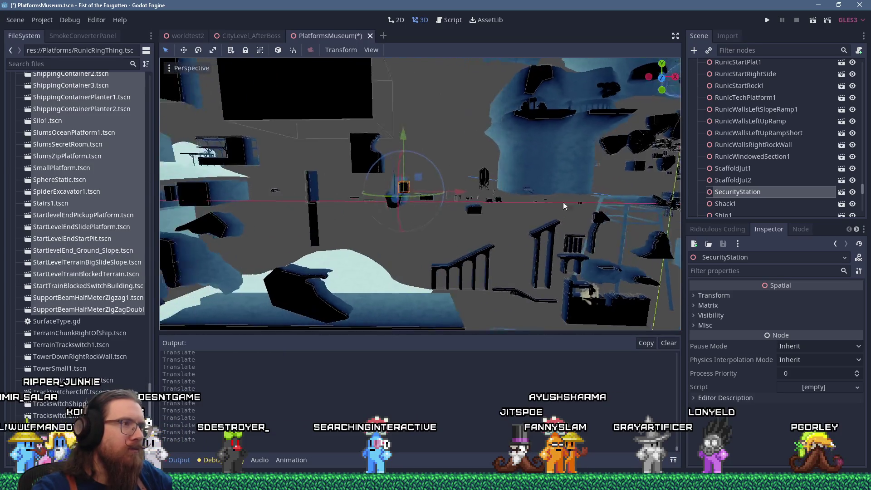
scroll(504, 206, "up", 8)
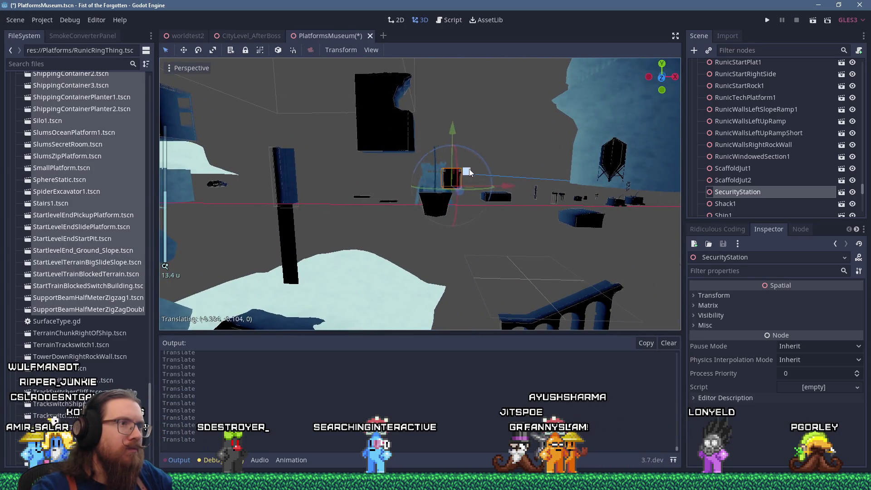
scroll(596, 192, "down", 8)
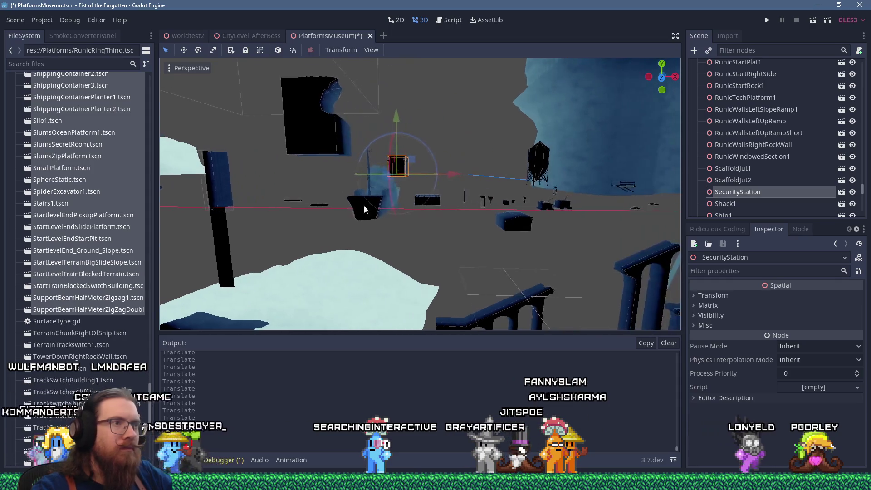
mouse_move(509, 225)
left_mouse_down()
mouse_move(266, 189)
mouse_move(540, 271)
mouse_move(503, 220)
mouse_move(459, 193)
left_mouse_up()
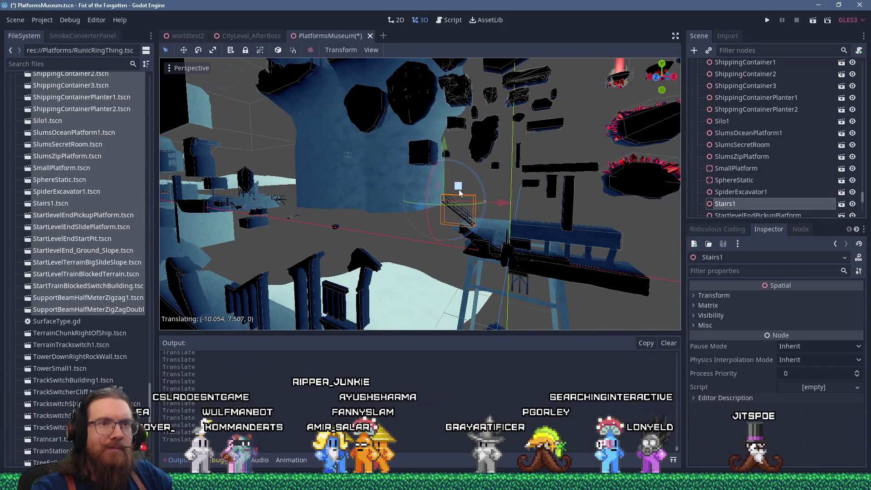
Bring the stairs into view and select the short runic ramp piece
mouse_move(484, 225)
left_mouse_down()
mouse_move(436, 214)
mouse_move(386, 216)
left_mouse_up()
scroll(486, 227, "up", 3)
mouse_move(488, 230)
left_mouse_down()
mouse_move(352, 197)
mouse_move(538, 201)
mouse_move(341, 175)
mouse_move(505, 224)
left_mouse_up()
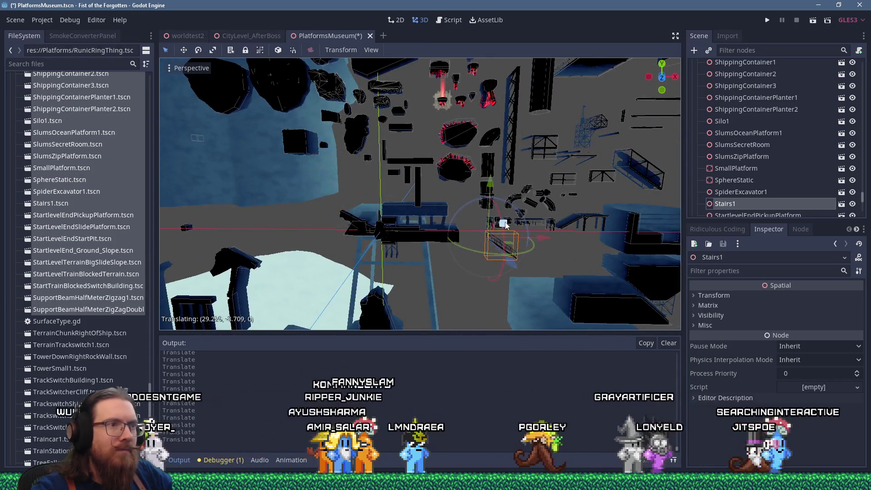
scroll(472, 229, "up", 3)
left_click(316, 227)
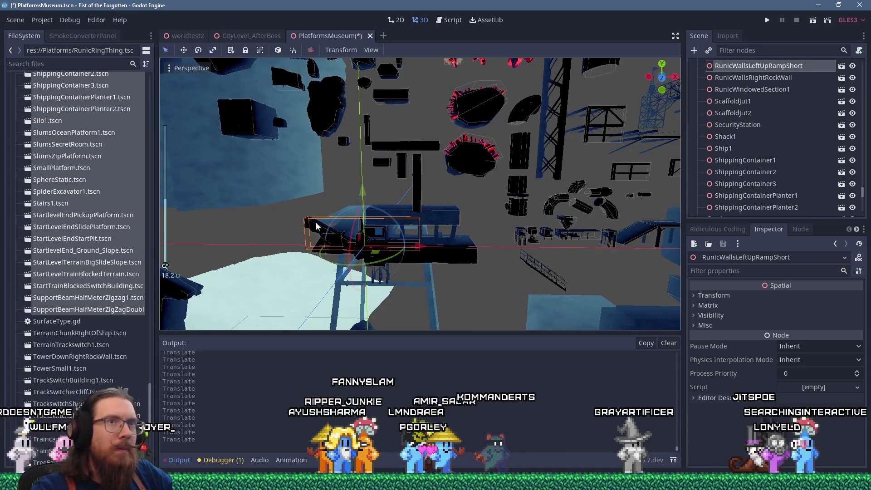
scroll(316, 227, "down", 4)
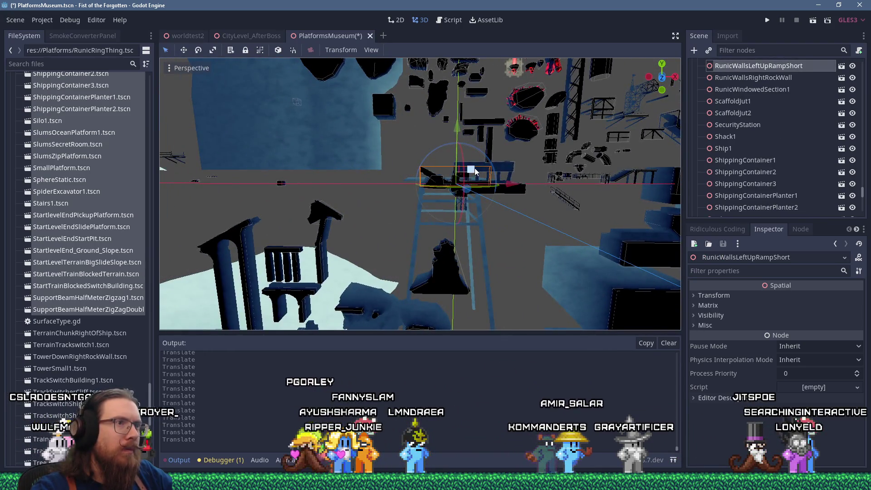
Move RunicSecretLedge1 down and to the left, then select the RunicRockMedSmall1 rock
left_click(470, 177)
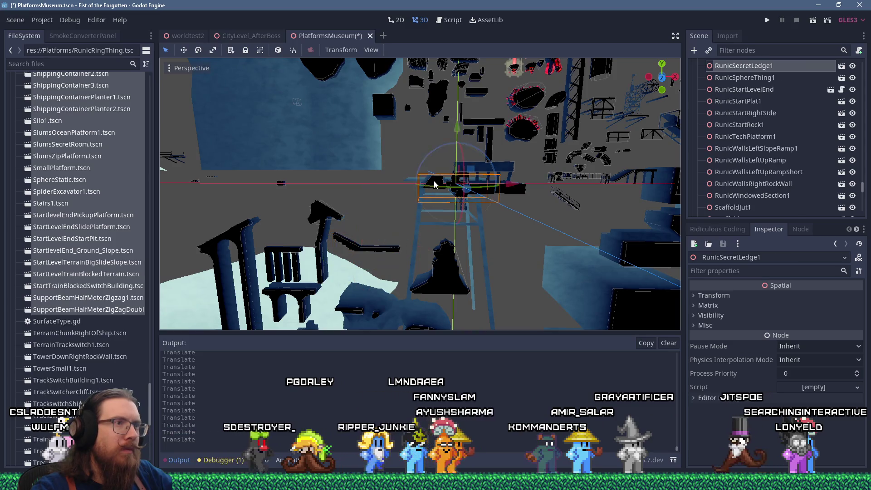
mouse_move(483, 176)
left_mouse_down()
mouse_move(413, 187)
mouse_move(399, 215)
mouse_move(301, 221)
left_mouse_up()
left_click(461, 185)
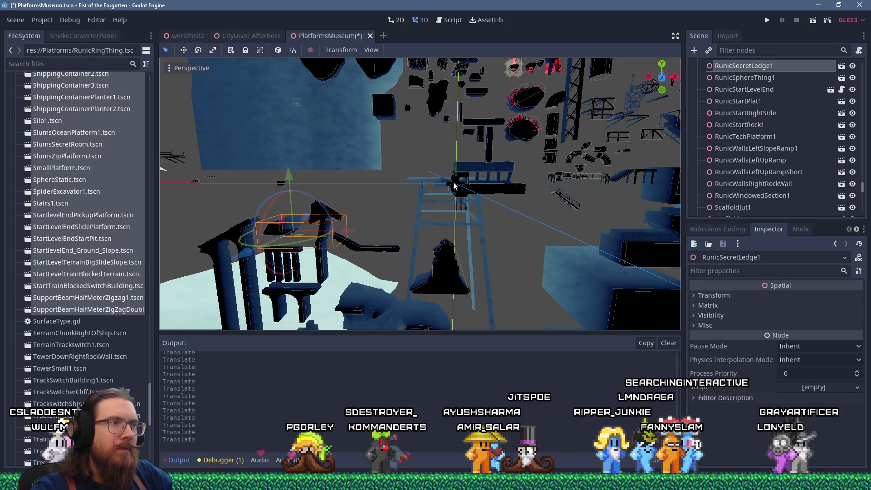
scroll(428, 285, "up", 5)
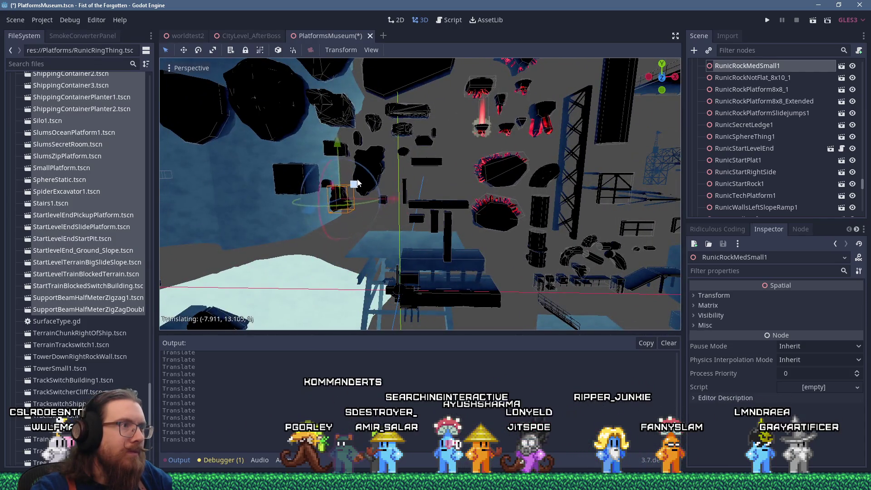
Lift SphereStatic up out of the pile
left_click(402, 290)
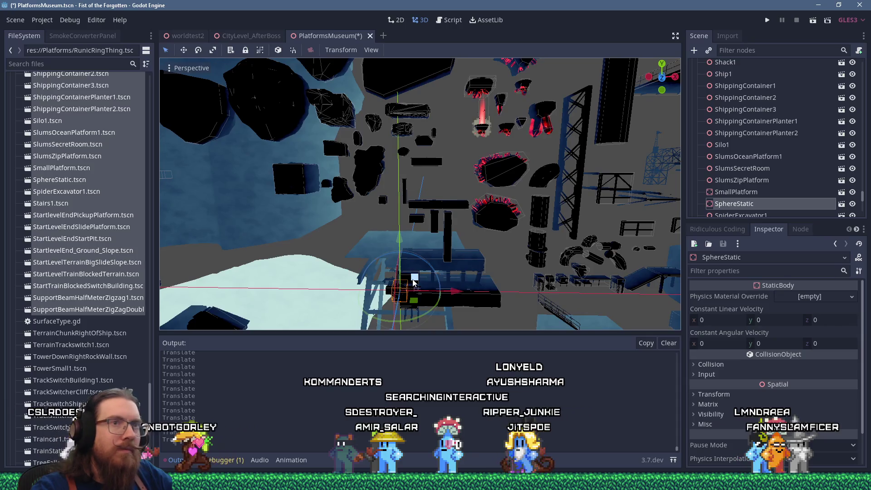
left_click_drag(414, 281, 428, 195)
scroll(431, 202, "down", 5)
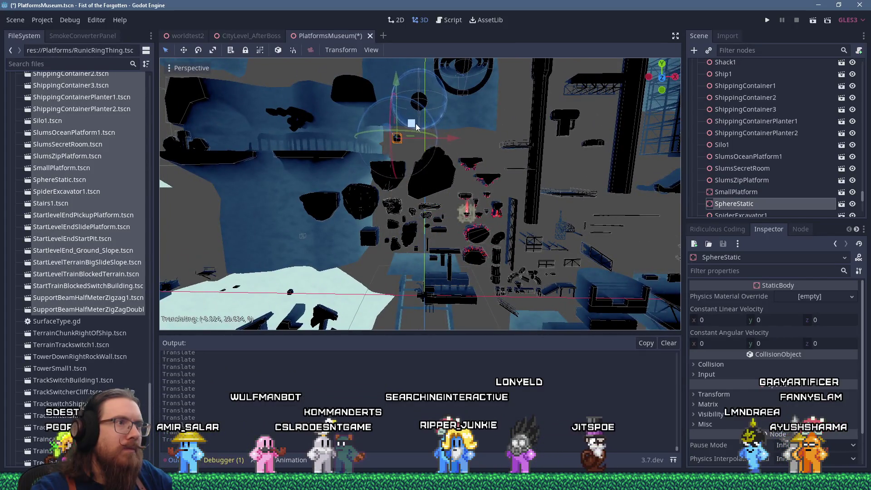
scroll(423, 127, "up", 5)
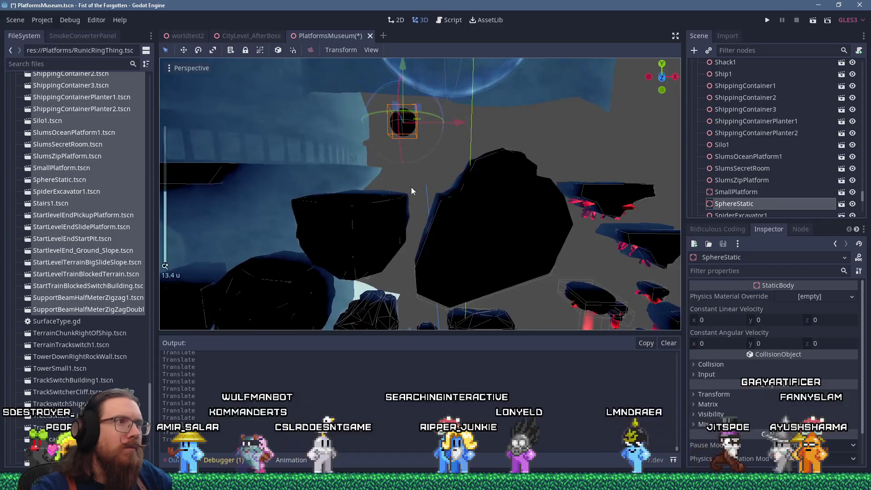
scroll(388, 191, "down", 10)
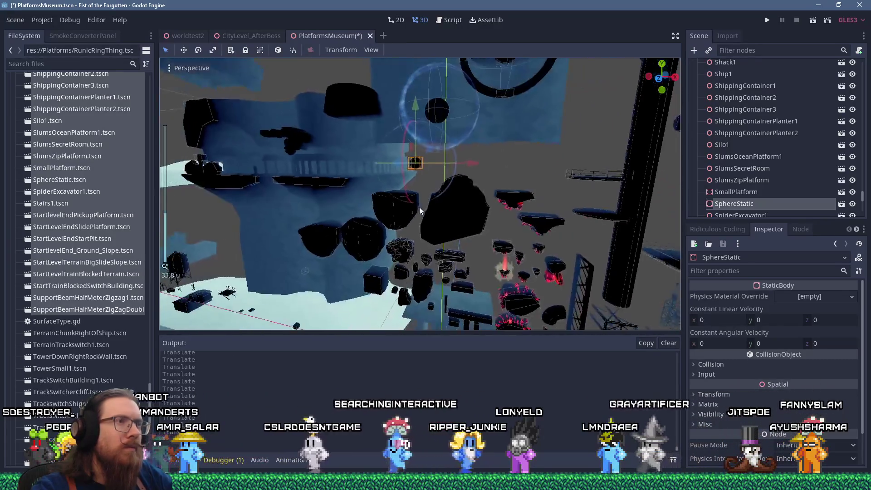
scroll(450, 195, "up", 8)
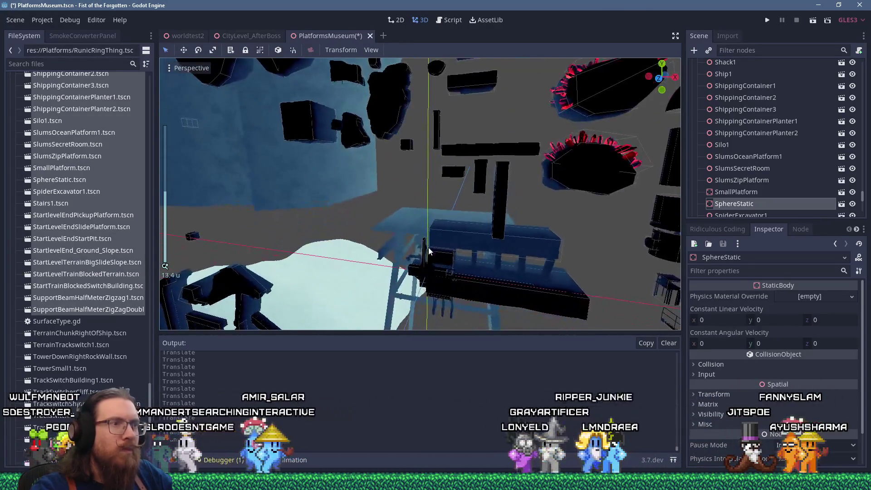
scroll(456, 294, "up", 4)
Move RunicWindowedSection1 down beside the arches
left_click(481, 235)
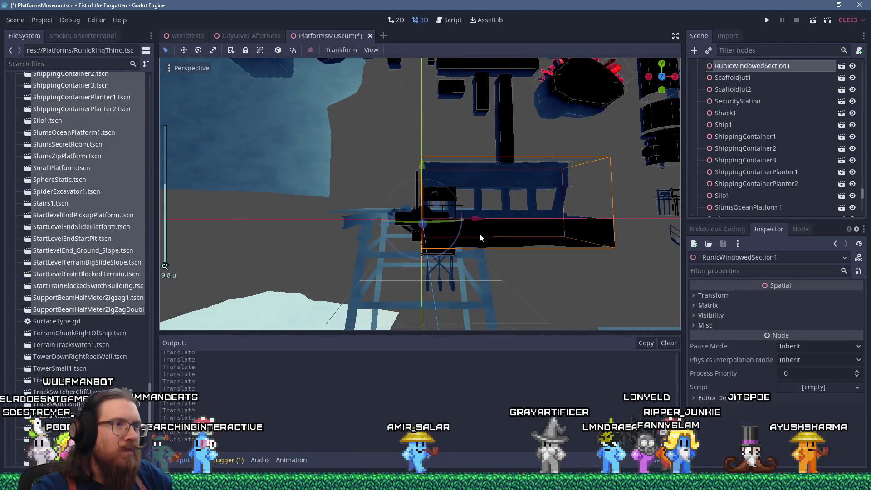
scroll(480, 233, "down", 15)
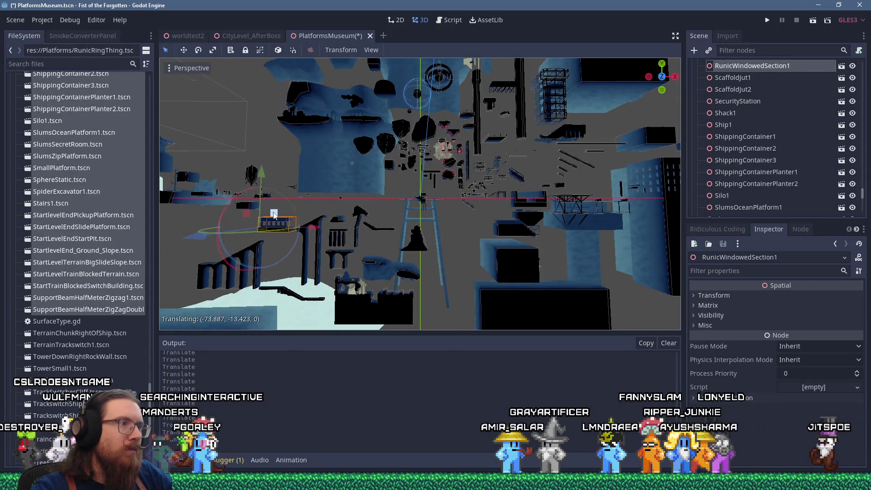
left_click_drag(279, 229, 280, 241)
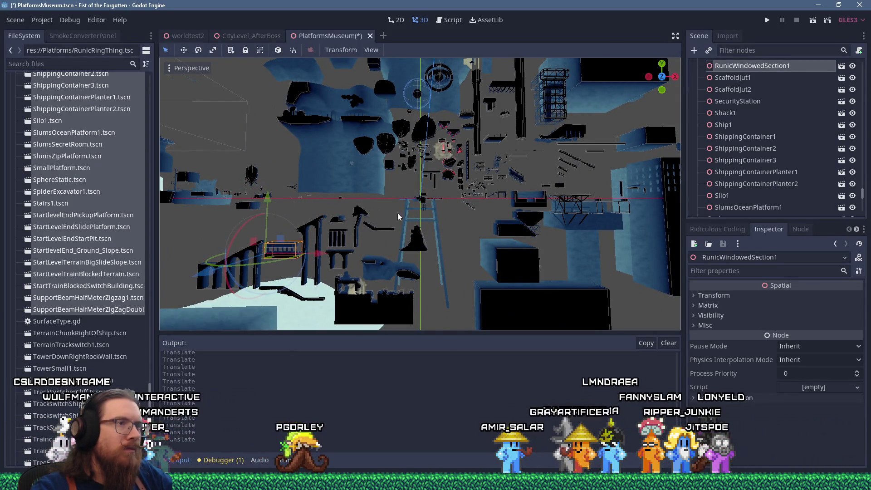
scroll(436, 201, "up", 15)
Select RunicSphereThing1, then ShippingContainer2, and orbit across the museum
left_click(429, 216)
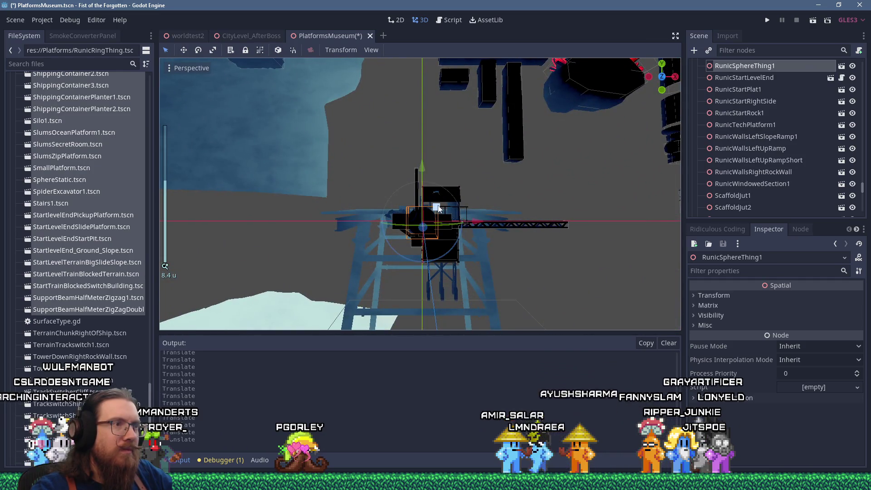
scroll(414, 138, "down", 6)
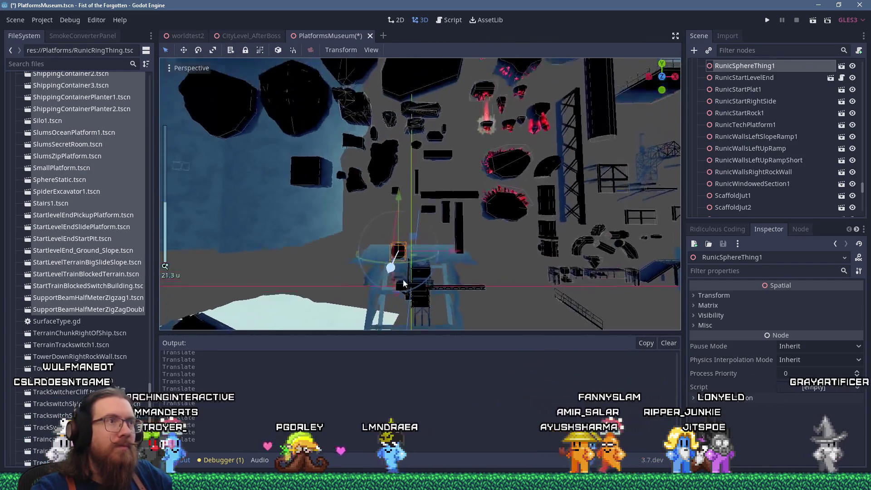
scroll(418, 266, "down", 10)
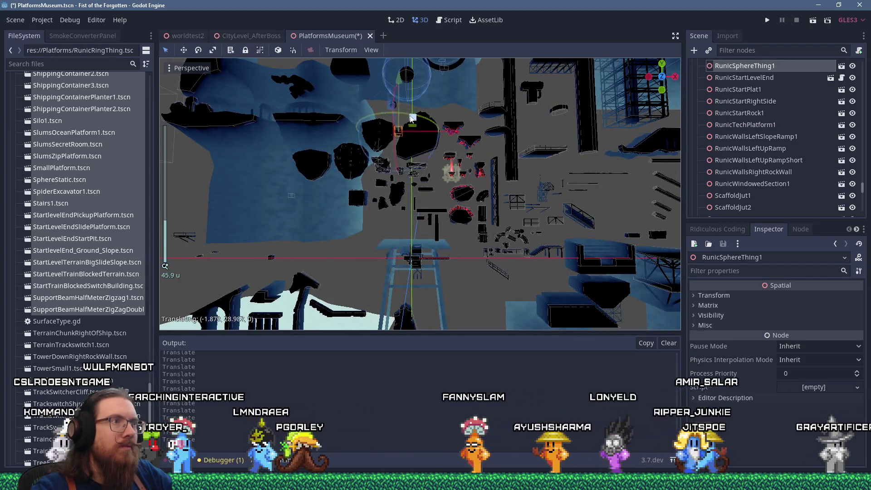
scroll(415, 218, "up", 8)
scroll(413, 254, "up", 5)
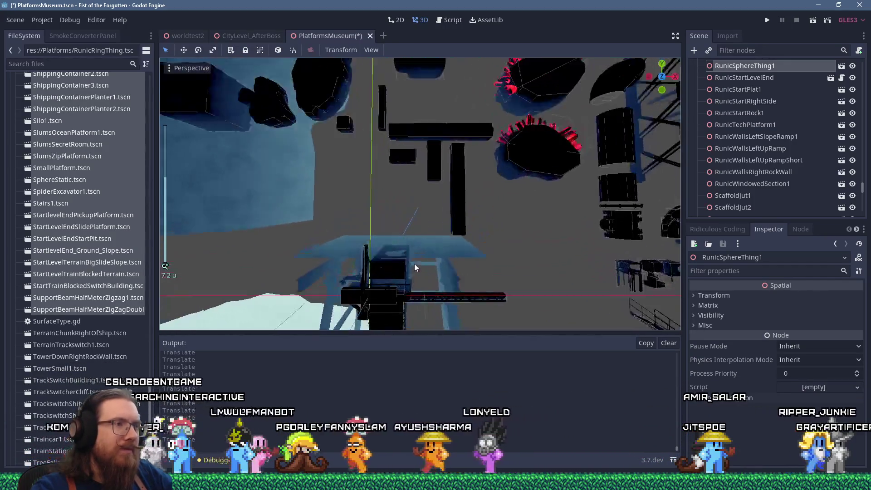
left_click(400, 274)
scroll(402, 270, "down", 10)
mouse_move(406, 265)
left_mouse_down()
mouse_move(513, 292)
mouse_move(495, 225)
left_mouse_up()
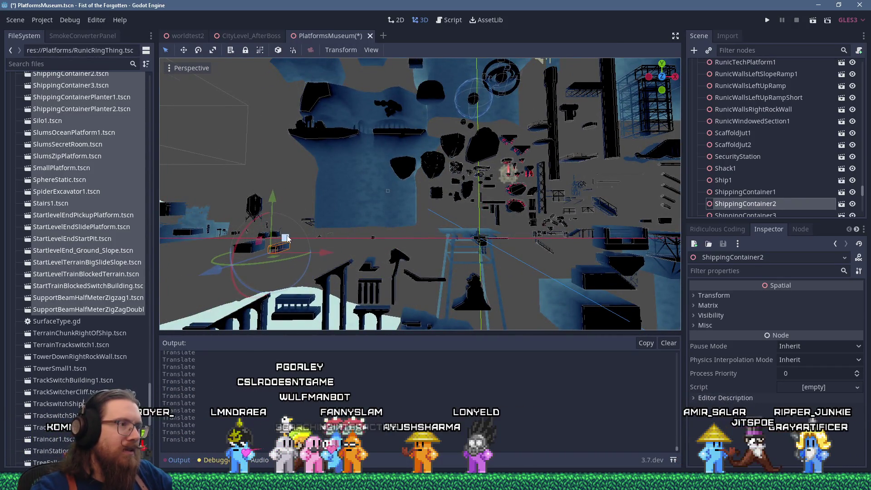
Select the double zigzag support beam and save the PlatformsMuseum scene
scroll(333, 236, "down", 10)
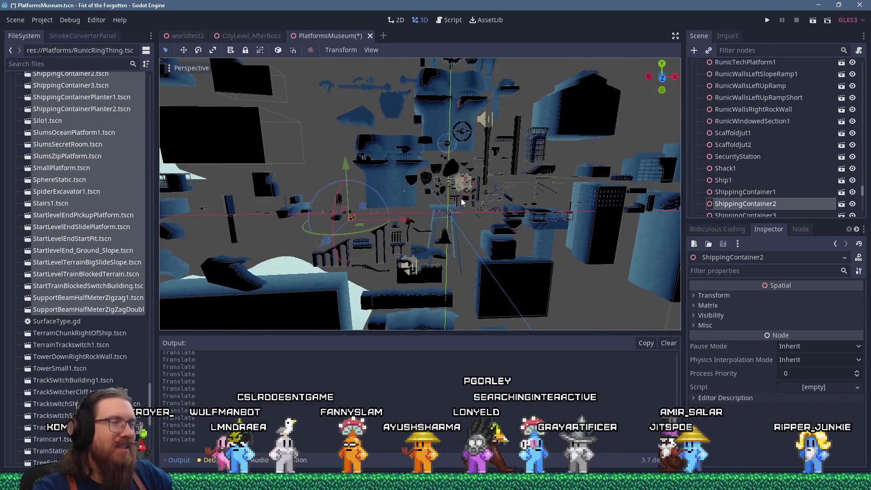
scroll(401, 207, "up", 20)
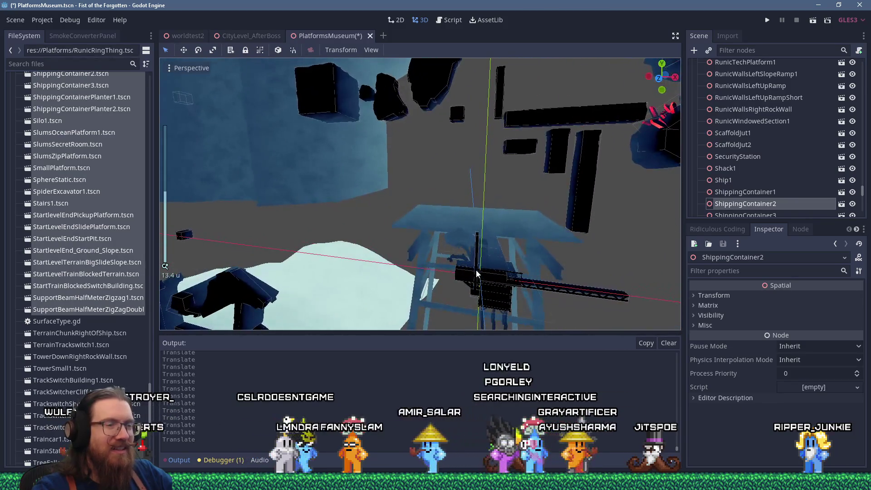
left_click(545, 287)
scroll(545, 285, "down", 7)
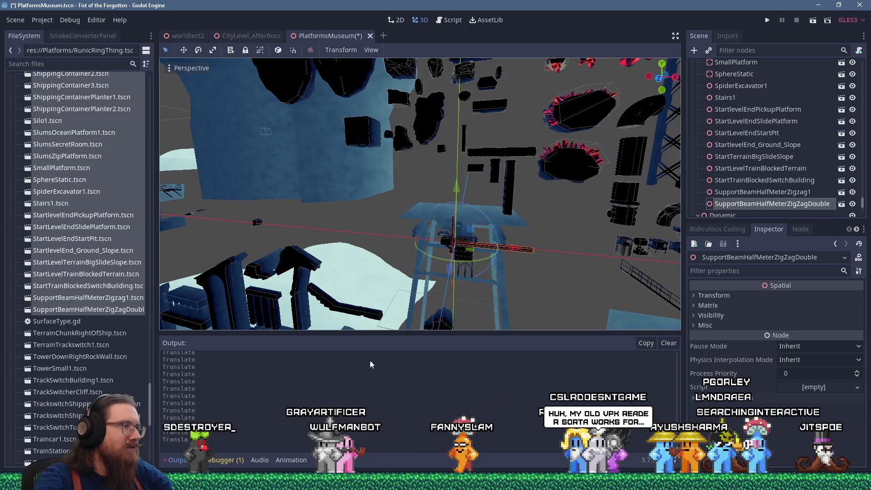
left_click(109, 336)
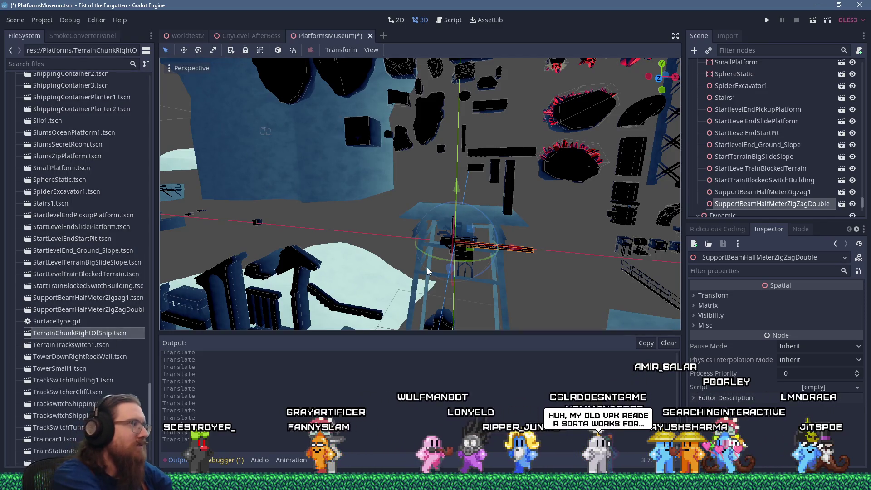
key("ctrl+s")
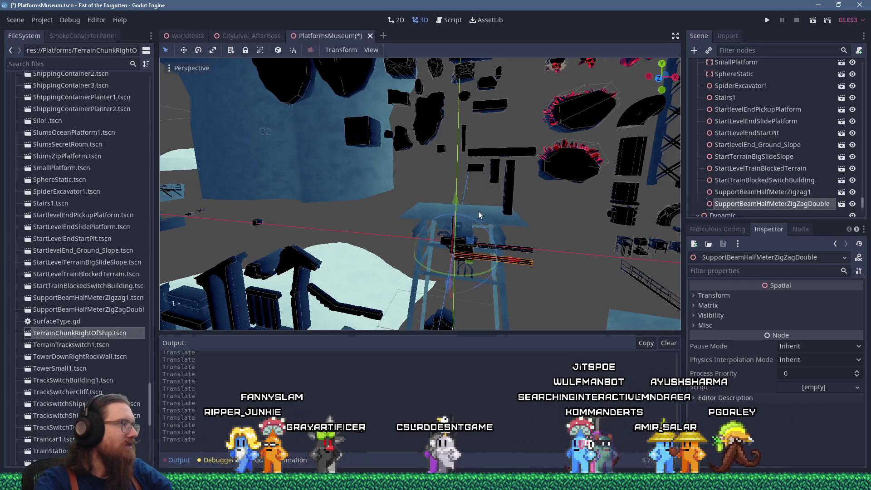
Lift SupportBeamHalfMeterZigZagDouble upward, then select SupportBeamHalfMeterZigzag1
key("f")
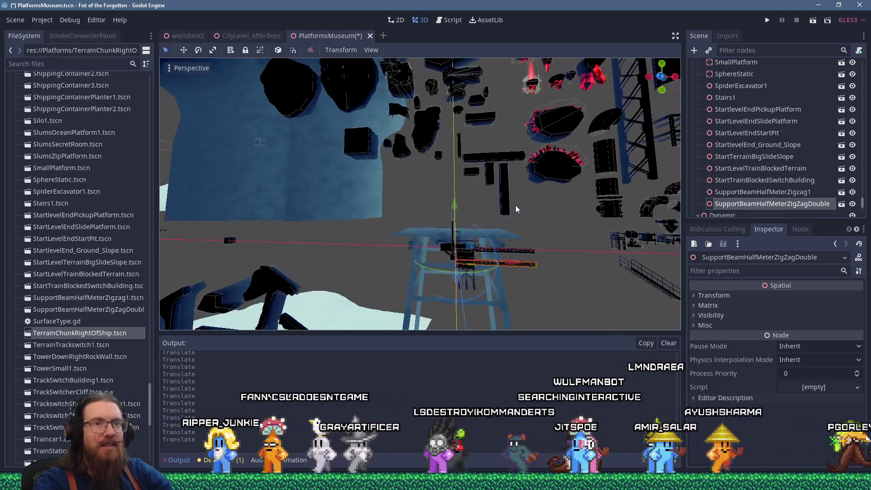
scroll(515, 205, "up", 3)
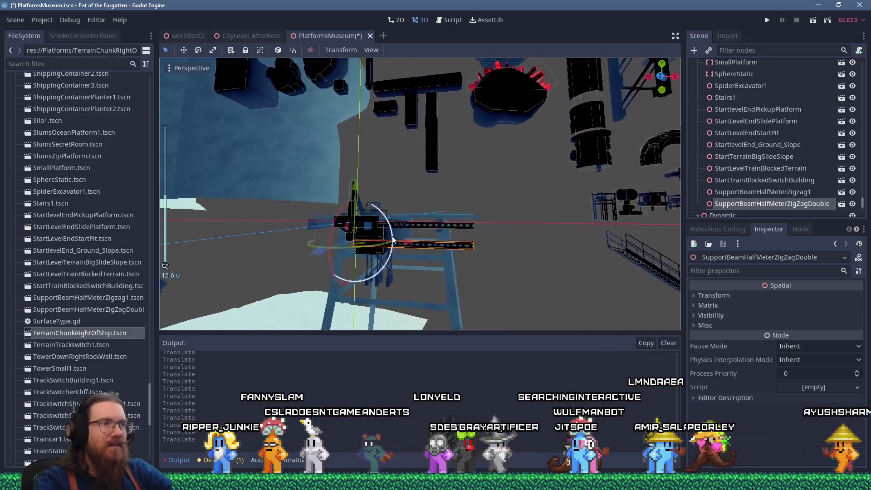
left_click_drag(456, 207, 465, 174)
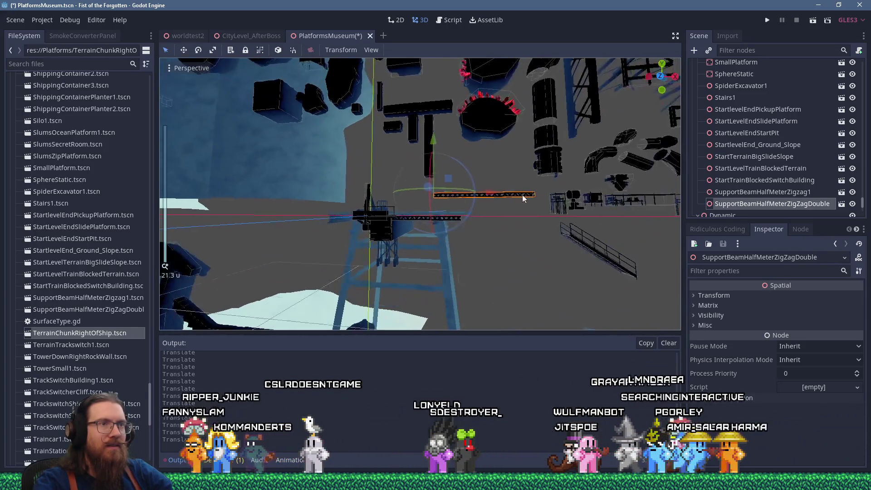
scroll(519, 194, "down", 5)
left_click_drag(383, 222, 385, 279)
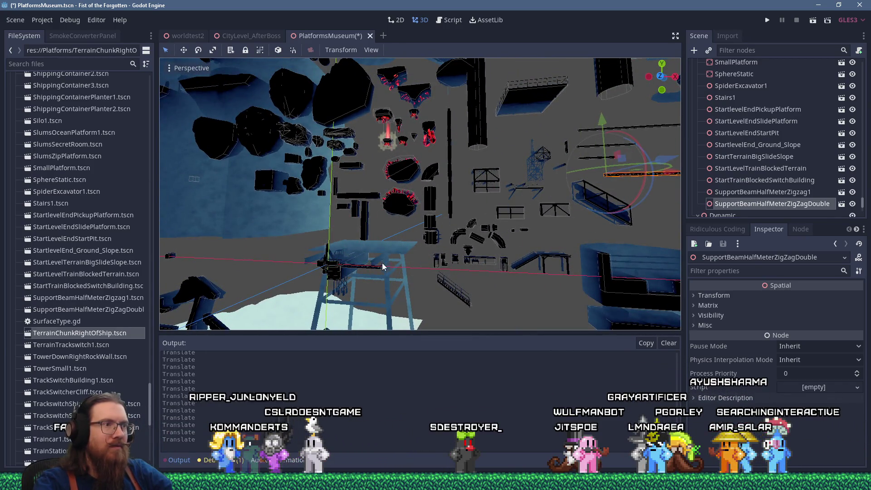
left_click(333, 265)
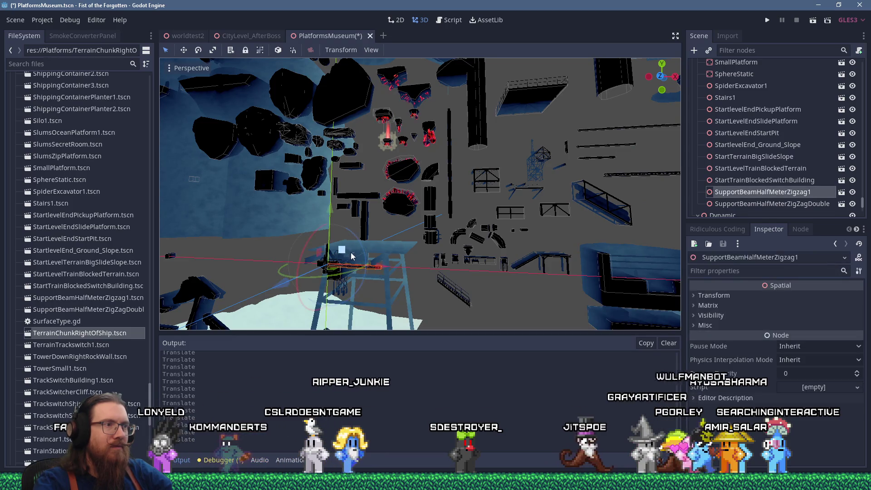
Move the zigzag beam to the upper right and shift SlumsOceanPlatform1 out to the left
left_click_drag(354, 254, 642, 168)
scroll(357, 274, "up", 10)
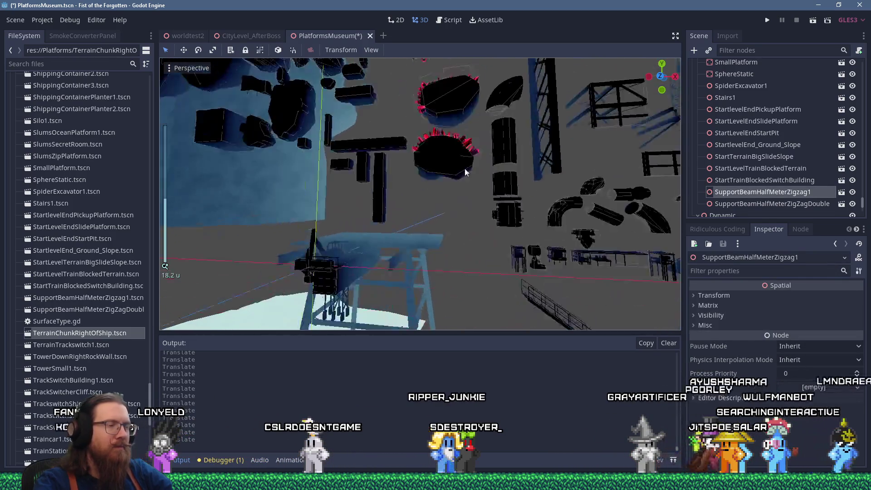
left_click(326, 241)
scroll(326, 240, "down", 5)
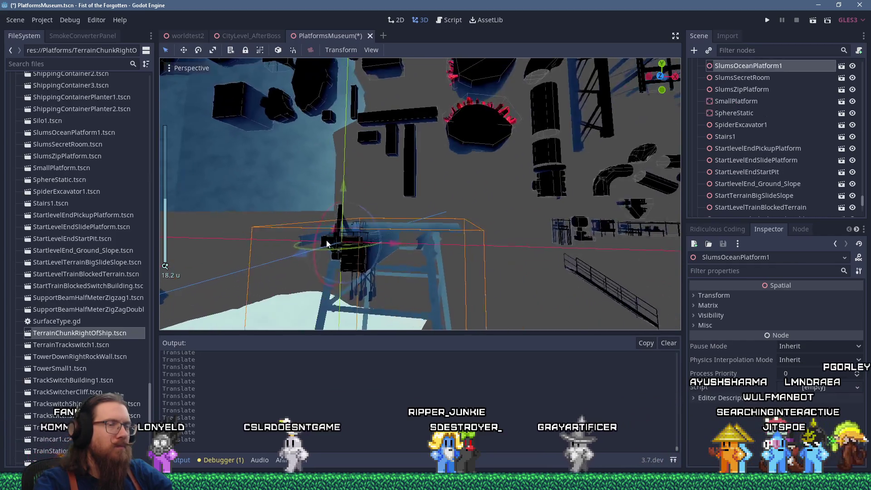
mouse_move(347, 251)
left_mouse_down()
mouse_move(382, 287)
mouse_move(358, 275)
mouse_move(404, 271)
mouse_move(331, 229)
mouse_move(564, 231)
mouse_move(507, 210)
mouse_move(563, 215)
mouse_move(554, 217)
left_mouse_up()
scroll(554, 217, "down", 10)
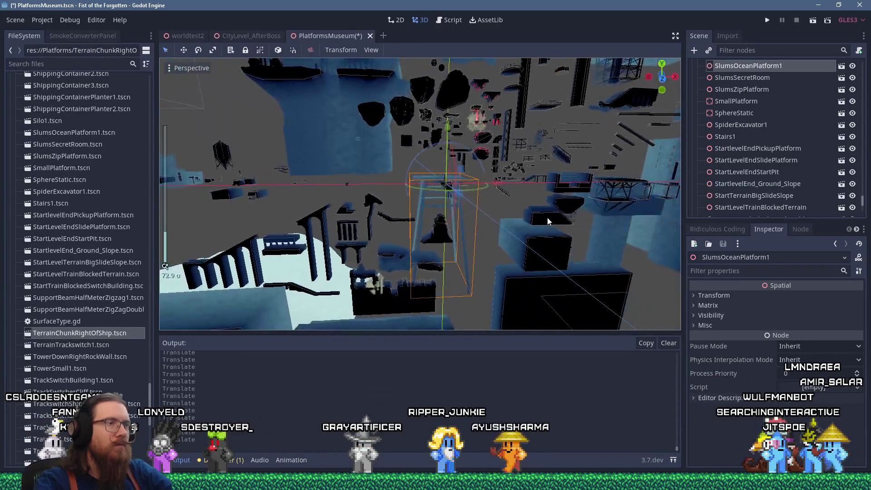
scroll(549, 221, "up", 3)
mouse_move(454, 184)
left_mouse_down()
mouse_move(470, 171)
mouse_move(352, 172)
mouse_move(276, 187)
mouse_move(453, 206)
mouse_move(525, 203)
left_mouse_up()
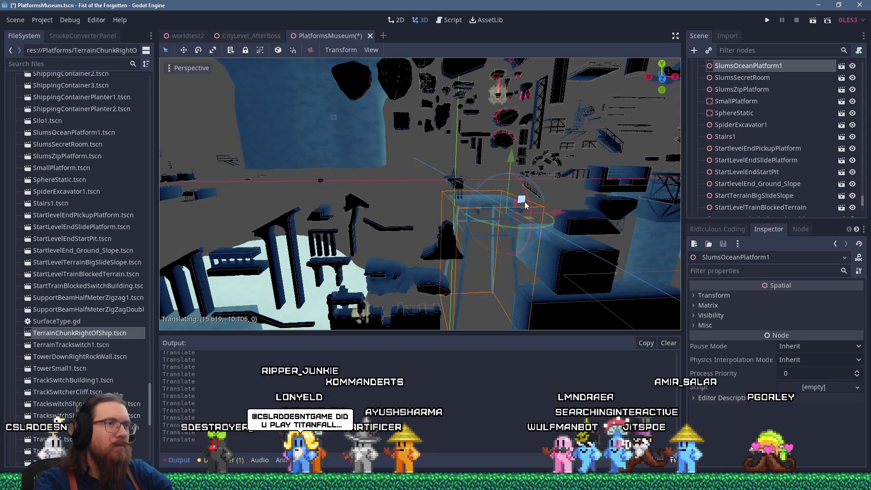
Inspect the moved ocean platform, then select SpiderExcavator1 and orbit around it
scroll(397, 213, "up", 6)
mouse_move(366, 195)
left_mouse_down()
mouse_move(296, 189)
mouse_move(432, 211)
mouse_move(539, 272)
mouse_move(455, 239)
left_mouse_up()
scroll(428, 211, "down", 3)
scroll(404, 233, "up", 3)
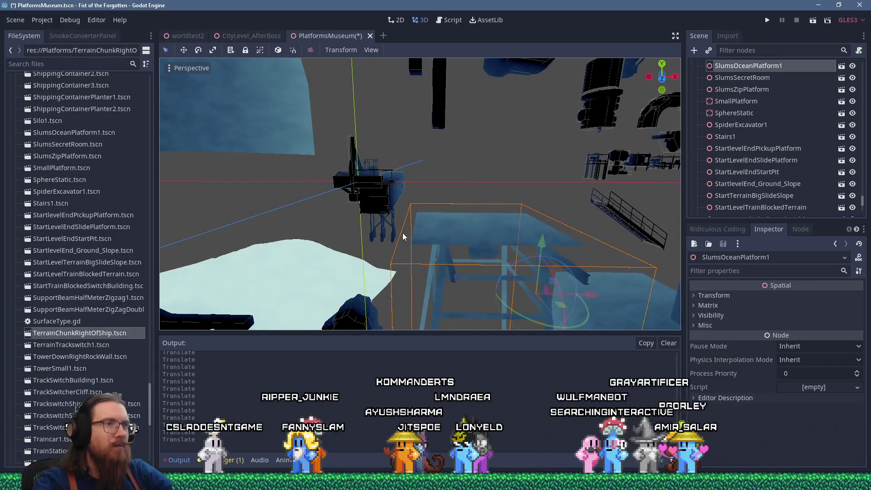
mouse_move(402, 233)
left_mouse_down()
mouse_move(396, 224)
mouse_move(437, 257)
left_mouse_up()
scroll(437, 257, "up", 2)
scroll(436, 252, "up", 2)
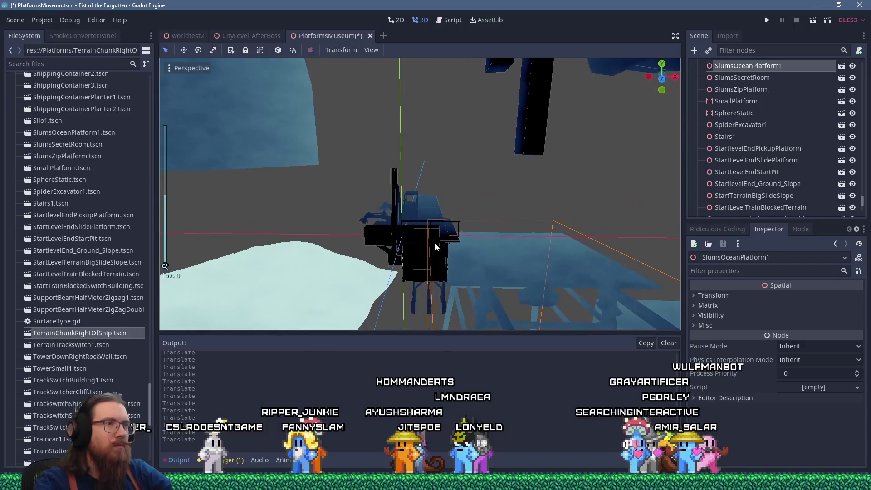
left_click(399, 207)
mouse_move(407, 207)
left_mouse_down()
mouse_move(504, 238)
mouse_move(528, 227)
mouse_move(544, 168)
mouse_move(495, 167)
mouse_move(418, 233)
mouse_move(544, 259)
mouse_move(281, 186)
mouse_move(266, 169)
left_mouse_up()
scroll(419, 224, "down", 15)
Move ShippingContainerPlanter1 out of the pile and far to the left
key("f")
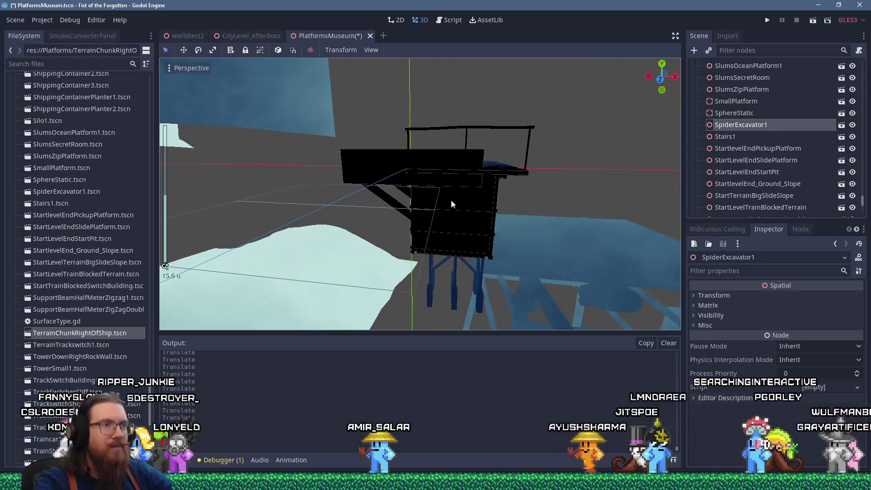
left_click(451, 200)
scroll(451, 200, "down", 3)
left_click_drag(438, 175, 439, 159)
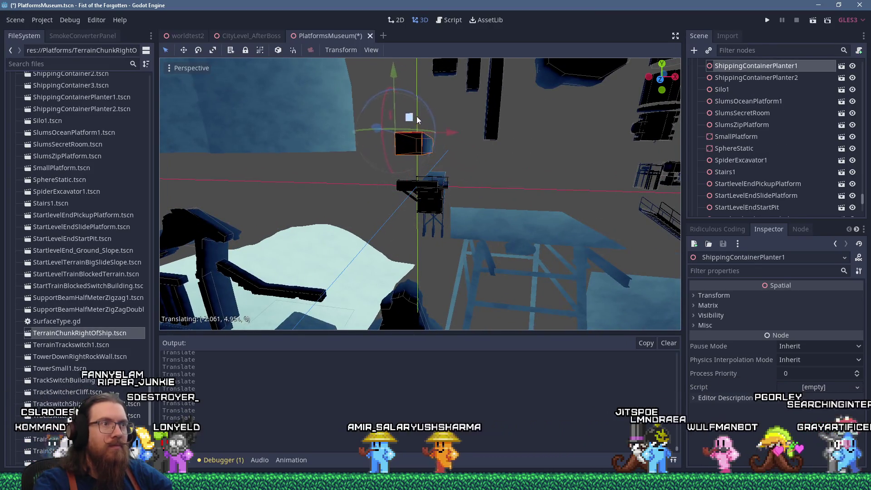
mouse_move(380, 121)
left_mouse_down()
mouse_move(370, 152)
mouse_move(536, 190)
mouse_move(572, 222)
left_mouse_up()
scroll(390, 158, "down", 2)
left_click_drag(355, 223, 251, 230)
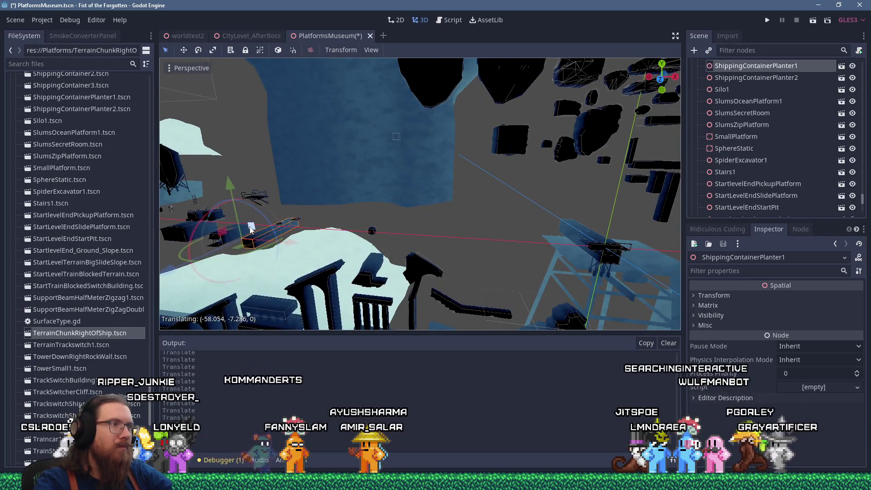
Move ShippingContainer1 and ShippingContainerPlanter2 left into the open scene
left_click(585, 236)
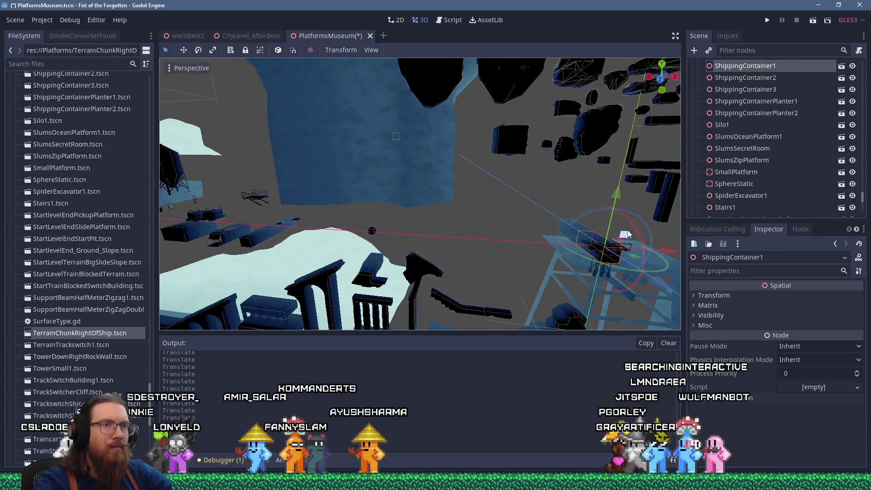
left_click_drag(628, 234, 303, 221)
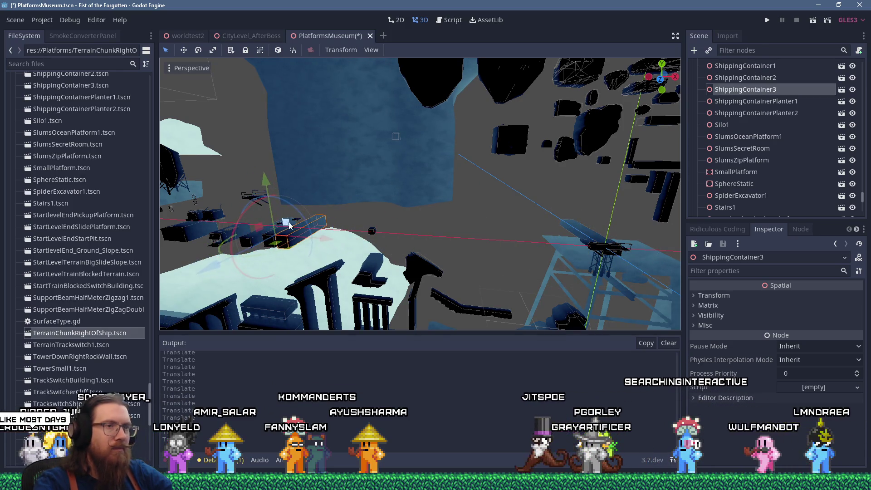
left_click(588, 235)
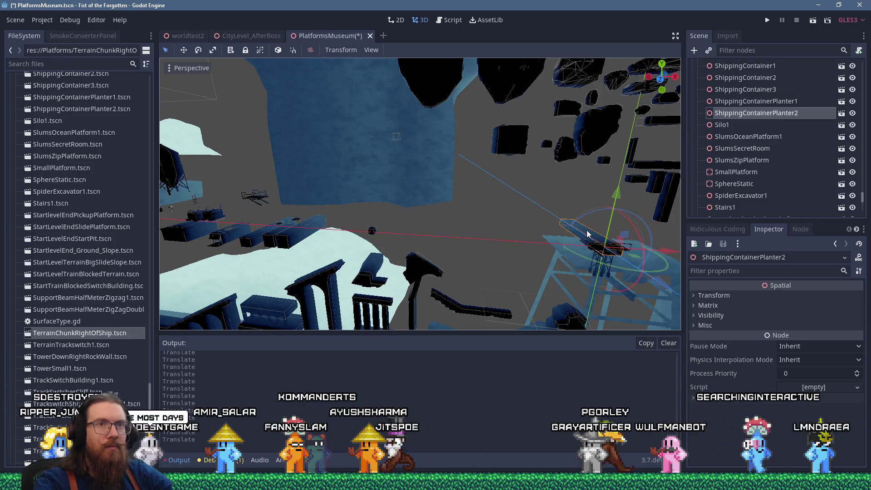
left_click_drag(598, 231, 249, 209)
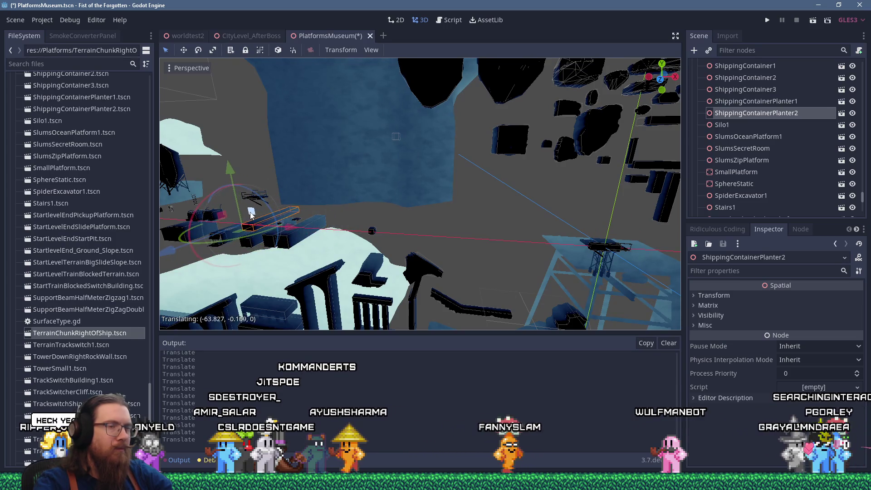
Move SmallPlatform up and farther out from the pile
left_click(600, 245)
scroll(585, 247, "up", 5)
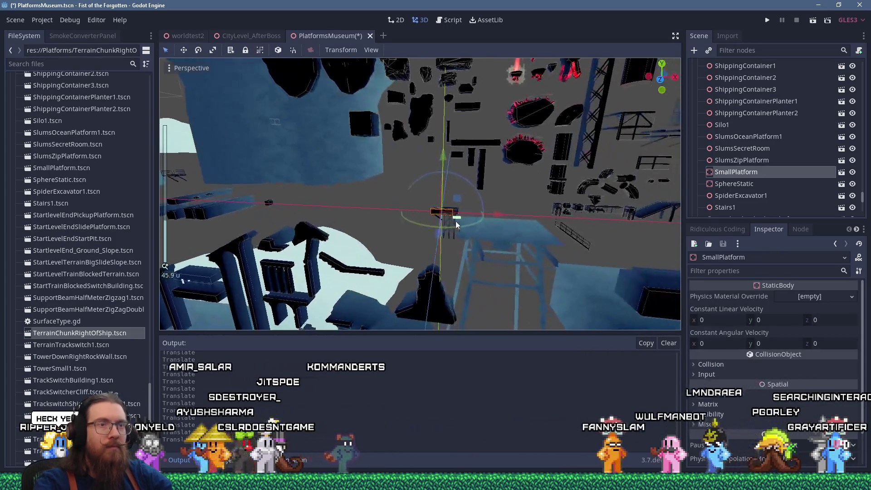
mouse_move(473, 203)
left_mouse_down()
mouse_move(366, 141)
mouse_move(536, 163)
mouse_move(412, 162)
left_mouse_up()
scroll(412, 162, "down", 6)
mouse_move(442, 202)
left_mouse_down()
mouse_move(598, 171)
mouse_move(559, 201)
left_mouse_up()
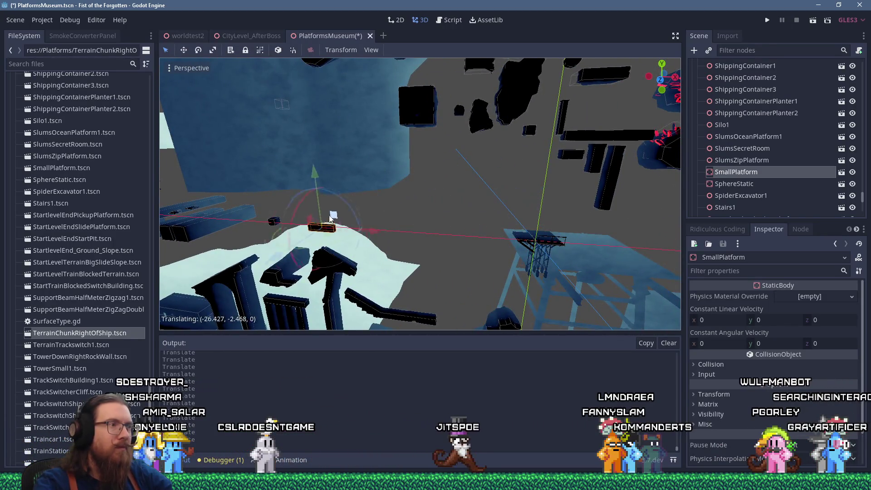
Select StartlevelEndPickupPlatform and frame it within the wider scene
left_click(546, 243)
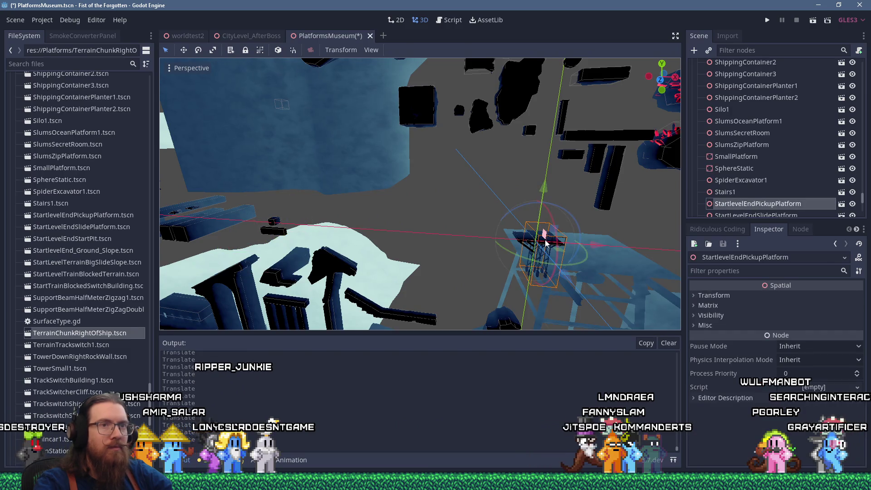
key("f")
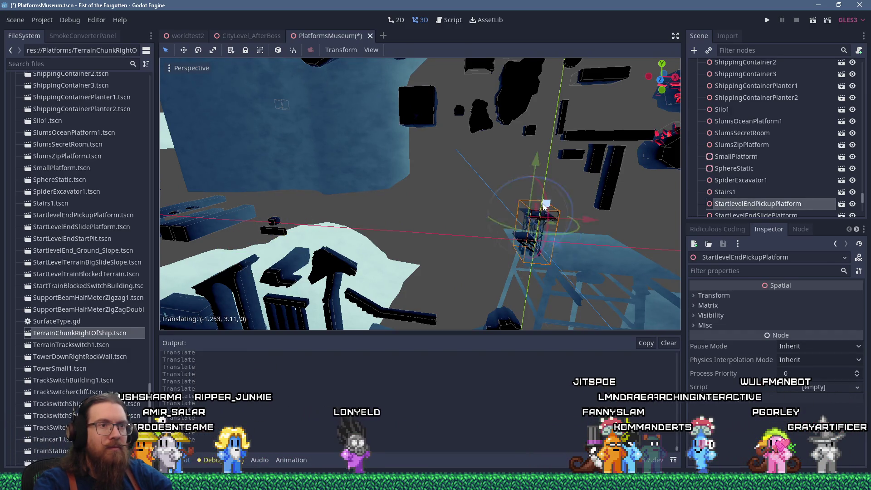
scroll(490, 220, "up", 3)
mouse_move(491, 209)
left_mouse_down()
mouse_move(374, 189)
mouse_move(581, 248)
left_mouse_up()
scroll(375, 189, "down", 5)
scroll(374, 199, "up", 4)
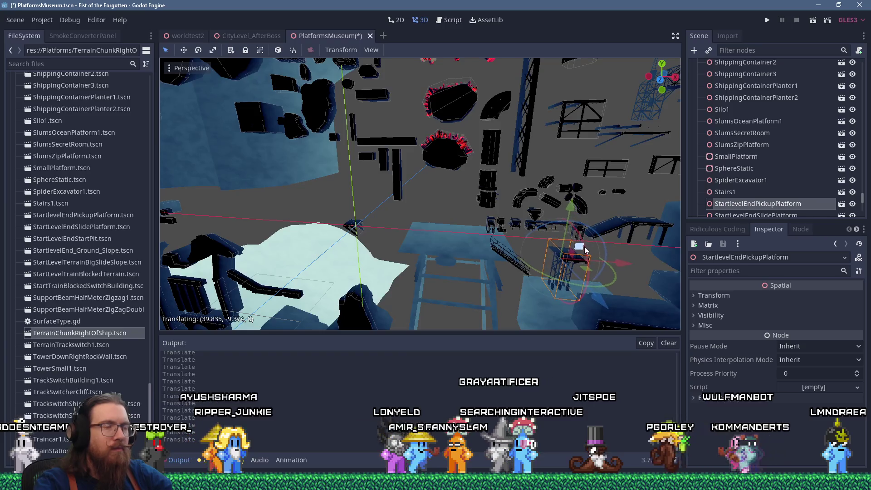
Move ScaffoldJut2 out of the pile, up and to the right
left_click(356, 228)
key("f")
scroll(407, 213, "up", 3)
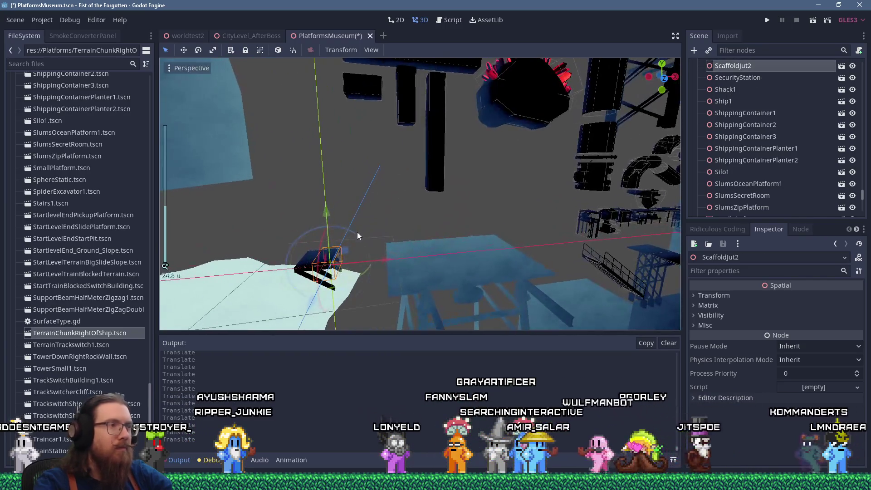
left_click_drag(359, 230, 356, 244)
mouse_move(416, 223)
left_mouse_down()
mouse_move(552, 200)
mouse_move(566, 184)
left_mouse_up()
Select ScaffoldJut1 and save the PlatformsMuseum scene
left_click(321, 262)
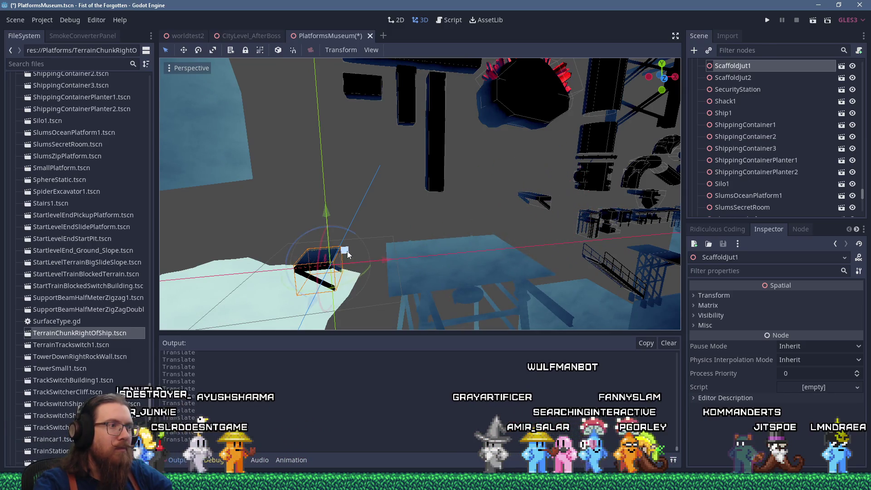
scroll(521, 164, "down", 5)
scroll(453, 223, "up", 2)
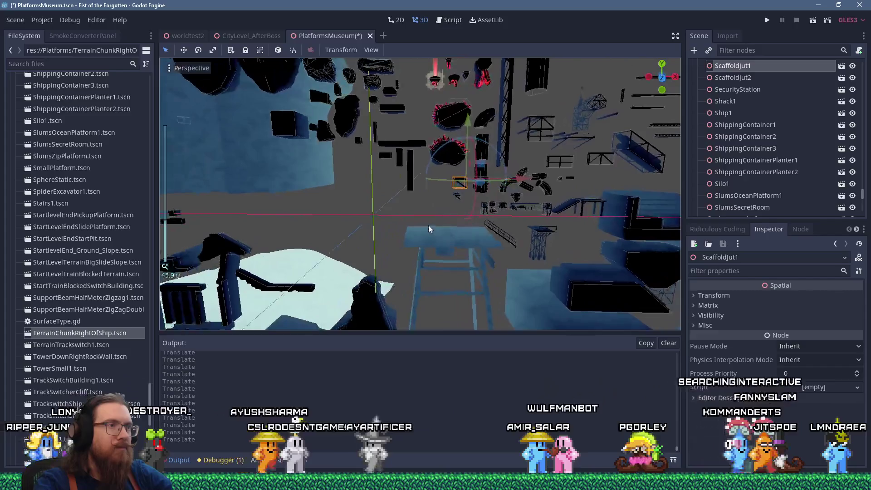
key("ctrl+s")
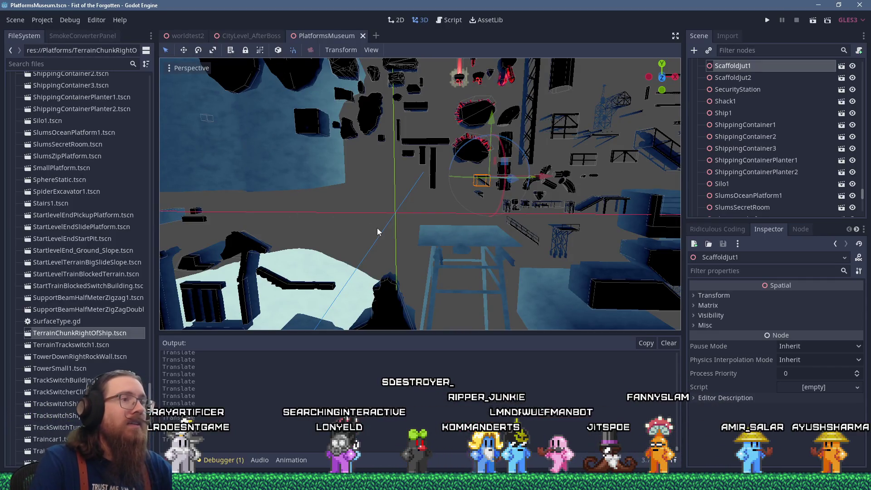
Zoom into the viewport and open the 3D view's View display options menu
scroll(476, 192, "up", 5)
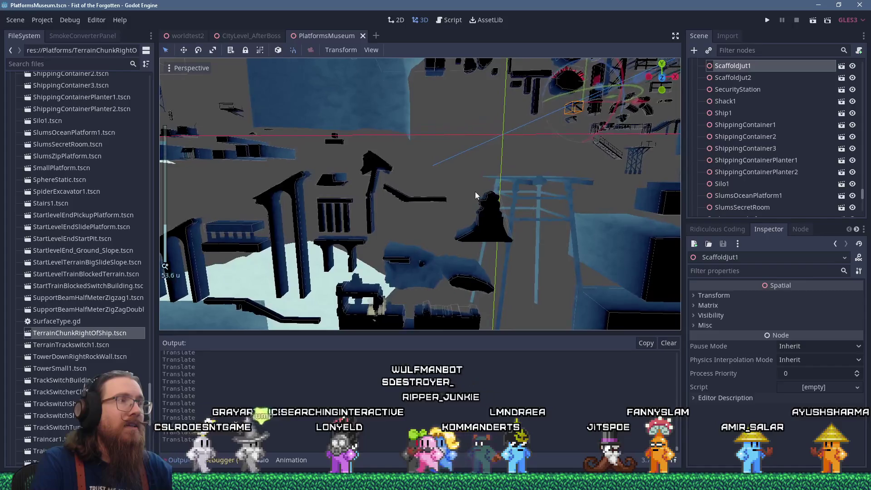
left_click(379, 51)
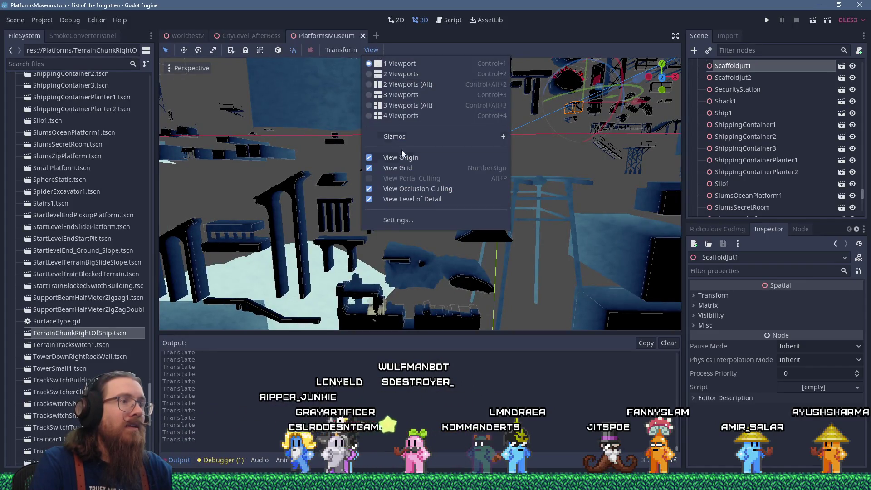
left_click(400, 219)
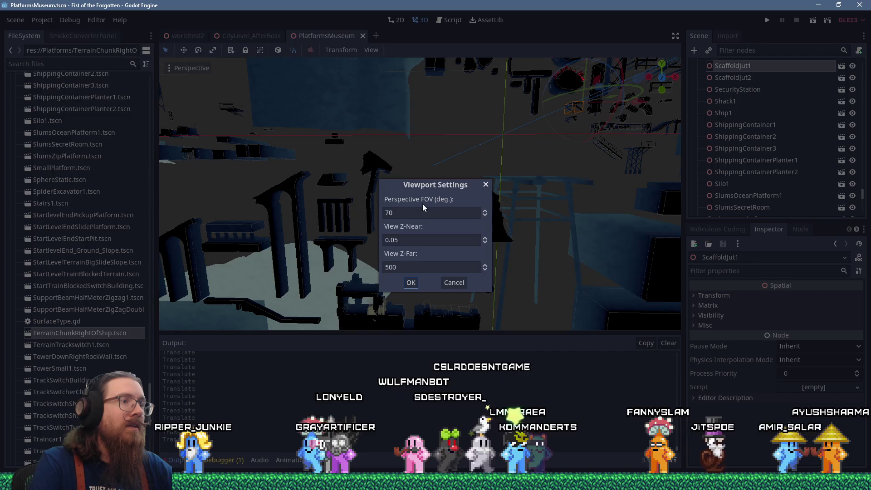
left_click(485, 185)
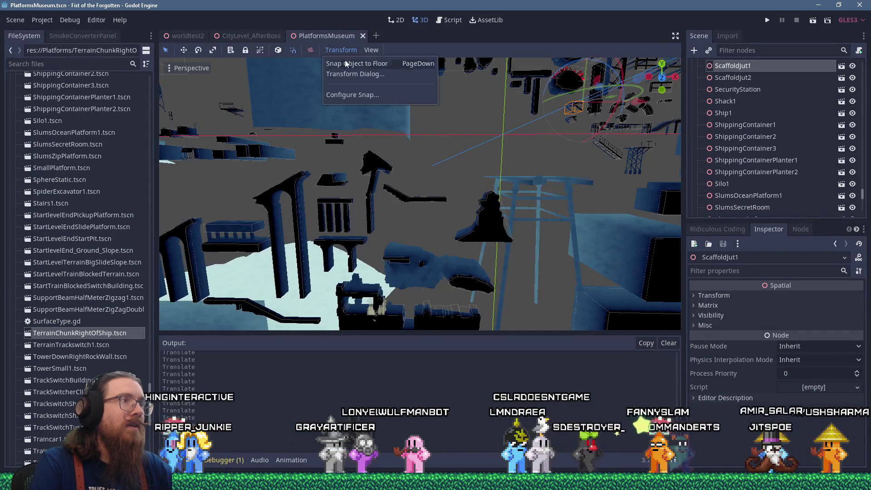
left_click(353, 95)
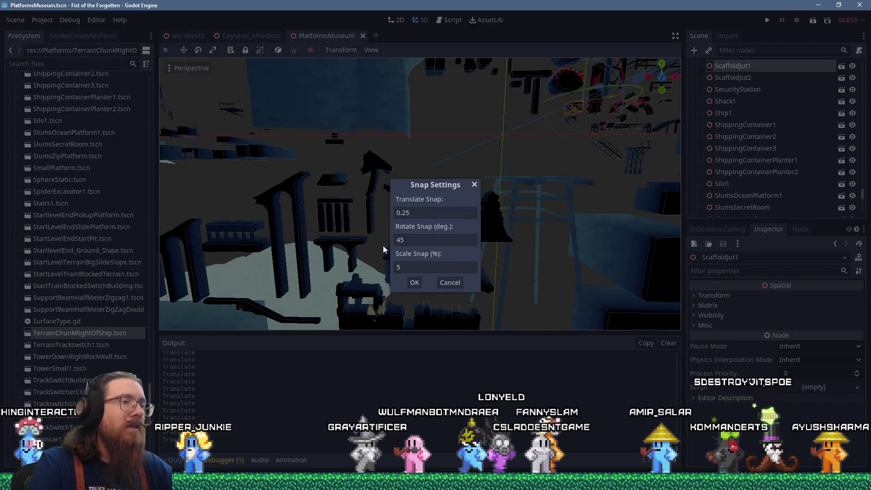
left_click(474, 185)
scroll(470, 195, "down", 3)
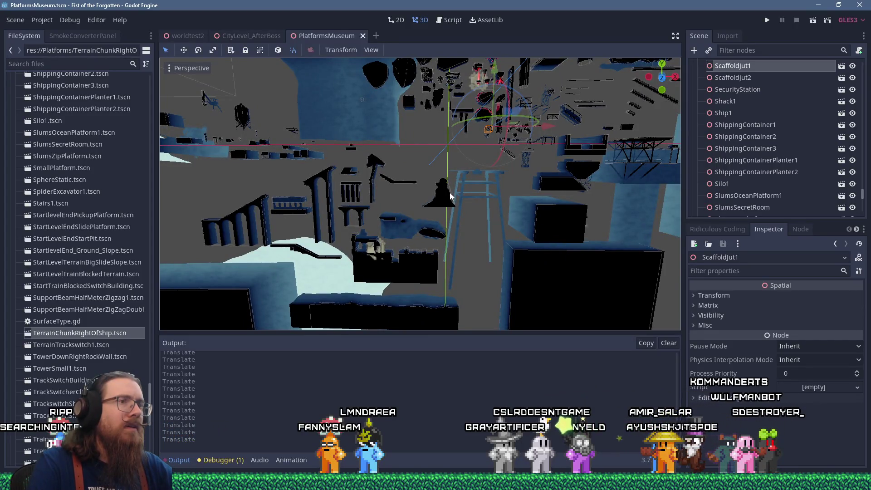
scroll(450, 193, "up", 3)
scroll(445, 221, "up", 3)
mouse_move(445, 221)
left_mouse_down()
mouse_move(393, 216)
mouse_move(396, 173)
mouse_move(454, 105)
mouse_move(450, 253)
mouse_move(450, 237)
left_mouse_up()
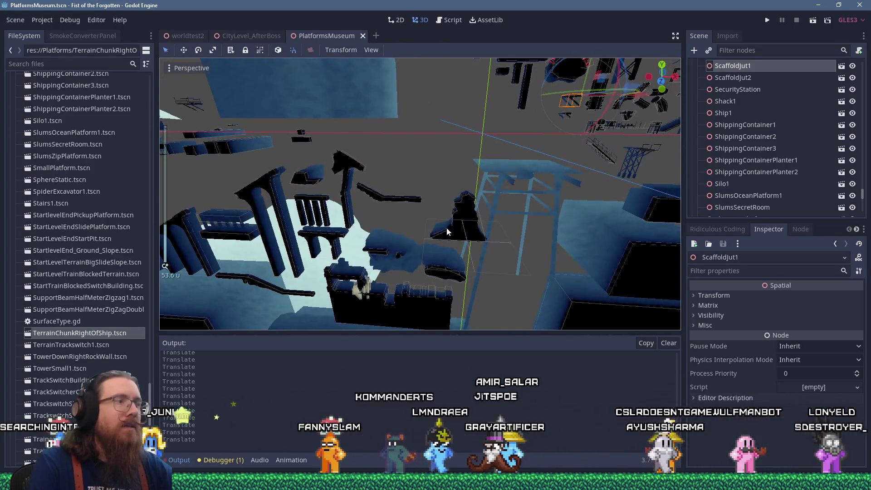
scroll(103, 347, "down", 5)
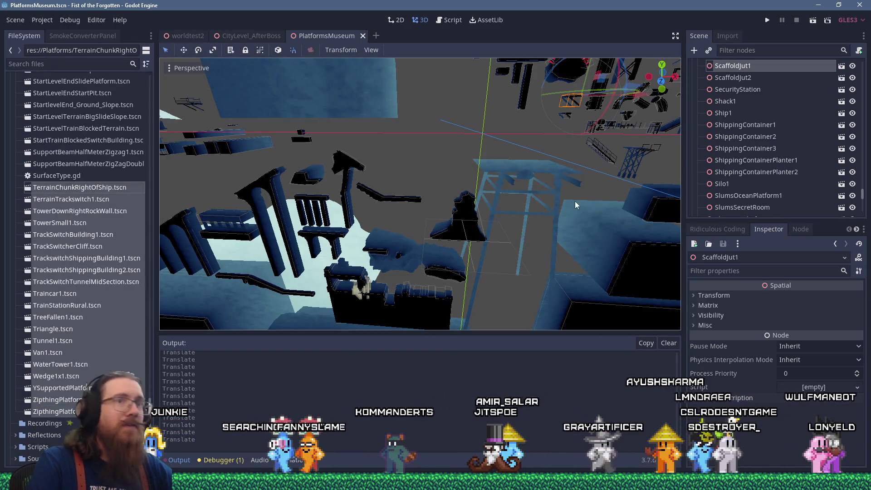
scroll(854, 123, "up", 3)
scroll(855, 124, "up", 10)
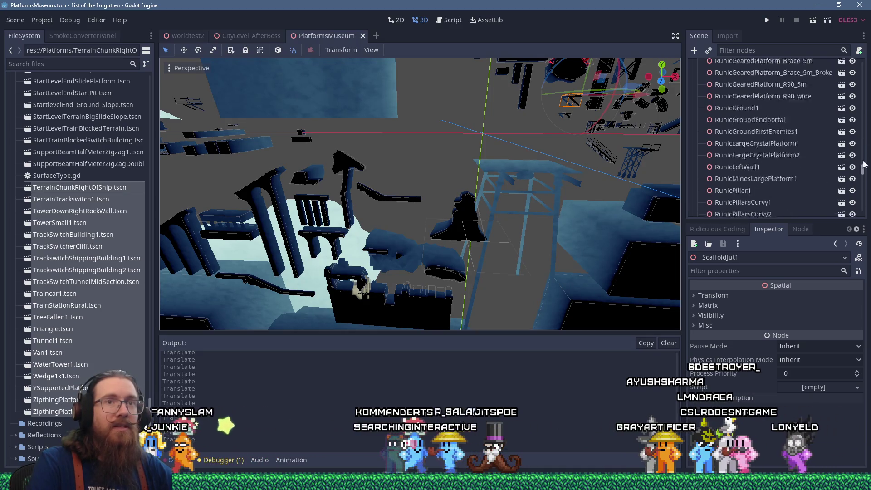
scroll(857, 75, "down", 5)
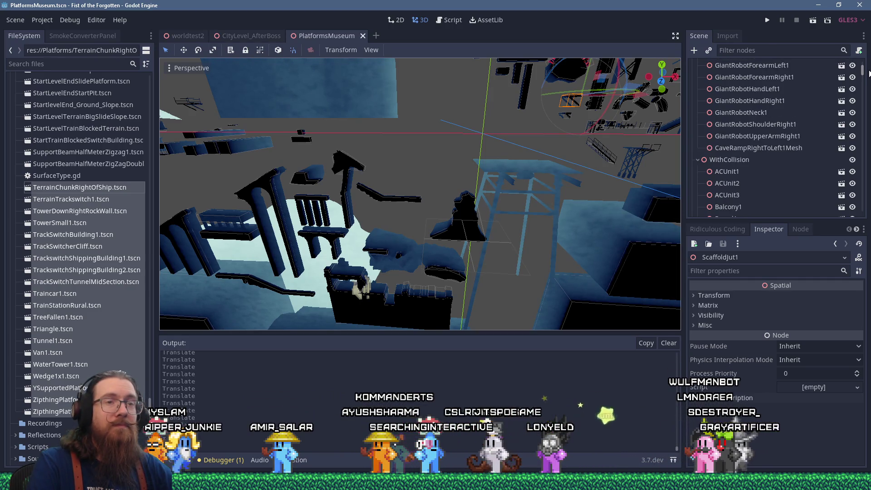
left_click_drag(76, 195, 737, 159)
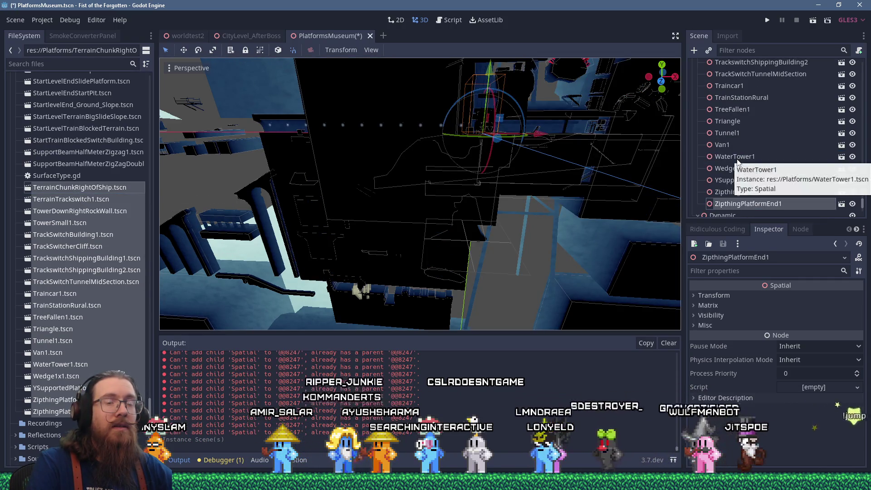
Pull Tunnel1 out of the central pile to a separate spot
scroll(499, 160, "down", 10)
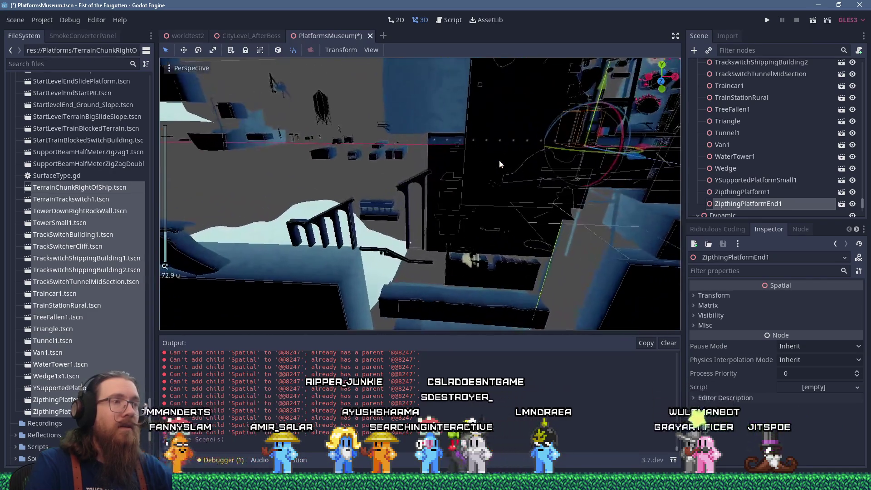
mouse_move(499, 160)
left_mouse_down()
mouse_move(451, 192)
mouse_move(452, 153)
left_mouse_up()
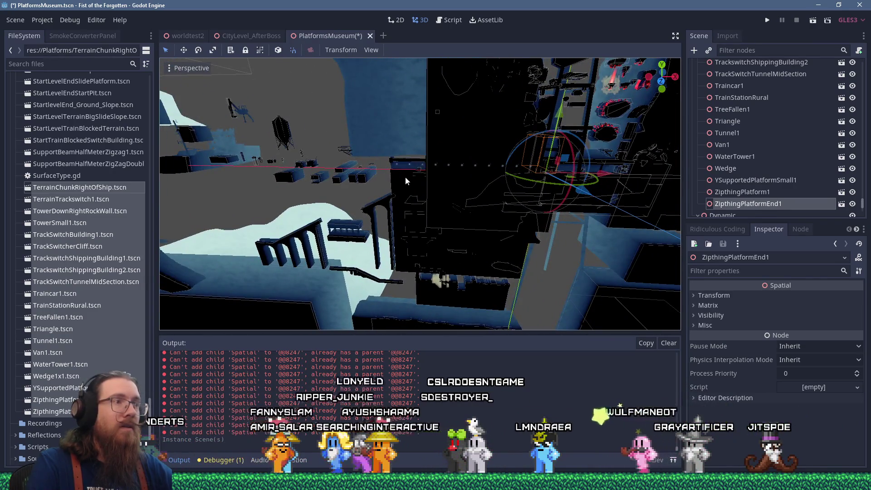
left_click(405, 181)
scroll(454, 182, "down", 6)
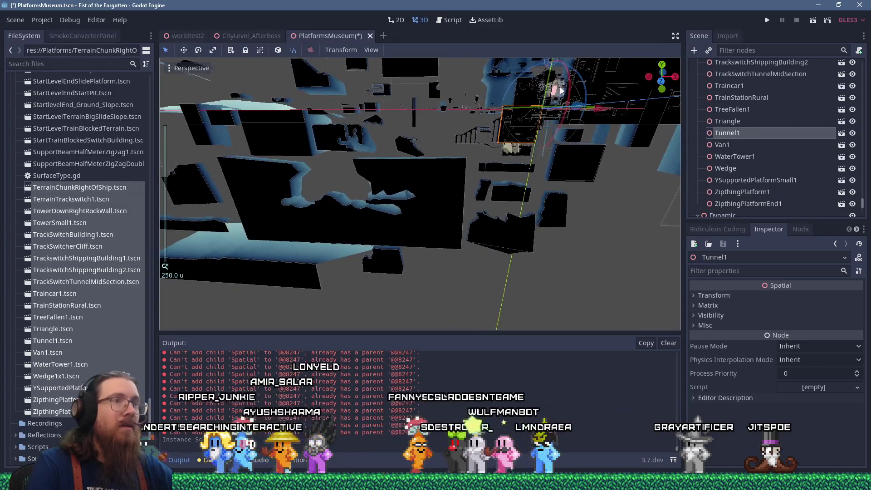
left_click_drag(561, 89, 425, 243)
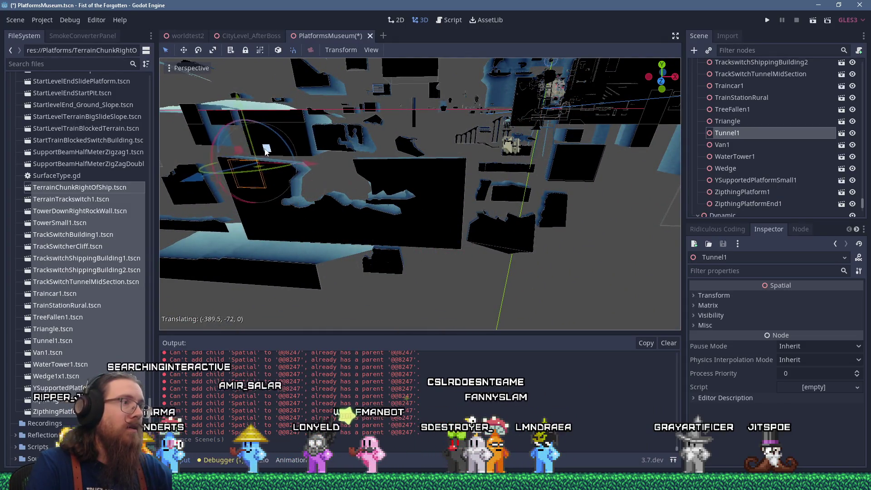
scroll(354, 148, "up", 10)
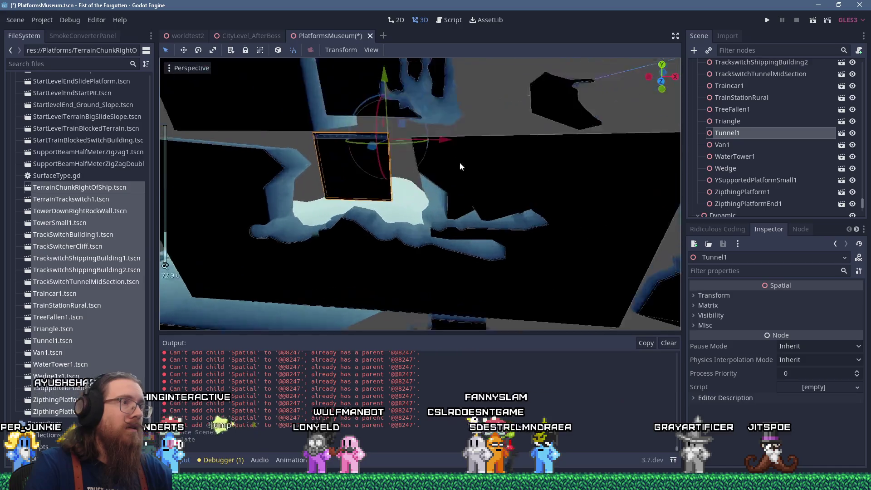
scroll(393, 144, "down", 10)
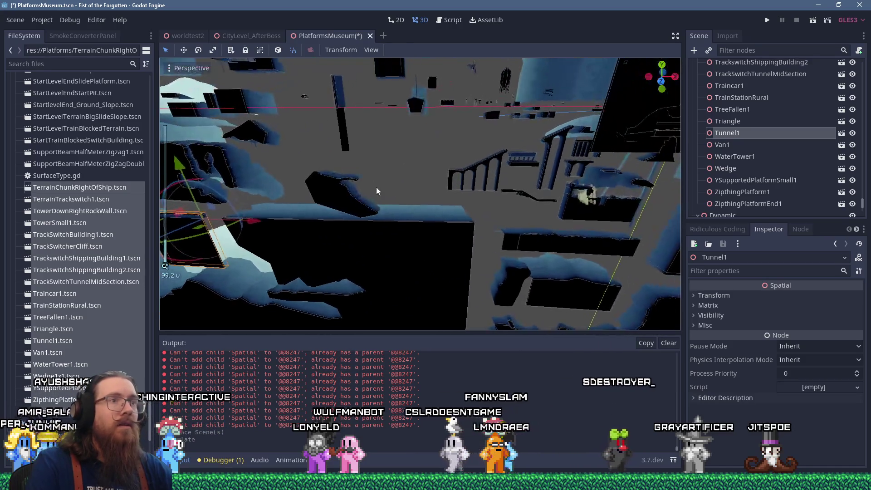
Move TrackSwitcherCliff left along the X axis and check its new placement
left_click(487, 156)
scroll(492, 156, "down", 3)
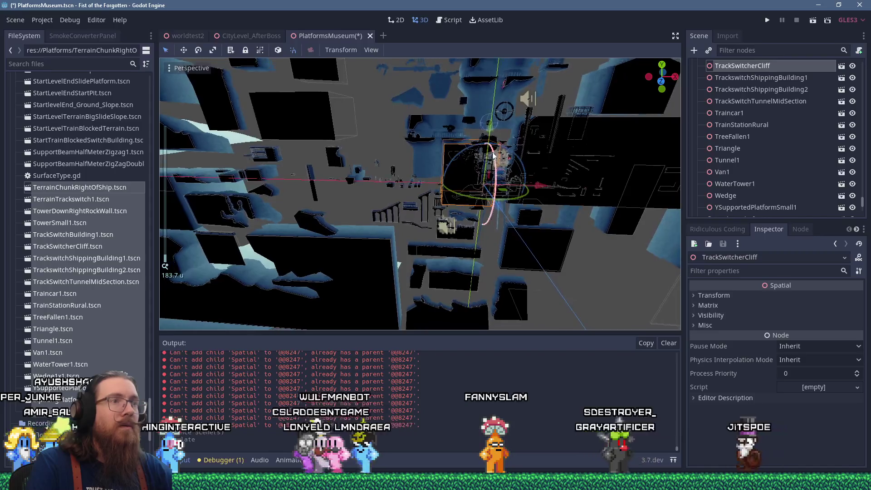
left_click_drag(531, 186, 463, 188)
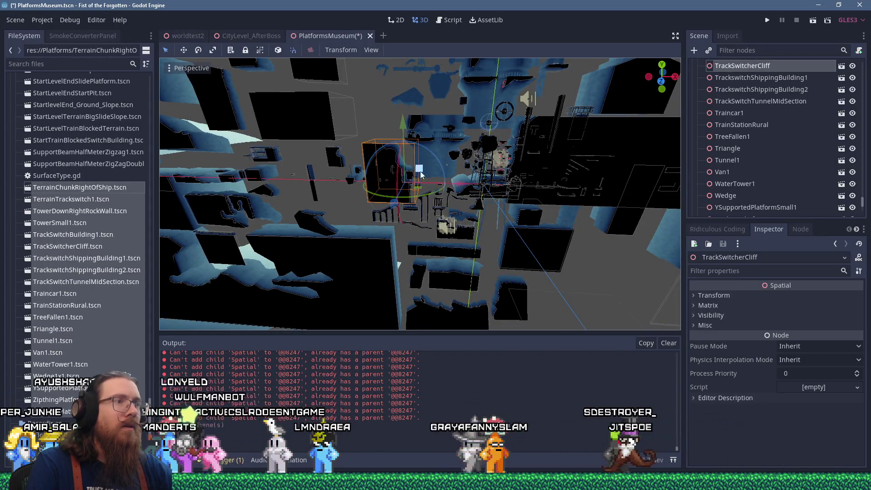
scroll(488, 142, "down", 3)
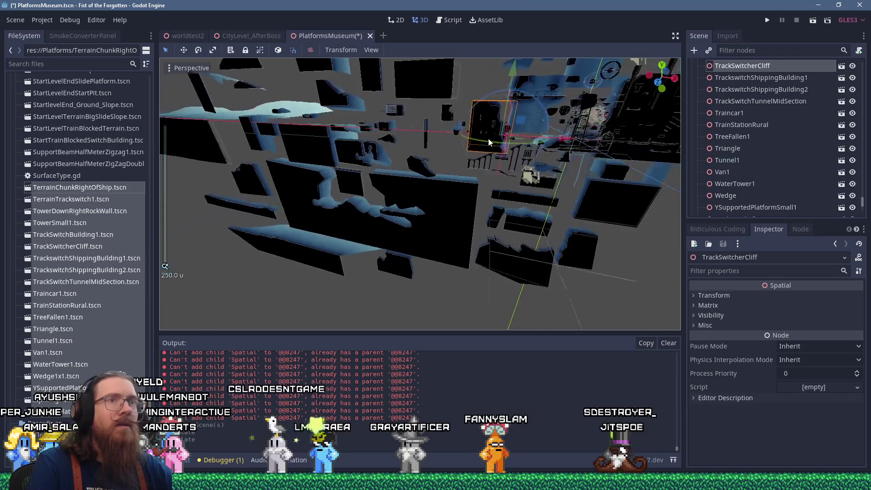
left_click_drag(489, 142, 469, 150)
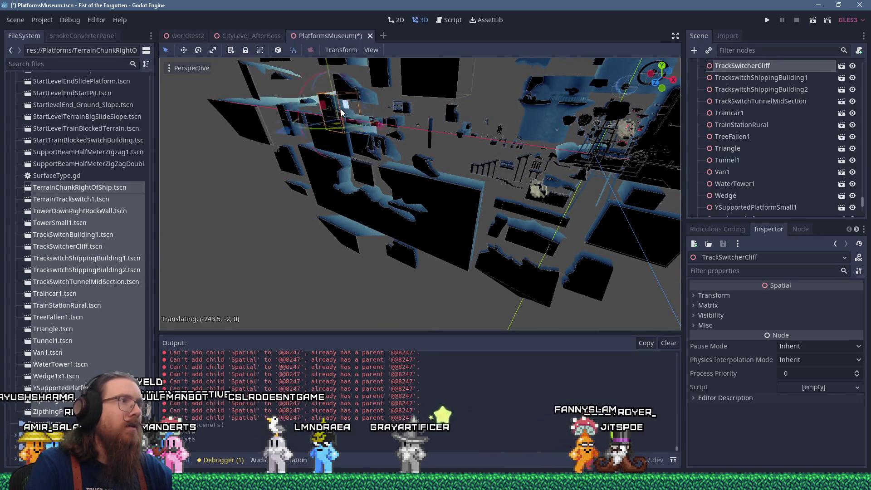
key("f")
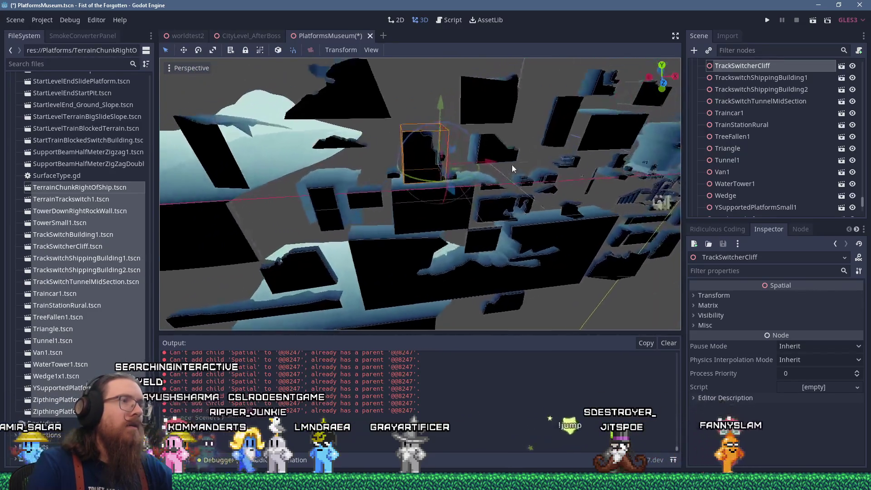
mouse_move(479, 169)
left_mouse_down()
mouse_move(489, 153)
mouse_move(374, 180)
mouse_move(442, 192)
mouse_move(426, 168)
mouse_move(558, 268)
mouse_move(547, 160)
mouse_move(604, 153)
mouse_move(558, 198)
mouse_move(496, 215)
mouse_move(507, 221)
mouse_move(438, 197)
mouse_move(274, 181)
mouse_move(447, 203)
mouse_move(394, 186)
mouse_move(468, 195)
left_mouse_up()
scroll(426, 169, "up", 5)
scroll(507, 221, "up", 2)
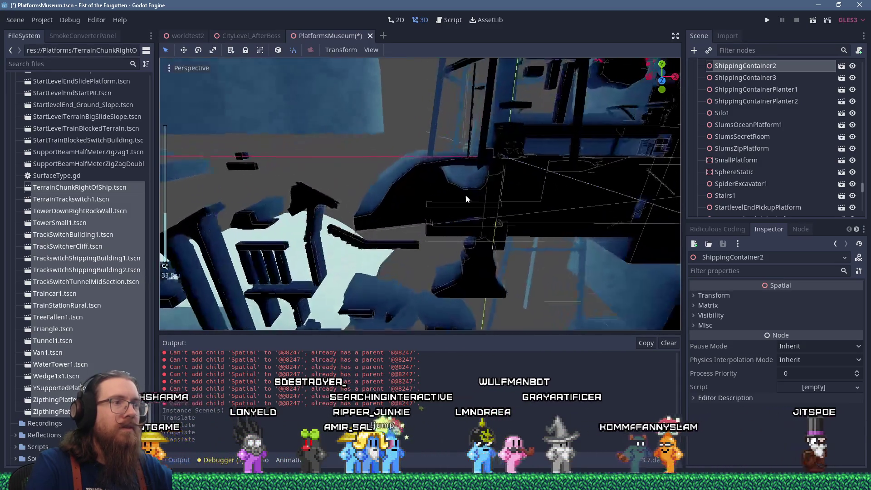
Drag TerrainChunkRightOfShip out of the central pile to an open spot
scroll(469, 194, "up", 2)
left_click(446, 195)
scroll(447, 199, "down", 15)
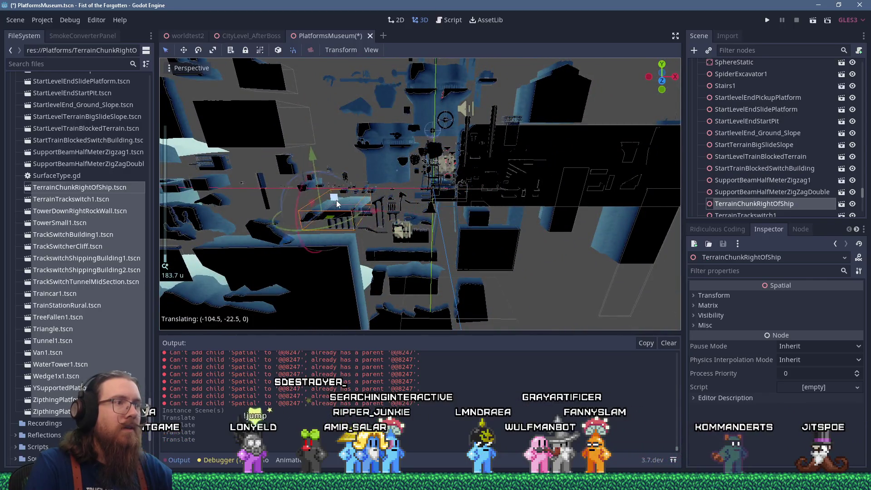
mouse_move(312, 201)
left_mouse_down()
mouse_move(543, 132)
mouse_move(486, 152)
left_mouse_up()
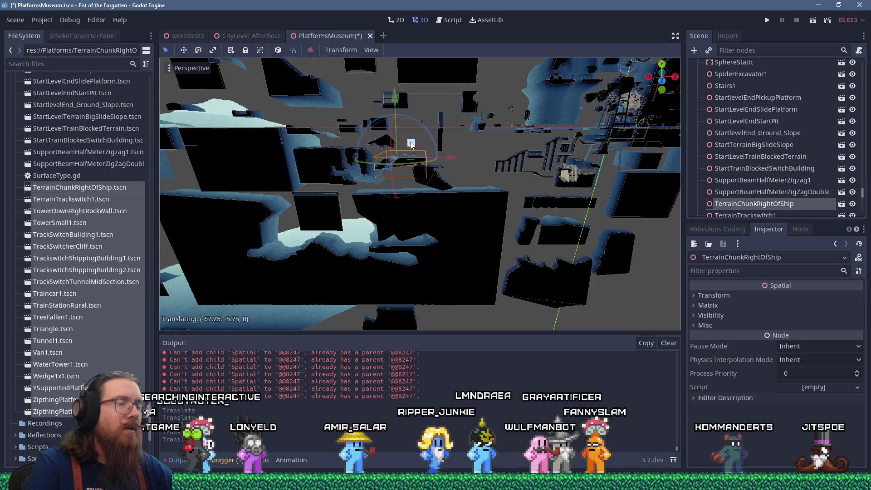
mouse_move(412, 141)
left_mouse_down()
mouse_move(397, 186)
mouse_move(413, 140)
mouse_move(417, 184)
left_mouse_up()
Select RunicStartRock1 and TrackswitchShippingBuilding1, orbiting around them and back to the pile
scroll(470, 178, "up", 3)
left_click(469, 178)
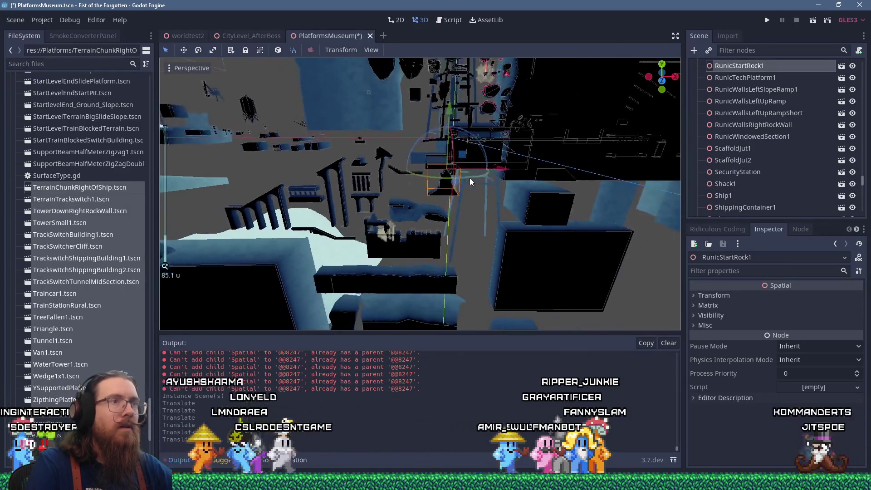
left_click(464, 129)
scroll(465, 130, "down", 5)
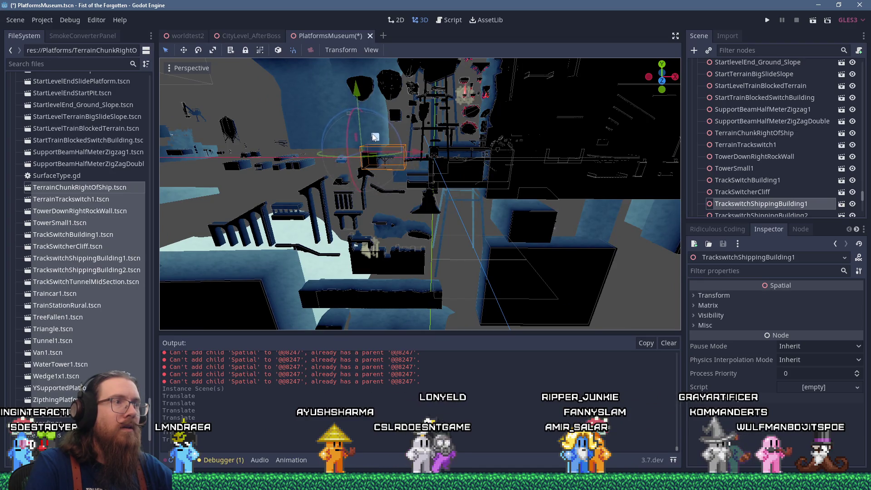
scroll(372, 137, "up", 6)
mouse_move(368, 172)
left_mouse_down()
mouse_move(382, 156)
mouse_move(347, 154)
mouse_move(372, 117)
mouse_move(394, 132)
mouse_move(387, 187)
mouse_move(418, 213)
mouse_move(385, 166)
mouse_move(517, 180)
mouse_move(324, 177)
mouse_move(331, 161)
mouse_move(369, 168)
mouse_move(393, 191)
mouse_move(336, 185)
left_mouse_up()
scroll(320, 171, "down", 10)
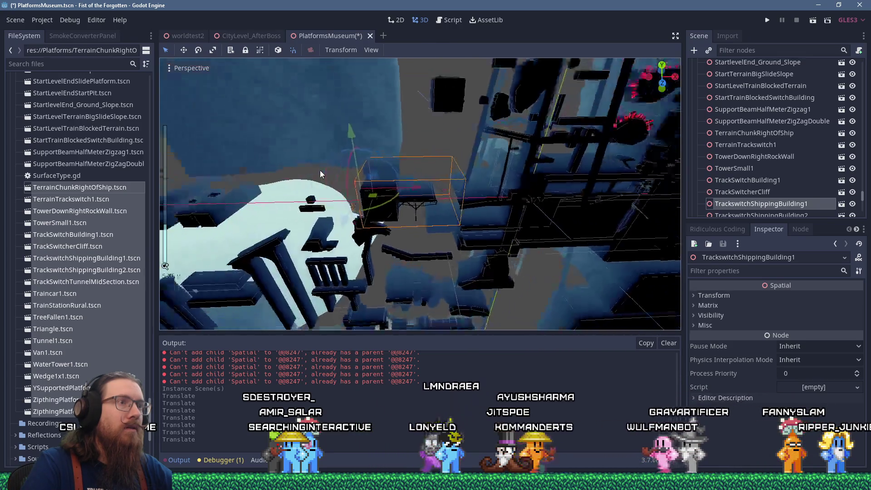
scroll(285, 167, "up", 4)
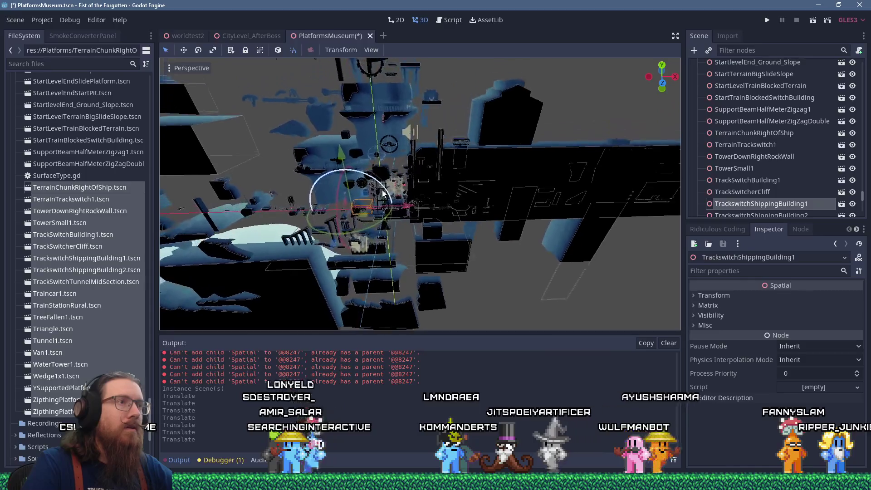
mouse_move(331, 201)
left_mouse_down()
mouse_move(504, 142)
mouse_move(443, 158)
left_mouse_up()
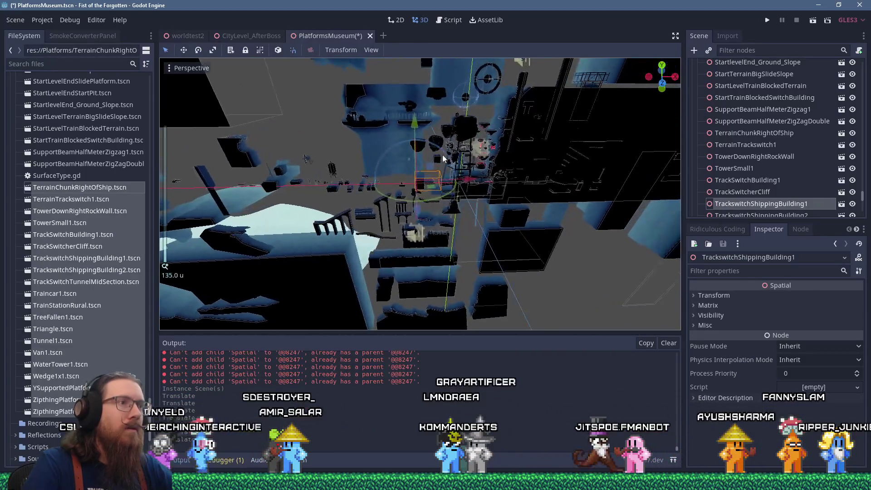
Drag TrackSwitchTunnelMidSection away from the pile to around (277.25, -6.25, 0)
scroll(507, 186, "up", 5)
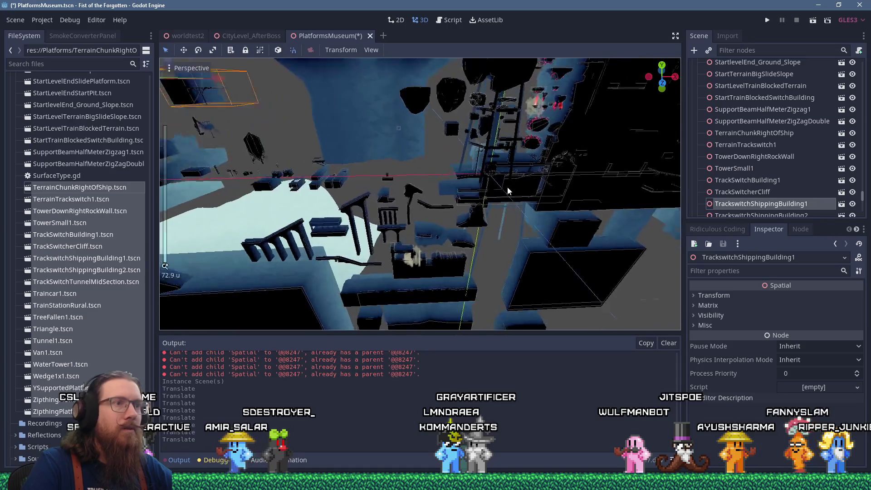
left_click(399, 167)
scroll(400, 171, "down", 6)
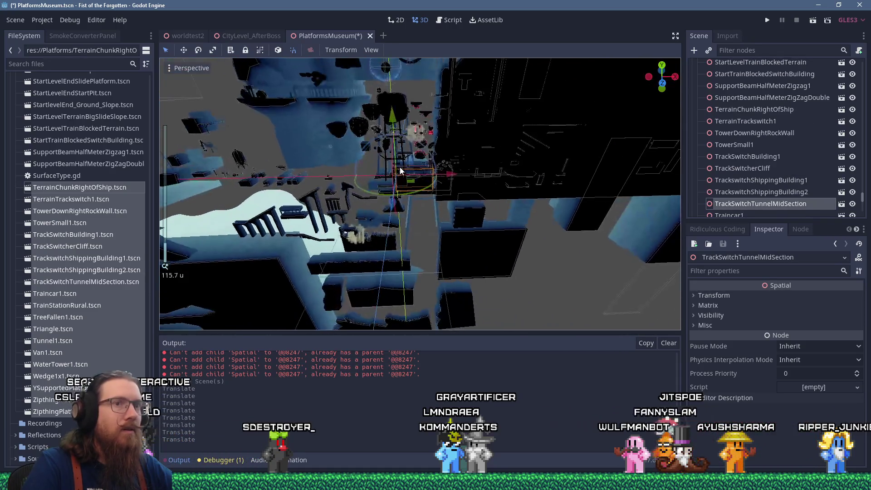
mouse_move(343, 165)
left_mouse_down()
mouse_move(340, 158)
mouse_move(468, 132)
mouse_move(439, 130)
left_mouse_up()
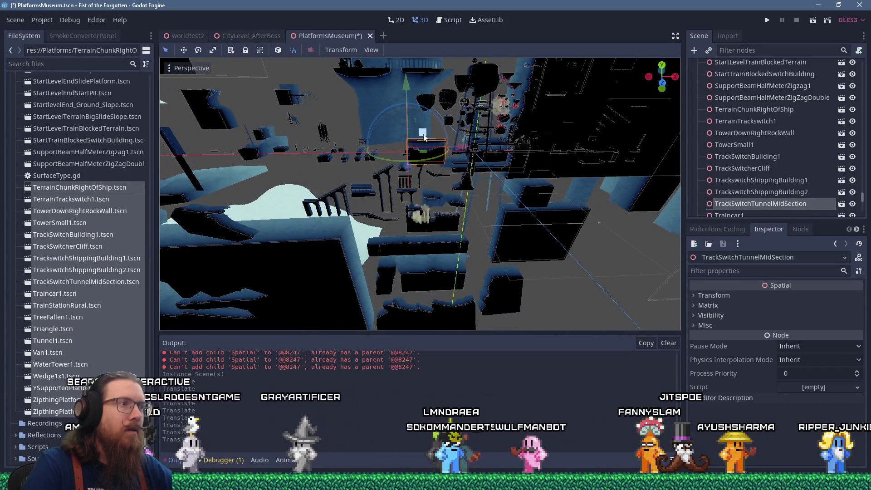
scroll(426, 135, "up", 6)
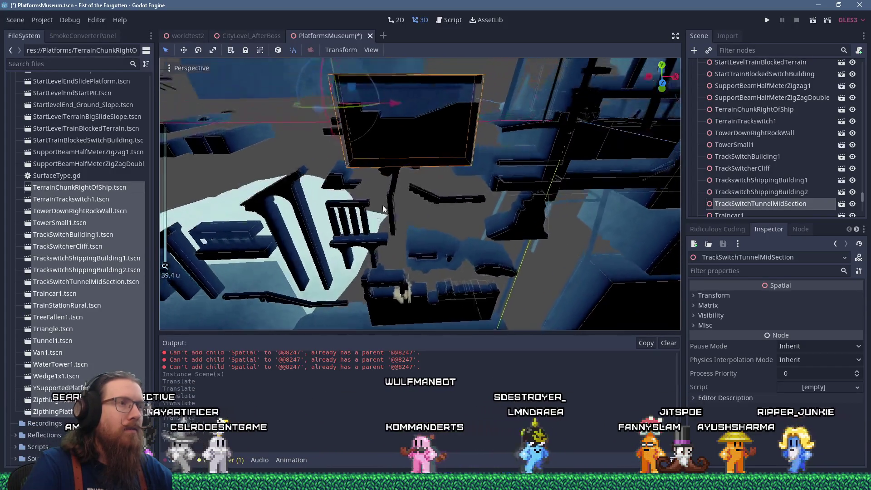
scroll(394, 203, "down", 8)
Move TrackSwitchTunnelMidSection further right and pan across the spread-out pieces
mouse_move(241, 164)
left_mouse_down()
mouse_move(411, 227)
mouse_move(524, 212)
mouse_move(196, 162)
left_mouse_up()
scroll(524, 212, "down", 5)
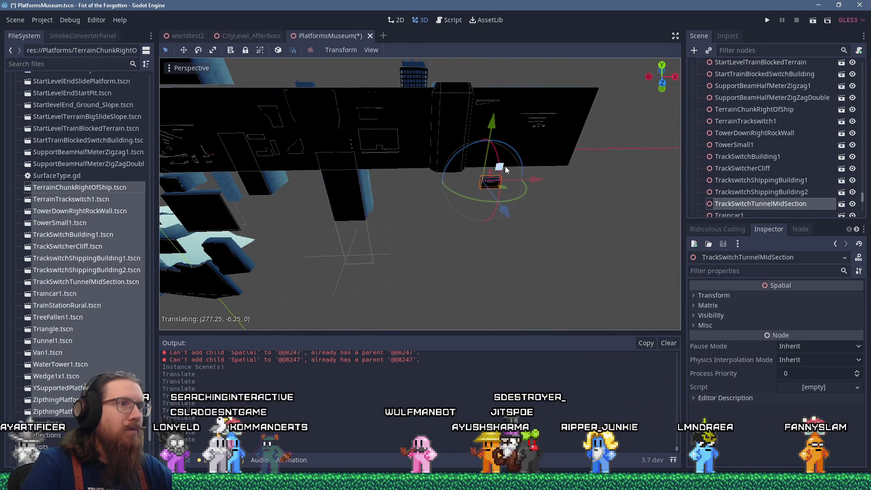
scroll(434, 176, "up", 15)
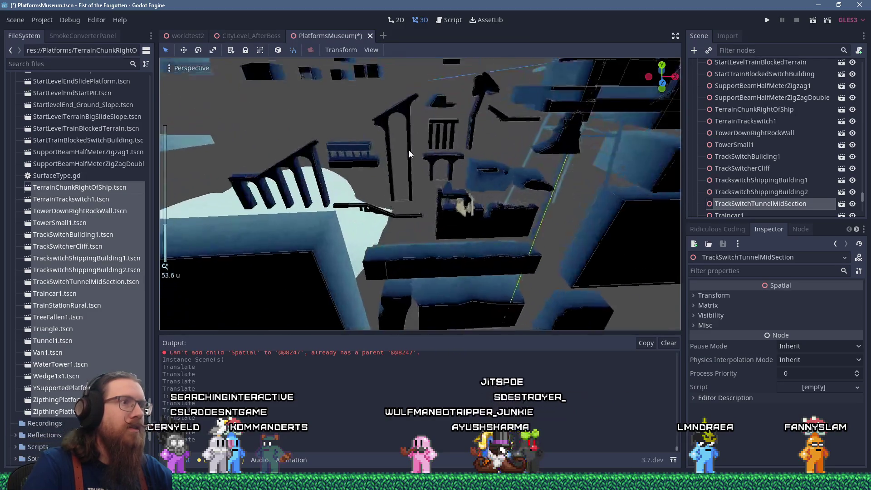
left_click_drag(445, 146, 308, 253)
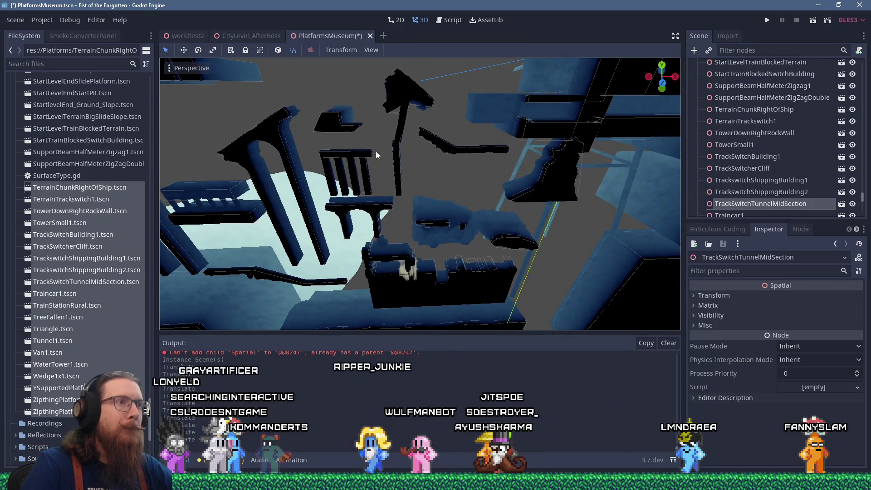
scroll(422, 145, "down", 5)
Select Van1 in the pile and orbit to a lower, closer angle on it
left_click(503, 134)
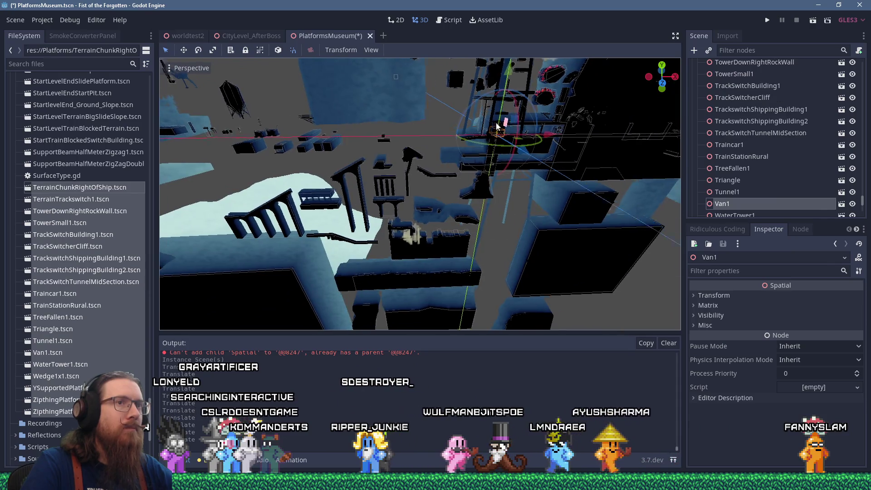
scroll(503, 134, "up", 5)
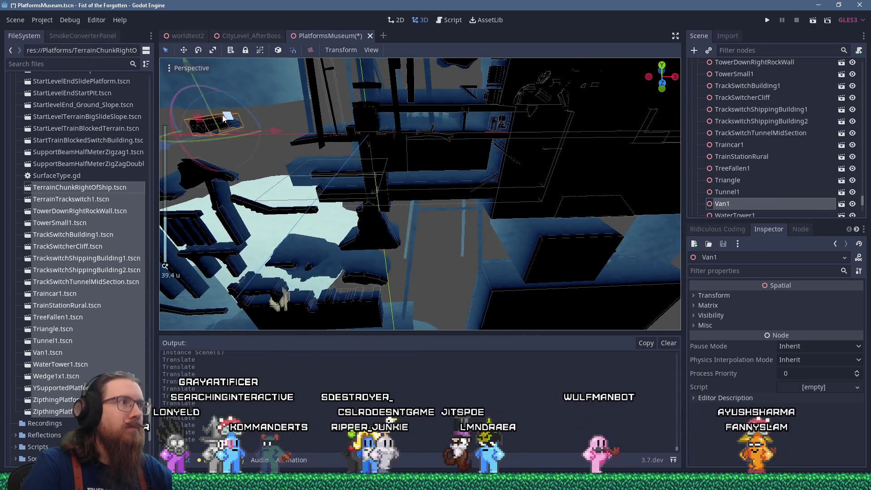
scroll(544, 136, "down", 5)
mouse_move(516, 159)
left_mouse_down()
mouse_move(163, 132)
mouse_move(621, 144)
mouse_move(675, 124)
mouse_move(556, 118)
mouse_move(572, 126)
left_mouse_up()
scroll(572, 123, "down", 3)
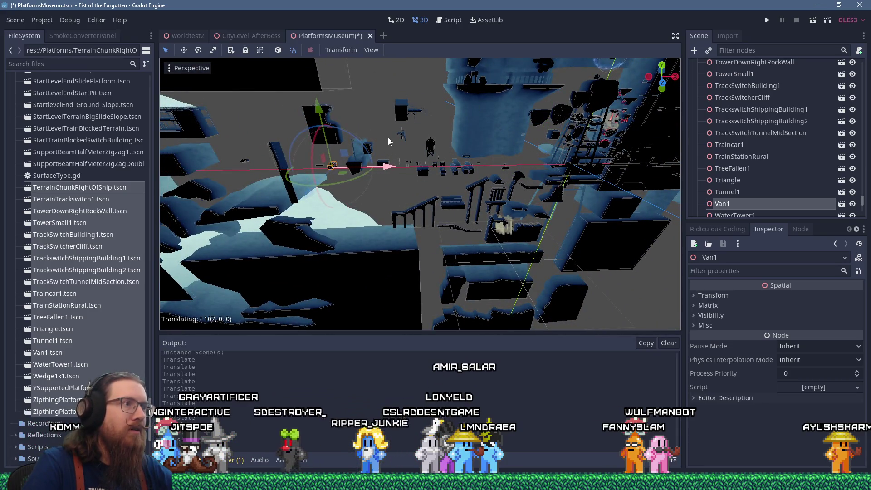
scroll(388, 137, "up", 3)
mouse_move(388, 137)
left_mouse_down()
mouse_move(486, 137)
mouse_move(442, 172)
mouse_move(437, 153)
left_mouse_up()
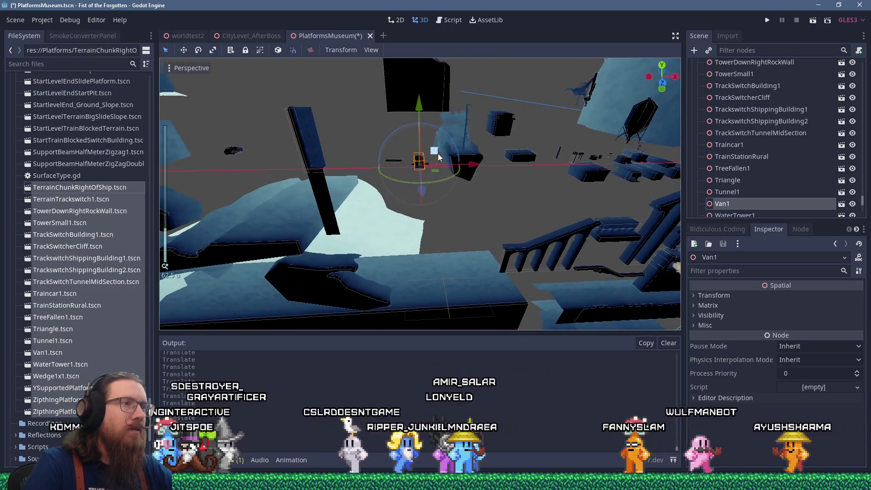
Pick Car1 to move it out, orbiting closer to the level structures
left_click(229, 152)
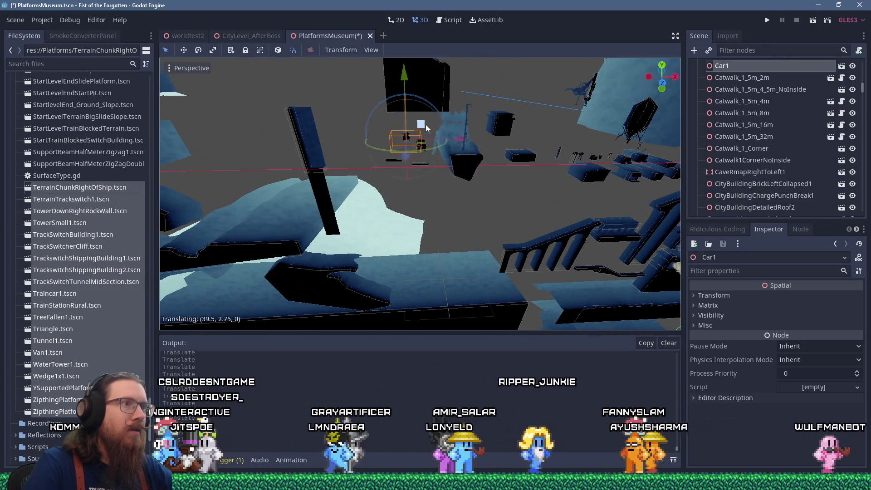
left_click_drag(530, 157, 363, 148)
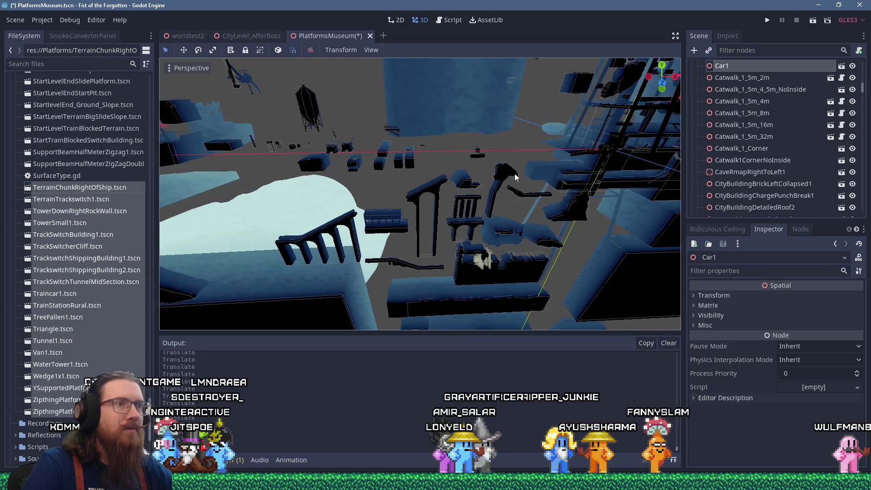
scroll(515, 175, "up", 5)
left_click_drag(515, 174, 396, 153)
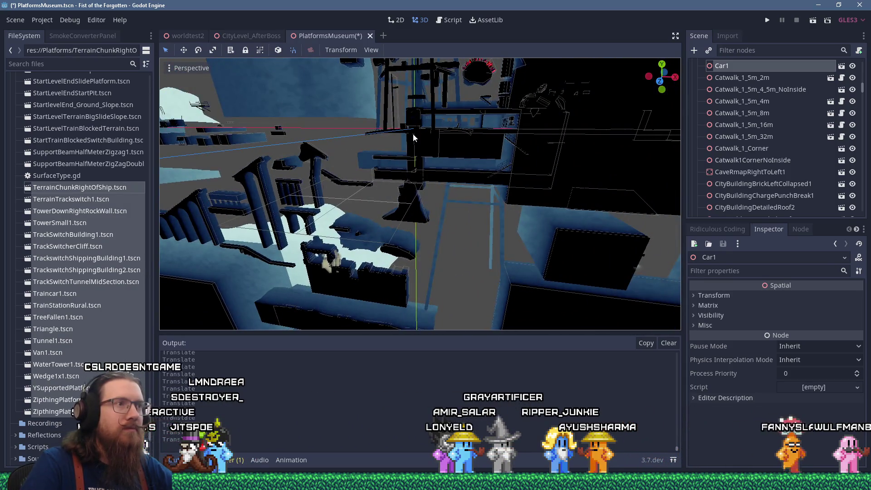
Select TrainStationRural and frame the view on it with F
left_click(414, 134)
key("f")
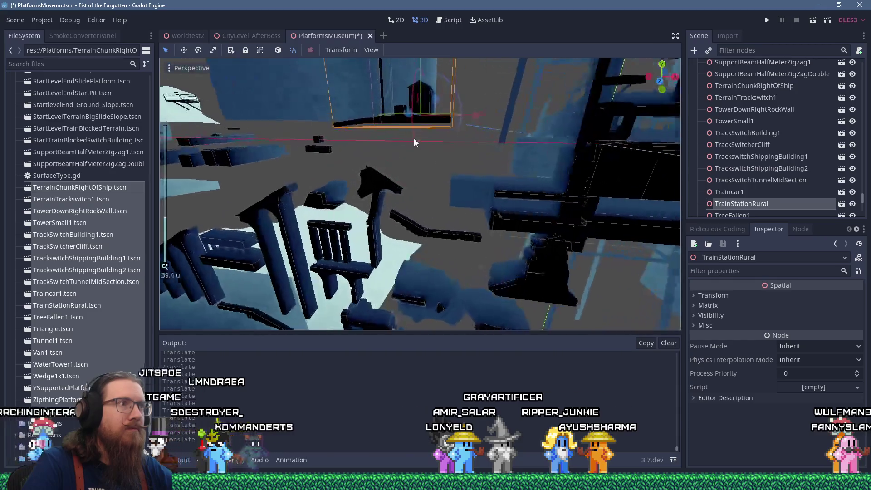
mouse_move(414, 143)
left_mouse_down()
mouse_move(403, 205)
mouse_move(385, 167)
mouse_move(415, 150)
mouse_move(408, 190)
left_mouse_up()
scroll(407, 159, "up", 3)
scroll(409, 198, "down", 15)
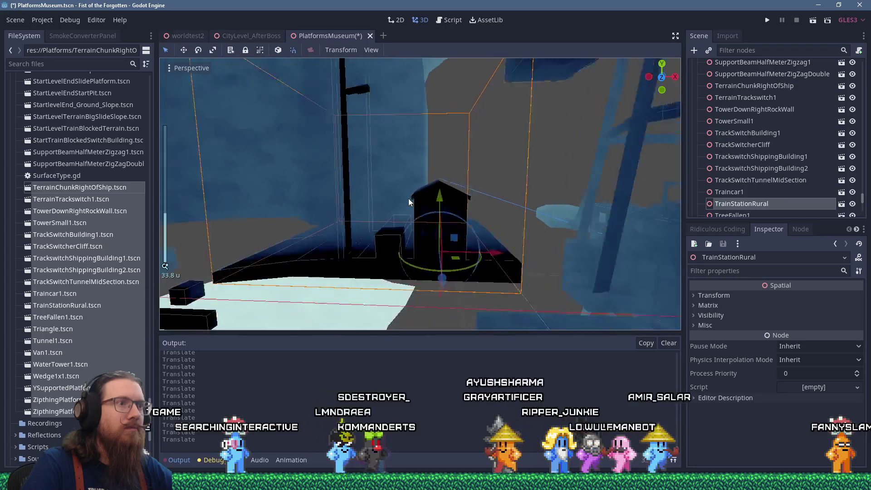
scroll(478, 207, "up", 2)
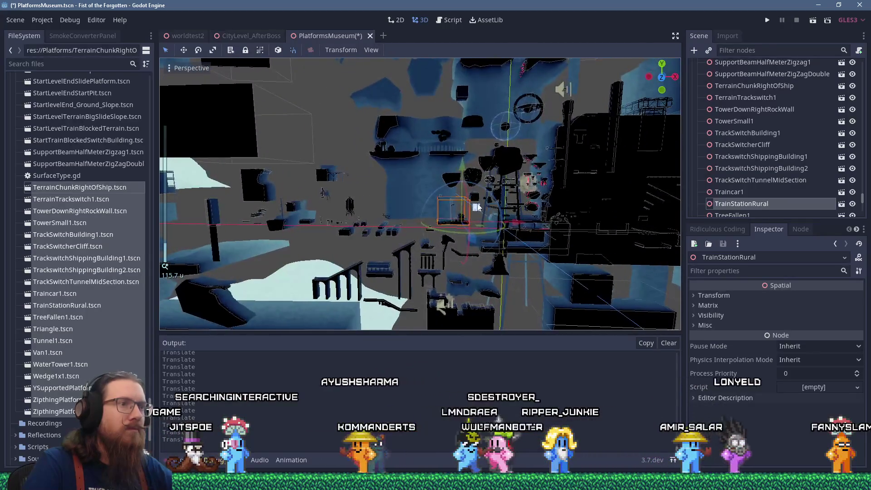
scroll(388, 211, "up", 2)
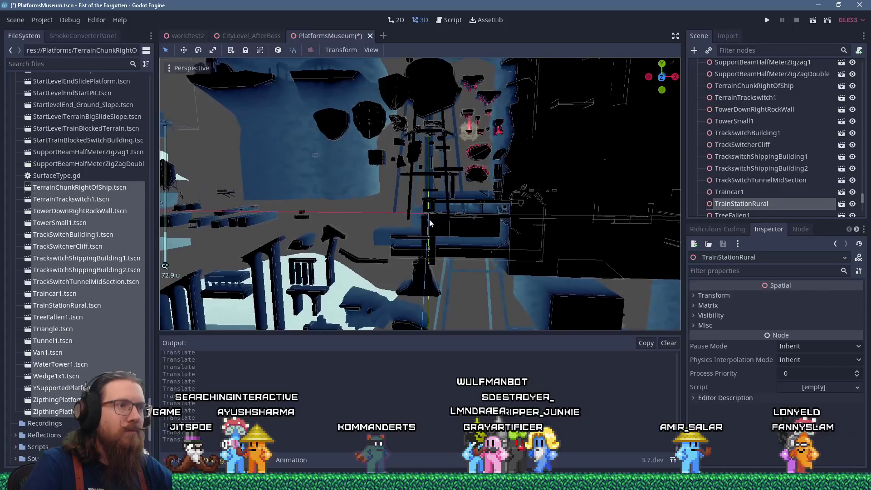
Drag TrackswitchShippingBuilding2 out of the pile in two moves
left_click(429, 221)
scroll(434, 208, "down", 2)
scroll(368, 180, "up", 10)
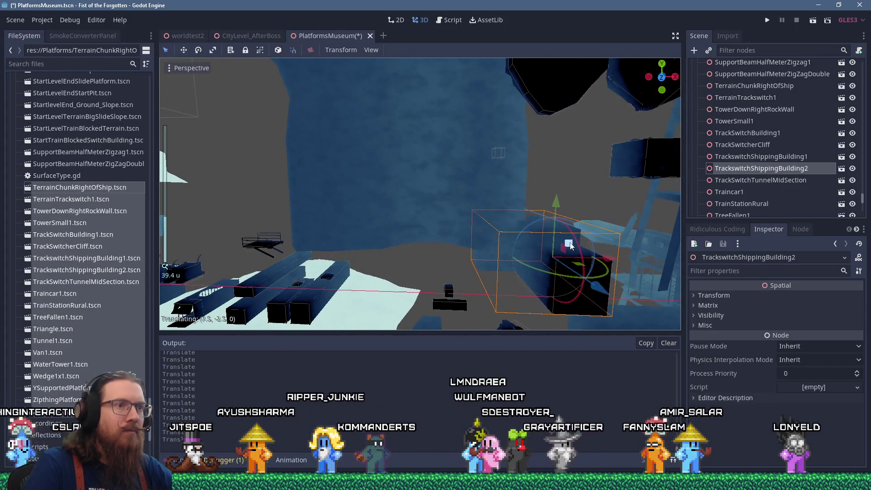
mouse_move(574, 255)
left_mouse_down()
mouse_move(423, 191)
mouse_move(354, 193)
mouse_move(484, 192)
mouse_move(426, 195)
mouse_move(486, 171)
mouse_move(496, 138)
mouse_move(488, 128)
mouse_move(470, 186)
mouse_move(443, 204)
left_mouse_up()
scroll(355, 193, "up", 1)
scroll(295, 210, "down", 6)
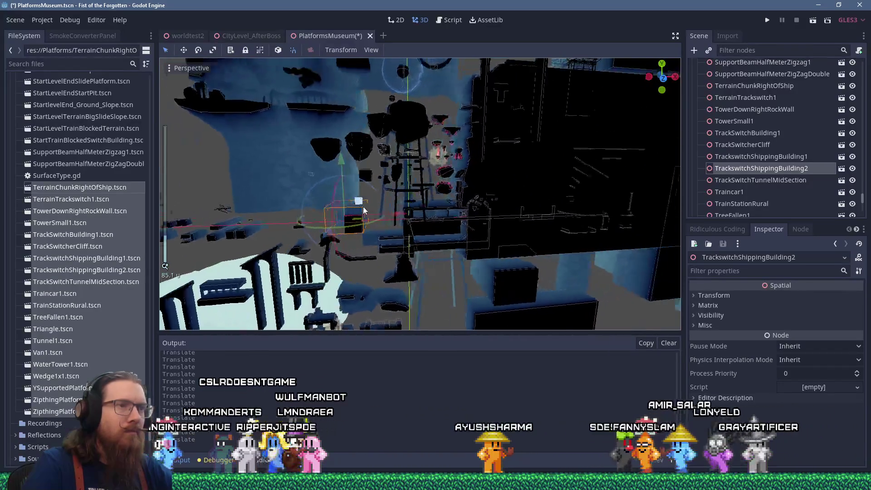
scroll(284, 204, "down", 3)
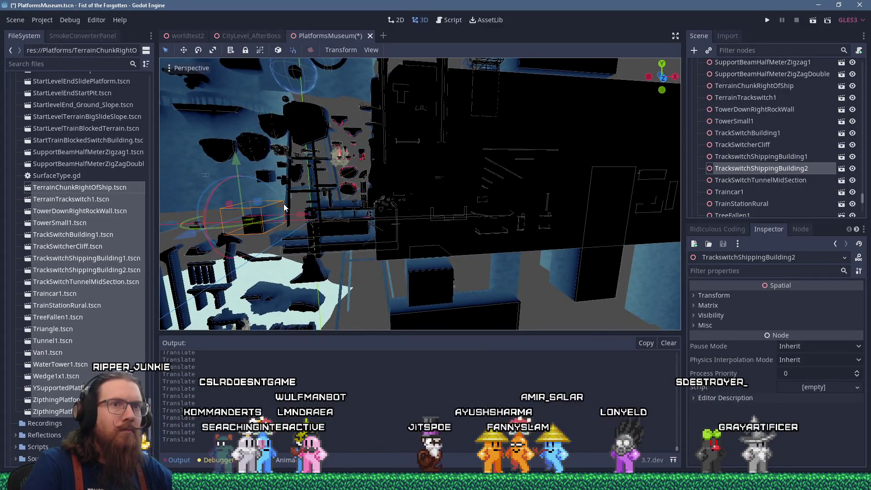
scroll(334, 200, "down", 3)
mouse_move(333, 203)
left_mouse_down()
mouse_move(281, 224)
mouse_move(296, 216)
left_mouse_up()
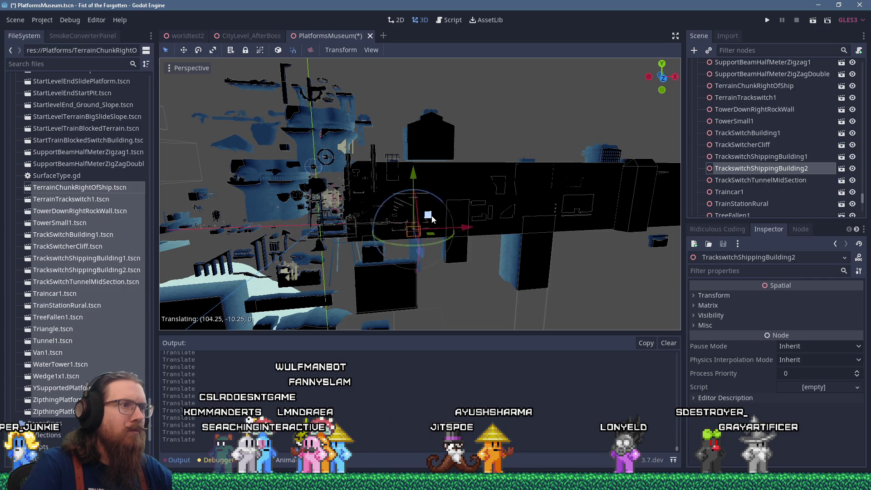
Frame TowerDownRightRockWall and move it far up and right of the pile
left_click(455, 178)
key("f")
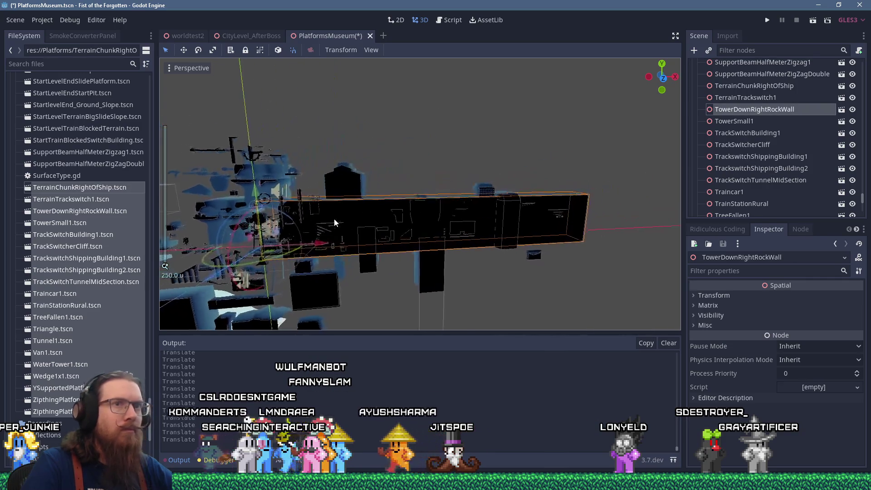
mouse_move(319, 221)
left_mouse_down()
mouse_move(415, 142)
mouse_move(519, 134)
mouse_move(494, 141)
left_mouse_up()
scroll(415, 226, "up", 4)
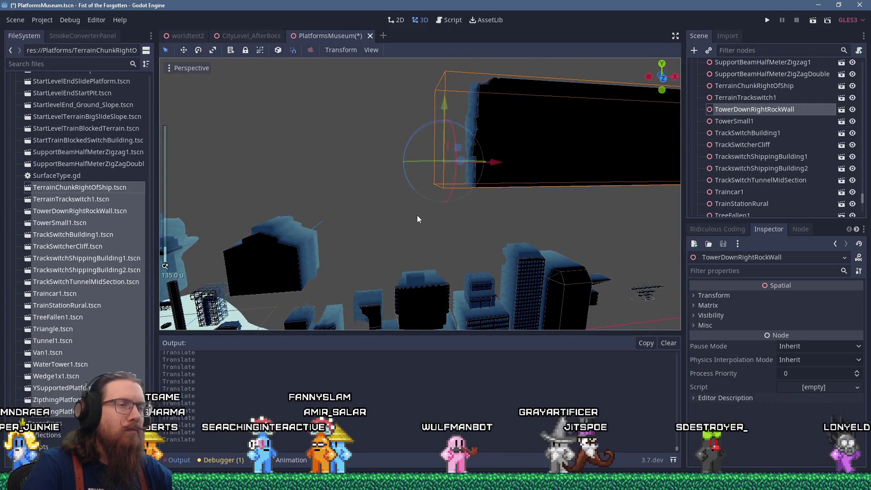
scroll(418, 215, "down", 6)
scroll(160, 216, "up", 10)
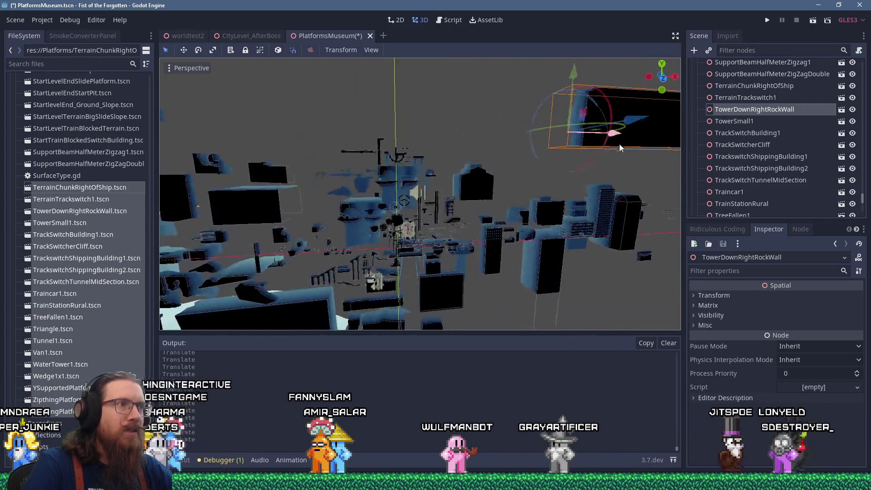
scroll(400, 156, "up", 4)
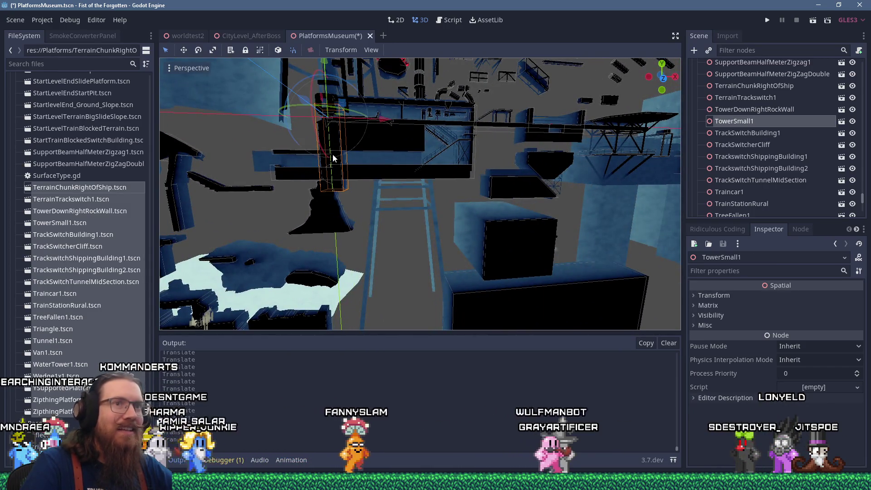
scroll(333, 155, "up", 5)
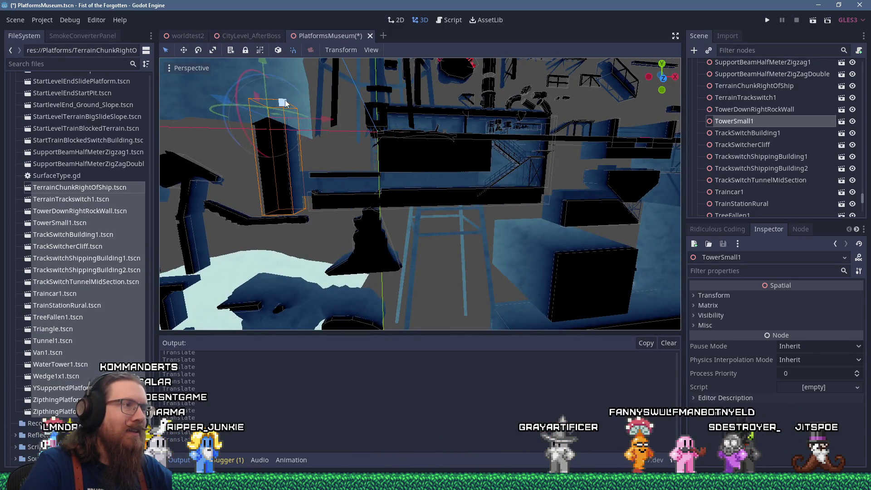
scroll(285, 104, "down", 10)
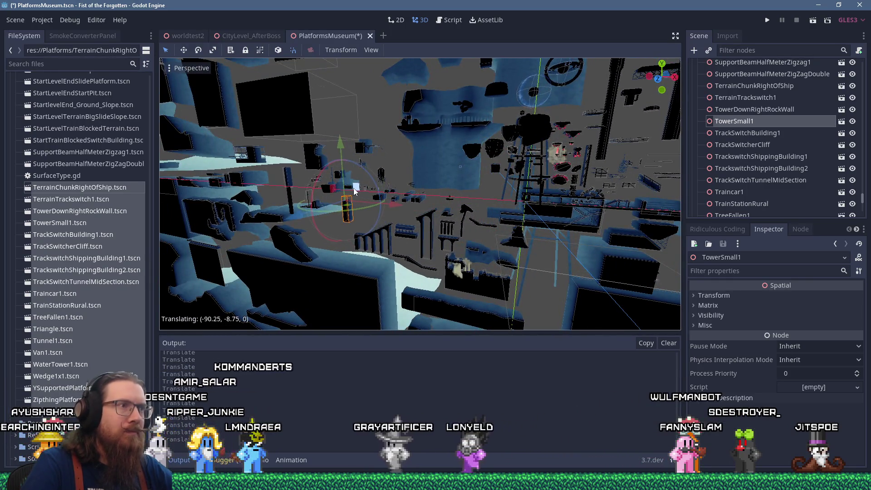
Select and frame Traincar1, then select the SecurityStation piece
left_click(345, 126)
key("f")
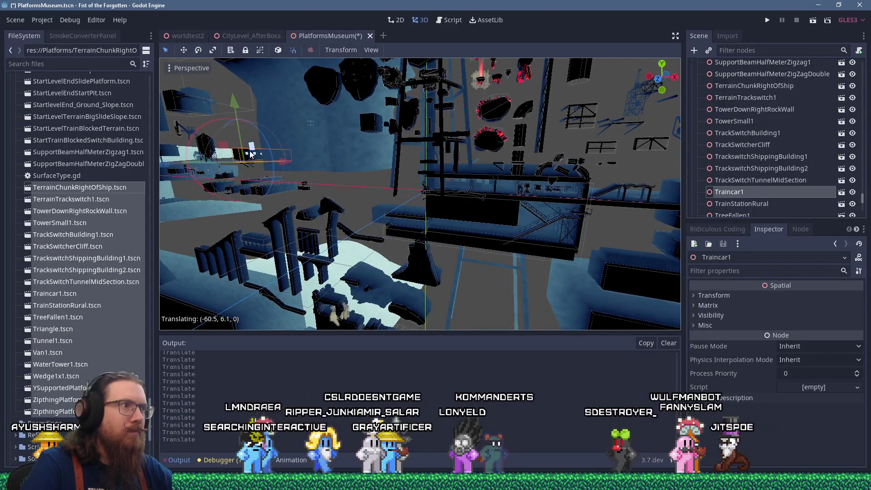
scroll(539, 180, "up", 3)
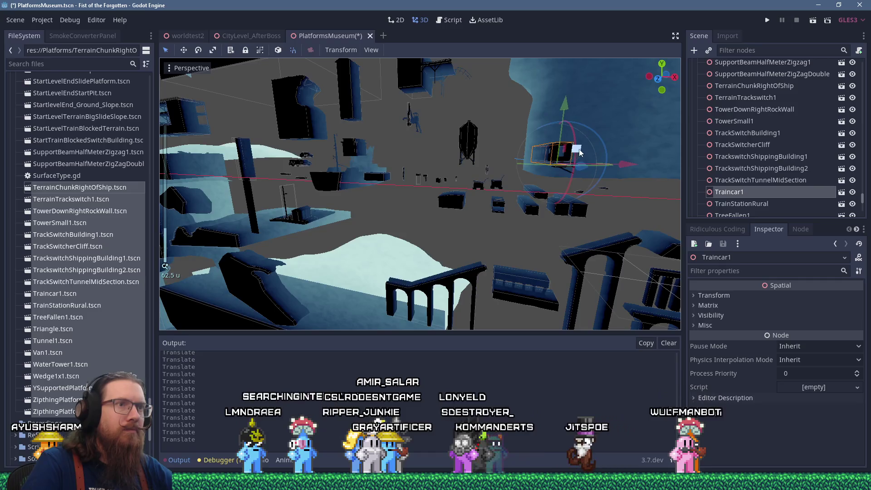
scroll(384, 150, "up", 5)
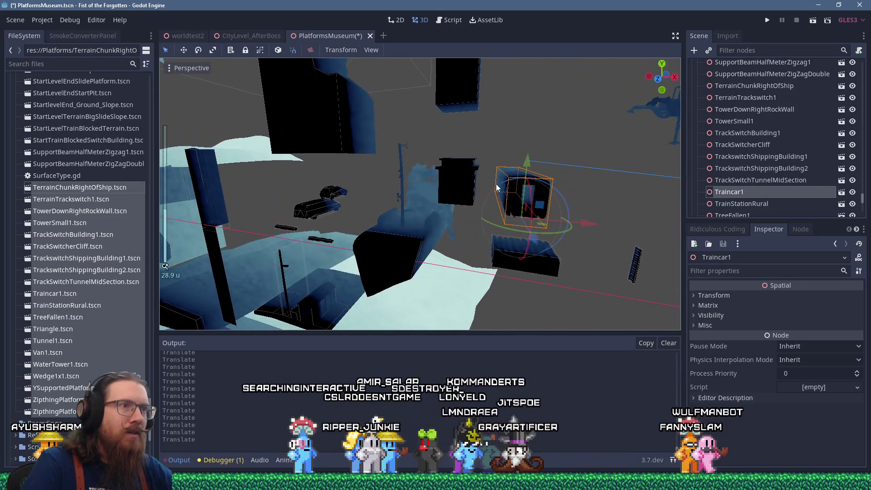
left_click(473, 182)
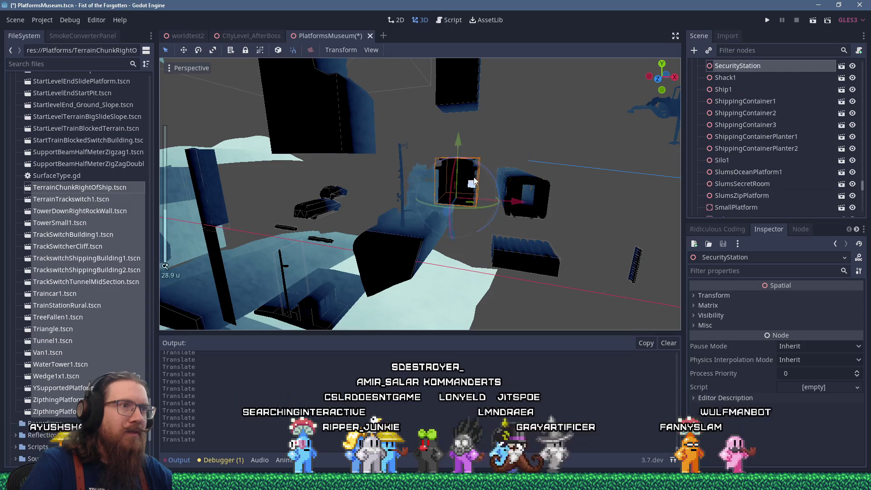
Move SecurityStation to the right, nudge Traincar1 down-left, and select LogPile1
left_click_drag(472, 184, 606, 181)
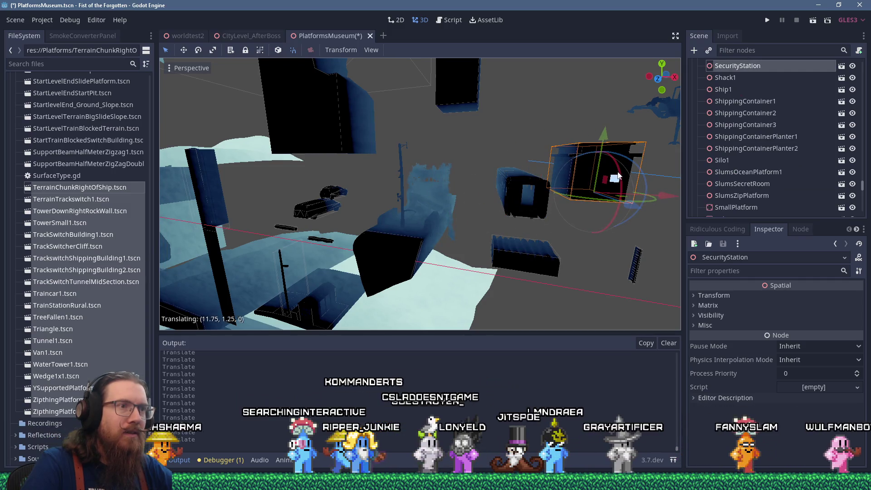
left_click(516, 184)
left_click_drag(536, 186, 528, 211)
left_click(522, 258)
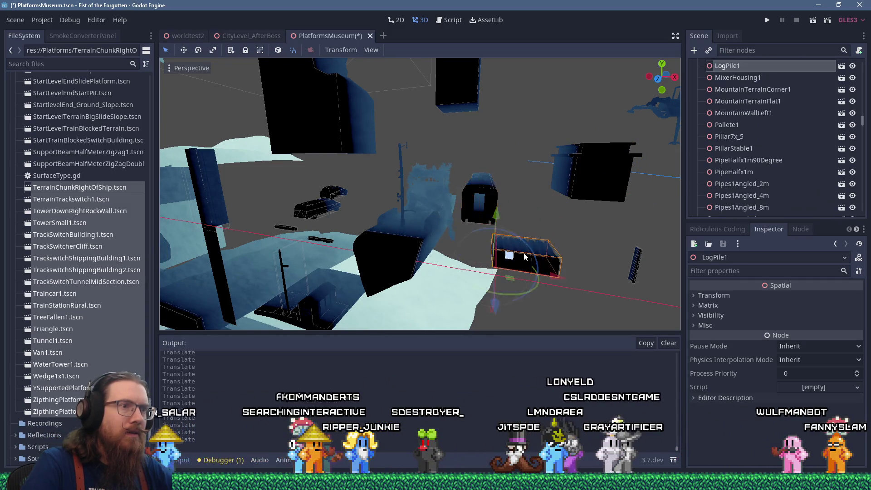
Drag TrackSwitchBuilding1 out of the pile and off to the right
left_click_drag(244, 227, 245, 227)
scroll(406, 226, "down", 5)
mouse_move(429, 194)
left_mouse_down()
mouse_move(362, 180)
mouse_move(394, 119)
mouse_move(439, 135)
left_mouse_up()
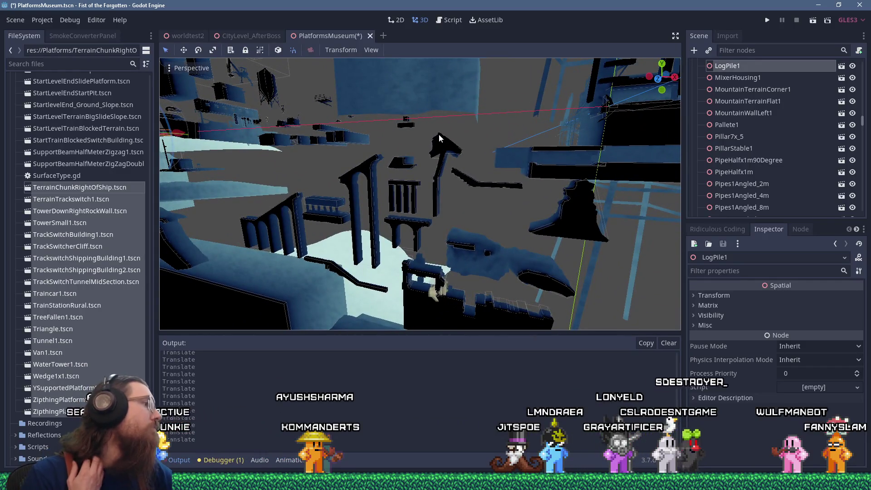
mouse_move(458, 145)
left_mouse_down()
mouse_move(486, 179)
mouse_move(449, 182)
left_mouse_up()
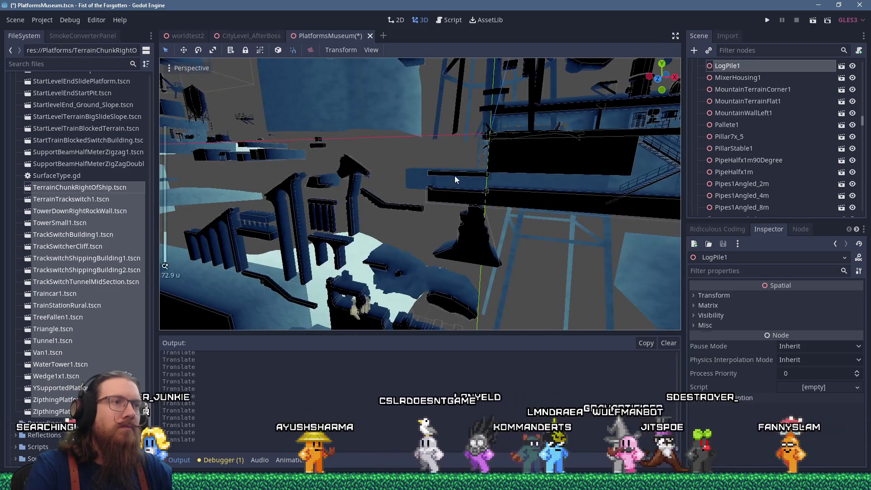
left_click(502, 167)
scroll(502, 167, "down", 4)
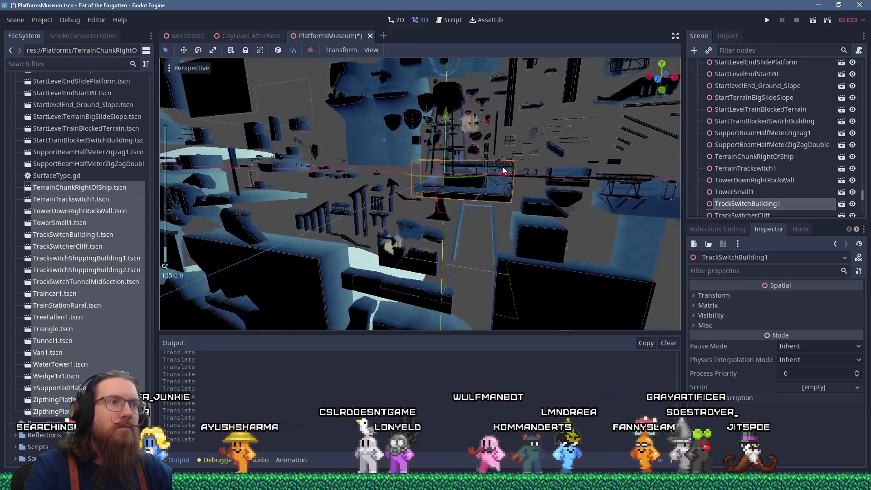
left_click_drag(472, 174, 469, 197)
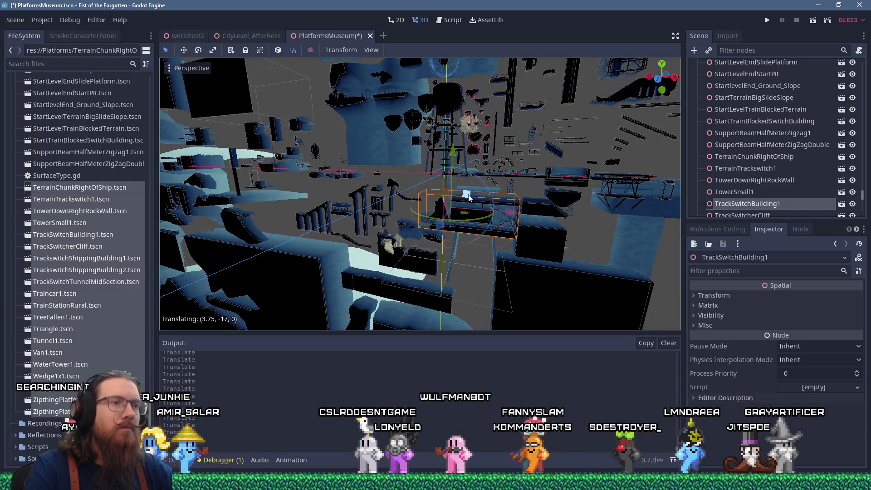
left_click_drag(518, 213, 624, 227)
Orbit around TrackSwitchBuilding1 and move it back to the left
scroll(626, 164, "down", 5)
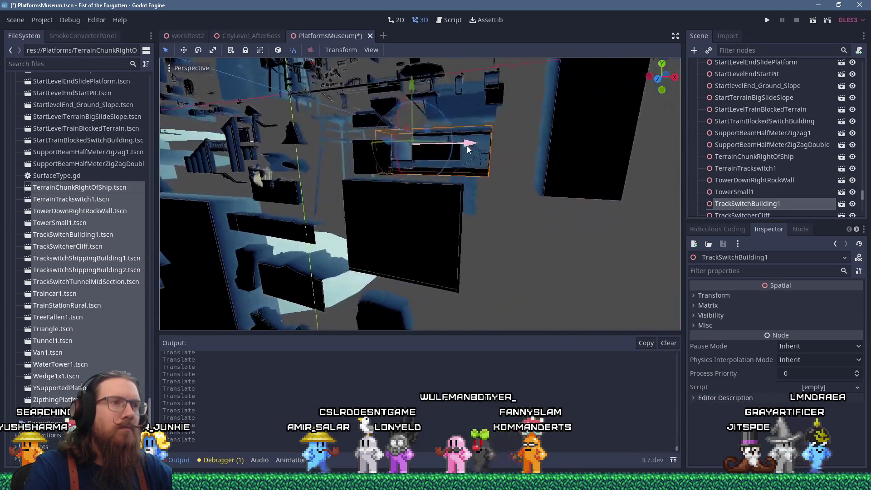
left_click_drag(635, 162, 662, 181)
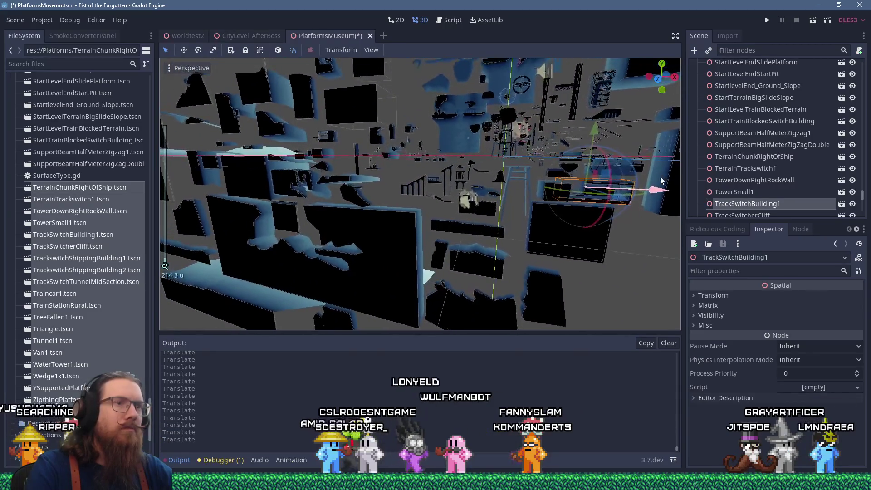
scroll(622, 174, "down", 2)
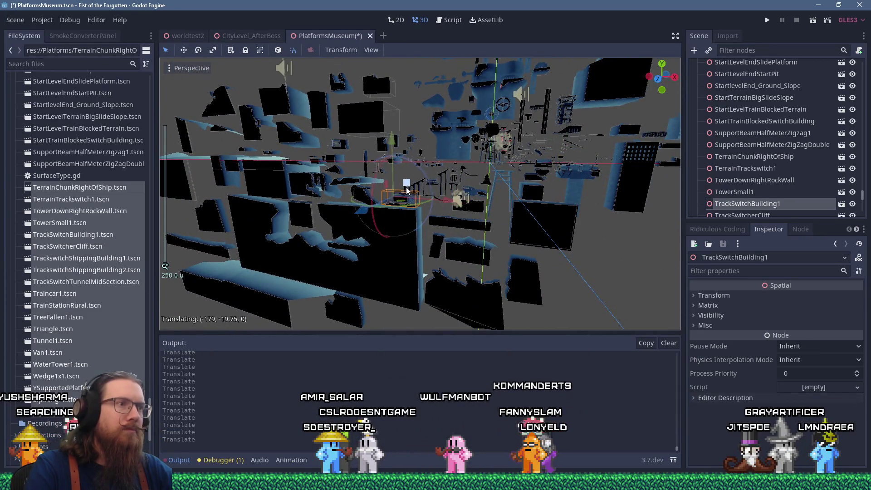
scroll(409, 193, "up", 10)
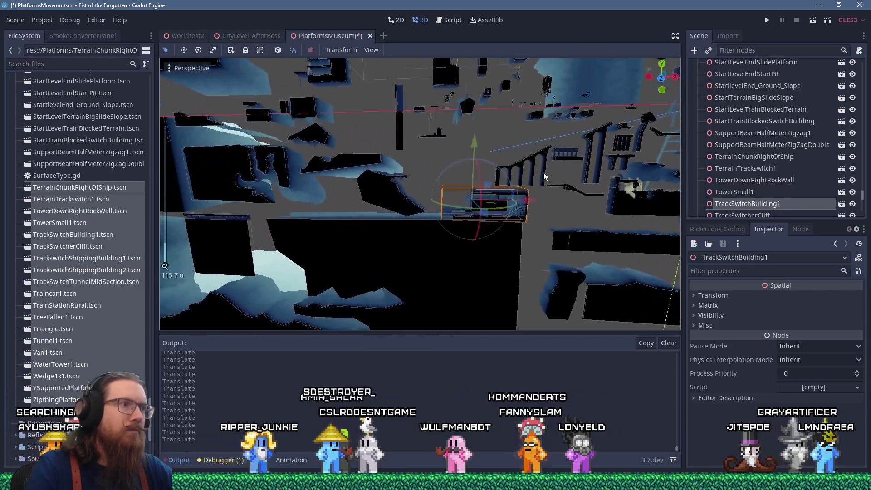
left_click_drag(544, 175, 500, 183)
left_click_drag(396, 186, 268, 181)
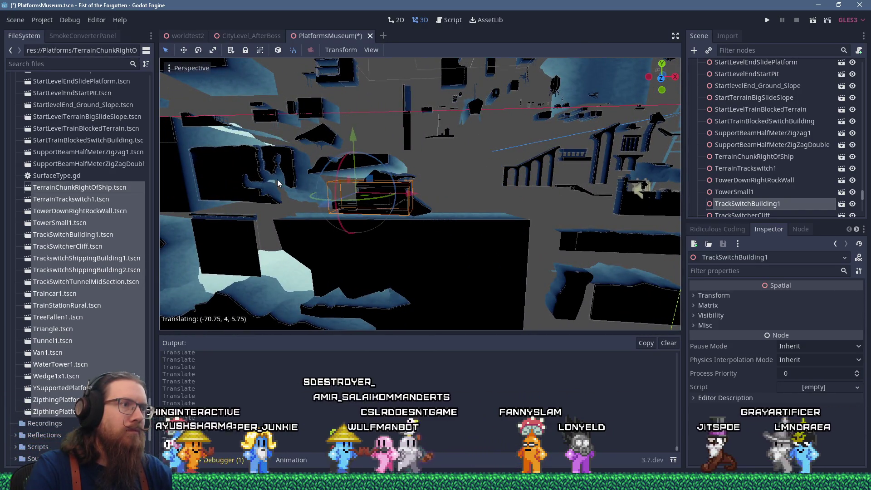
Move RunicCaveOverhang1 out to about (25.25, 4.25, 0), then select WaterTower1
left_click(425, 221)
left_click_drag(425, 221, 424, 143)
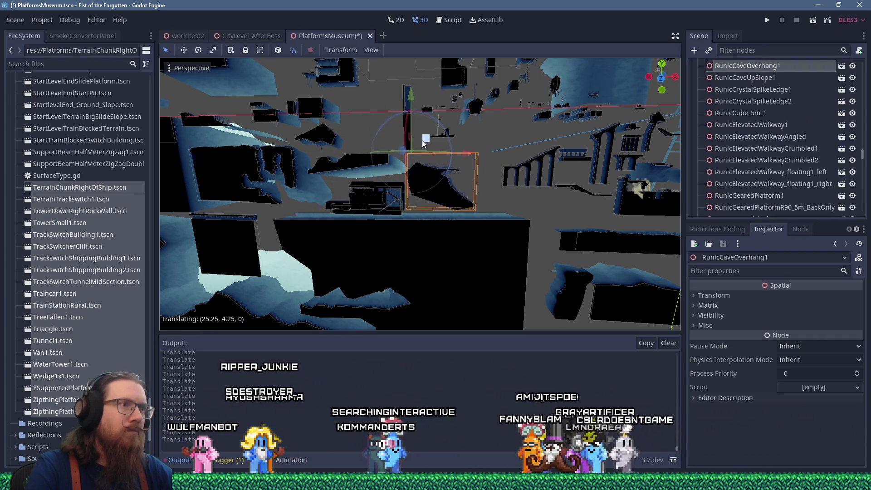
scroll(353, 156, "down", 5)
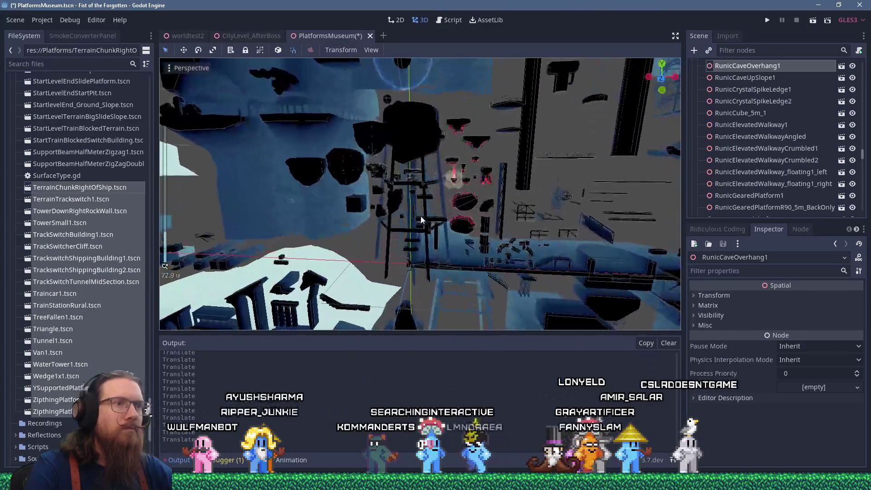
scroll(415, 212, "down", 5)
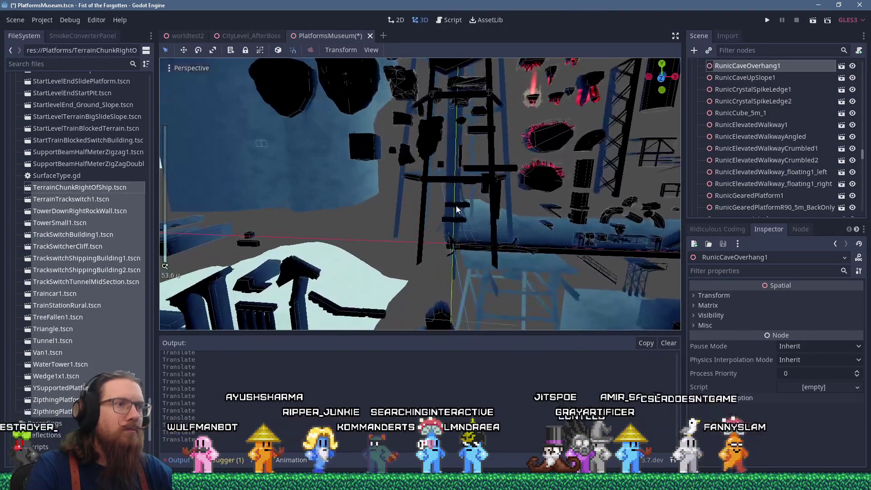
left_click_drag(458, 196, 449, 185)
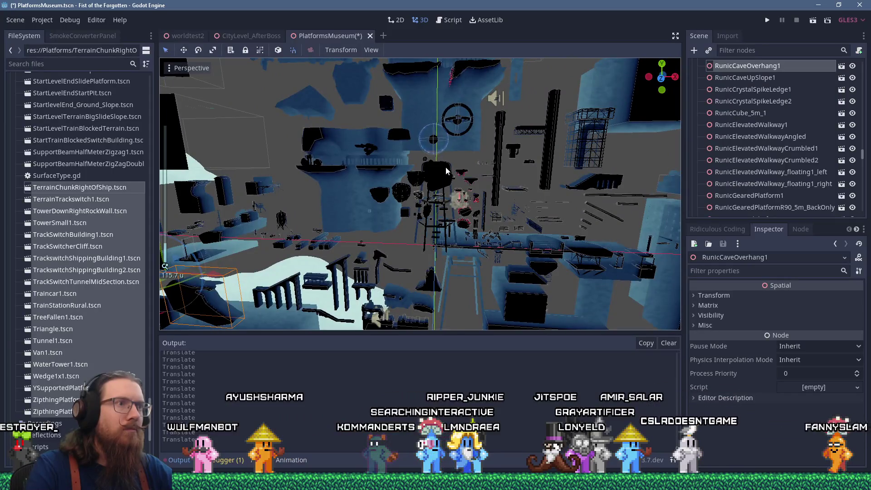
left_click(446, 170)
scroll(446, 167, "down", 3)
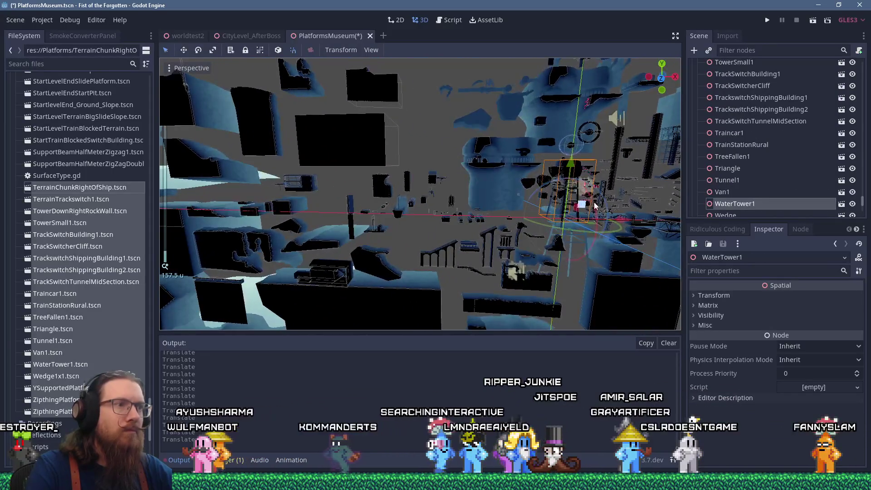
Move WaterTower1 far to the left and centre the view on it
left_click_drag(615, 234, 313, 224)
key("f")
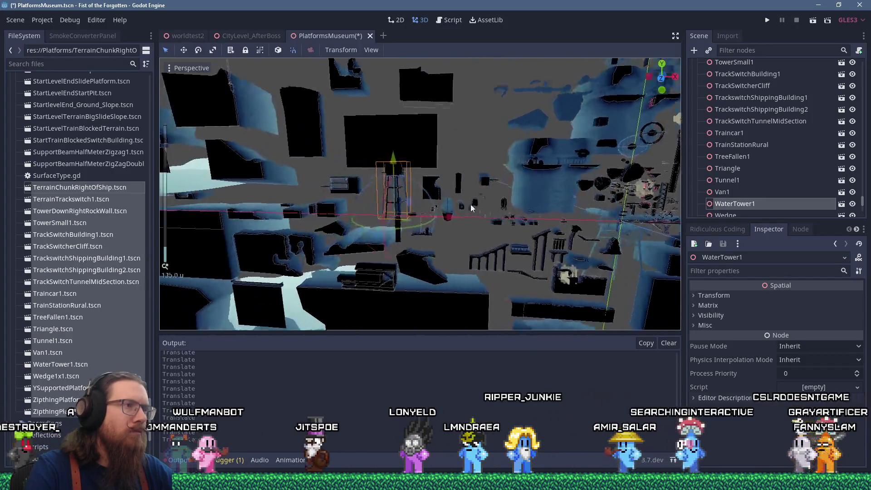
scroll(439, 196, "up", 5)
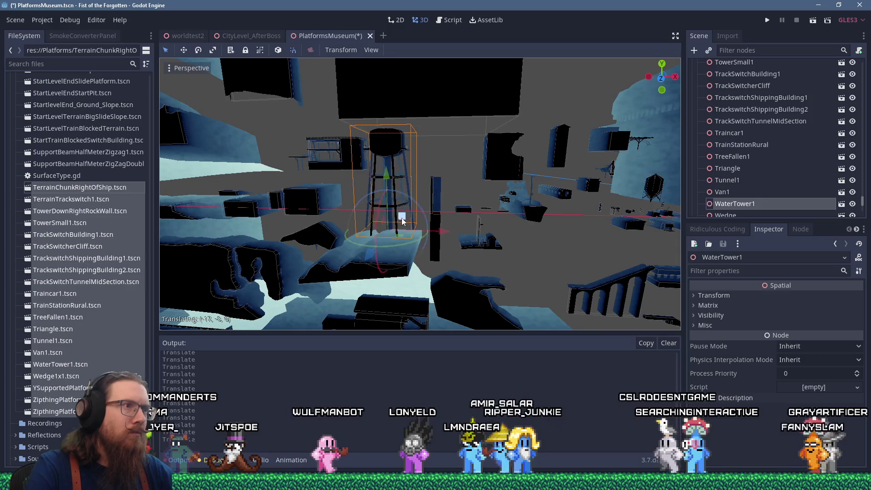
left_click_drag(476, 219, 400, 213)
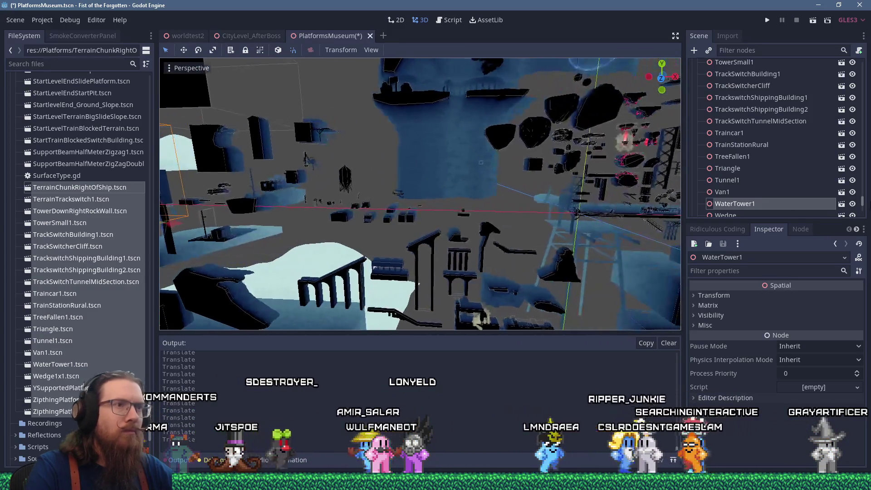
scroll(413, 186, "up", 5)
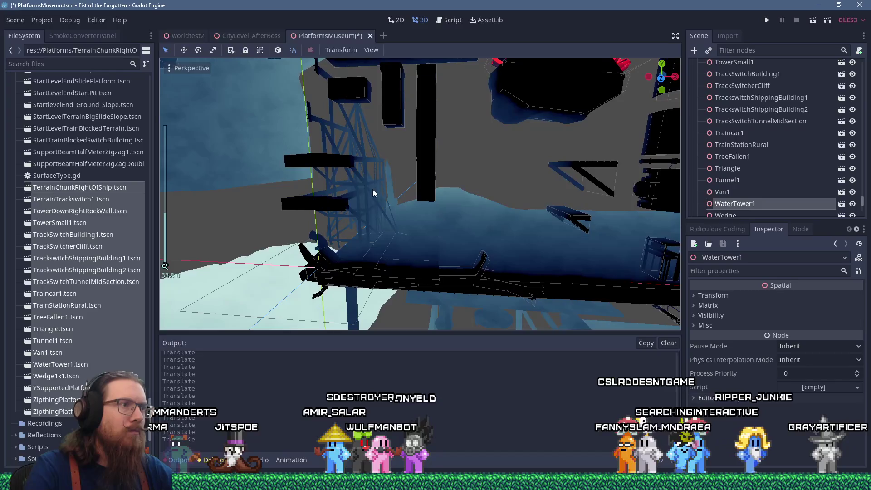
Select ZipthingPlatformEnd1 and swing the view over the whole stretch
left_click(331, 208)
scroll(334, 206, "down", 6)
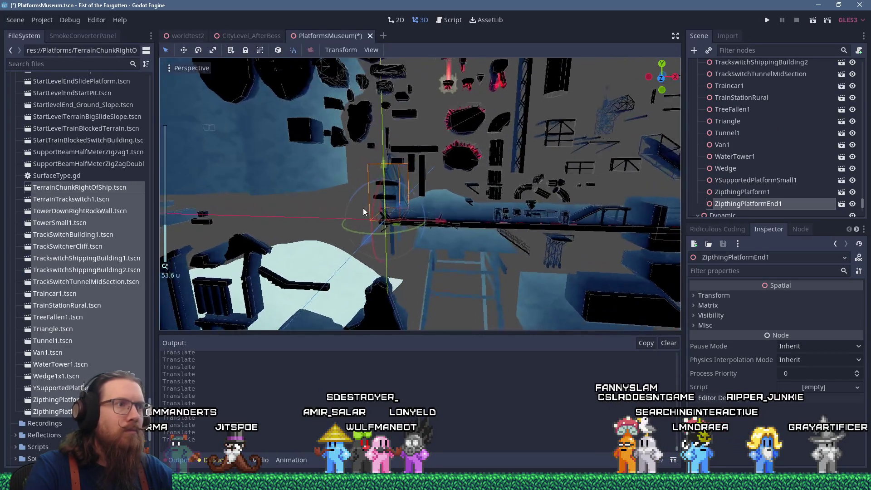
mouse_move(326, 207)
left_mouse_down()
mouse_move(529, 198)
mouse_move(333, 170)
mouse_move(355, 165)
left_mouse_up()
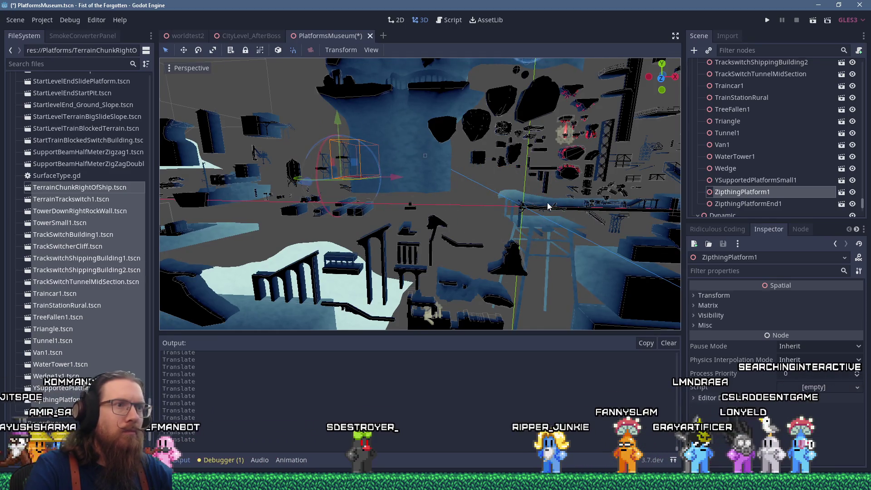
scroll(545, 204, "up", 10)
Drag TerrainTrackswitch1 left and then further up-left away from the pile
left_click(486, 209)
scroll(486, 209, "down", 6)
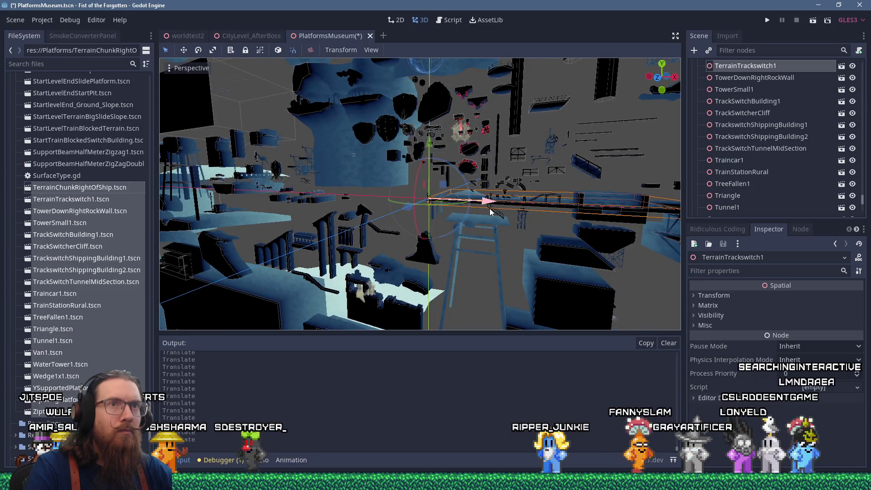
scroll(489, 207, "up", 5)
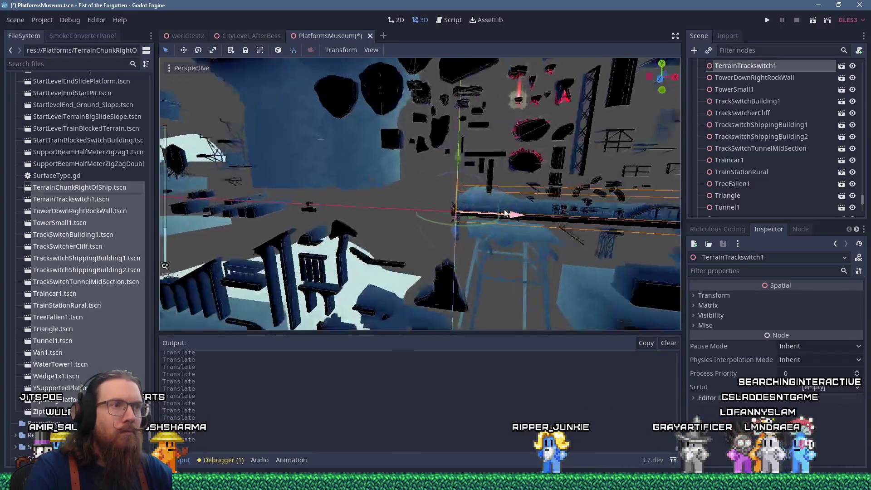
mouse_move(505, 213)
left_mouse_down()
mouse_move(331, 195)
mouse_move(345, 204)
left_mouse_up()
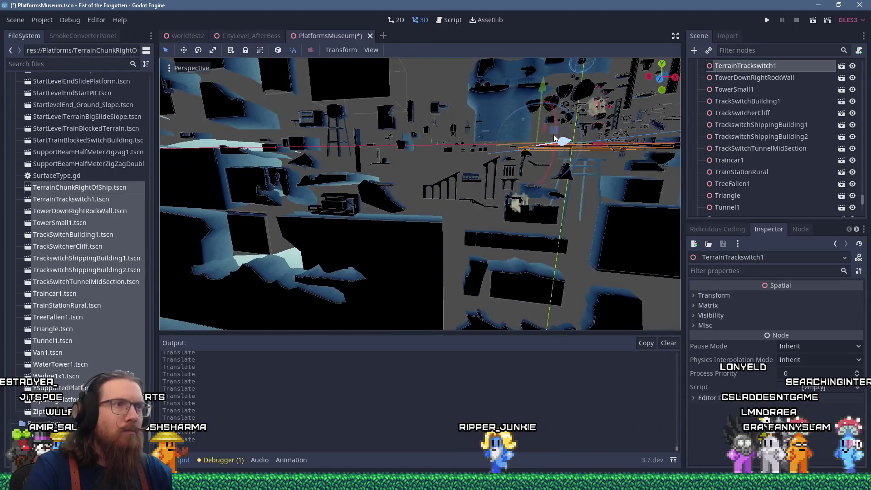
left_click_drag(589, 121, 570, 160)
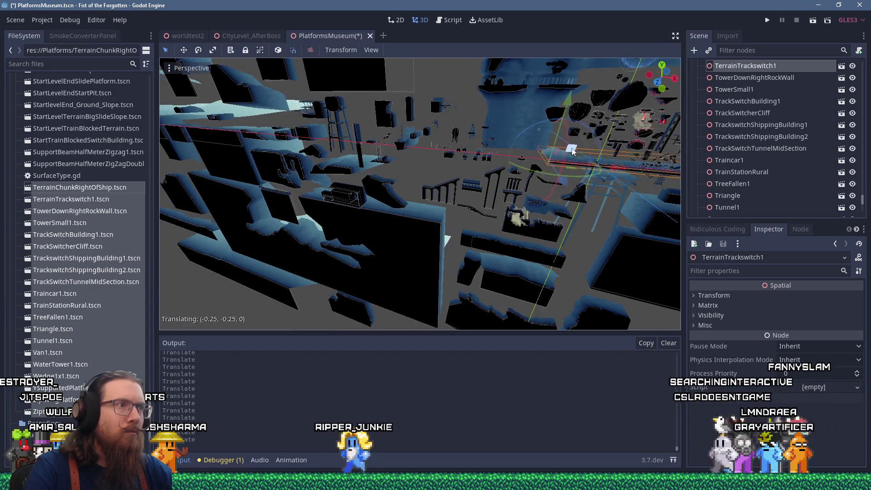
left_click_drag(365, 177, 382, 114)
Select TreeFallen1, then pick the YSupportedPlatformSmall1 piece
scroll(457, 135, "up", 8)
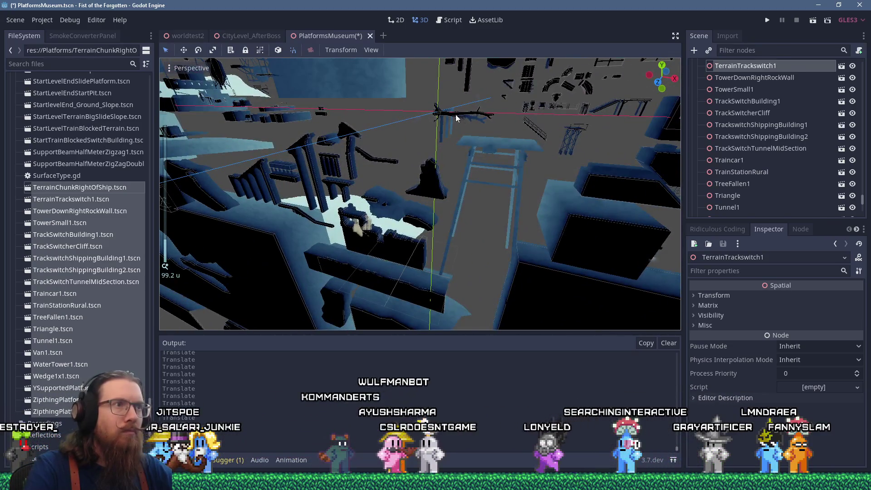
left_click(457, 117)
scroll(599, 152, "down", 4)
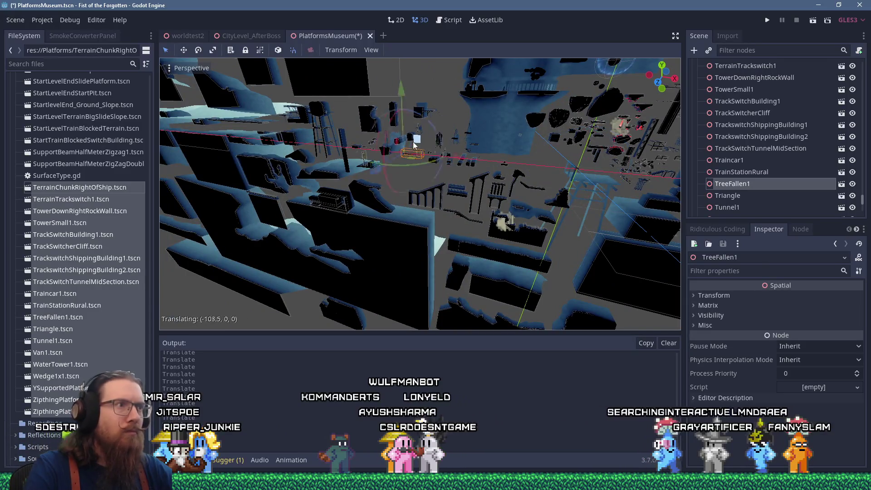
scroll(454, 163, "up", 4)
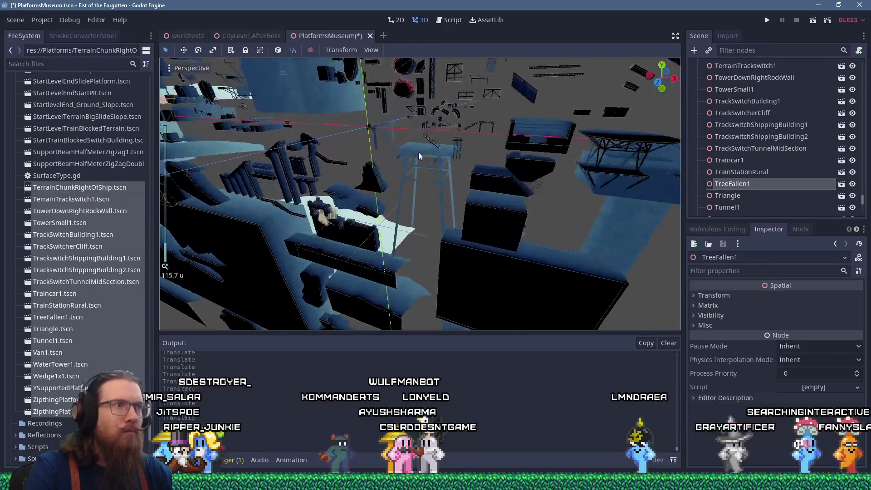
left_click(376, 132)
left_click(375, 133)
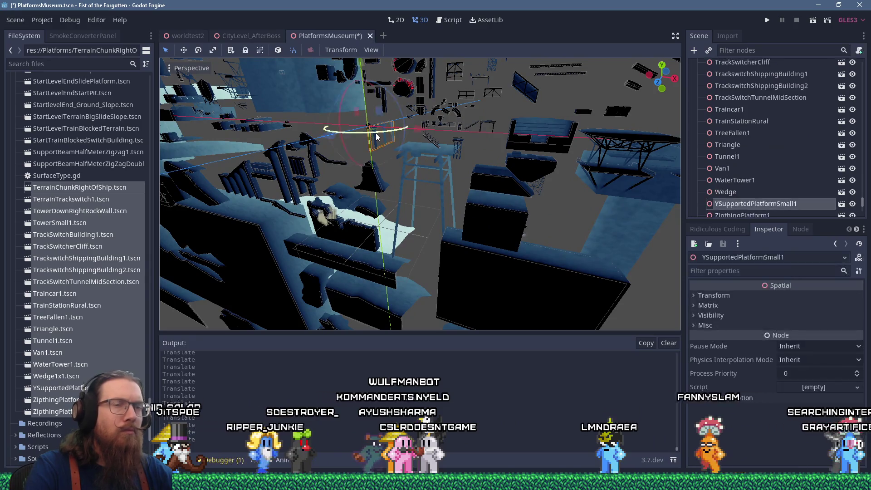
scroll(376, 133, "down", 2)
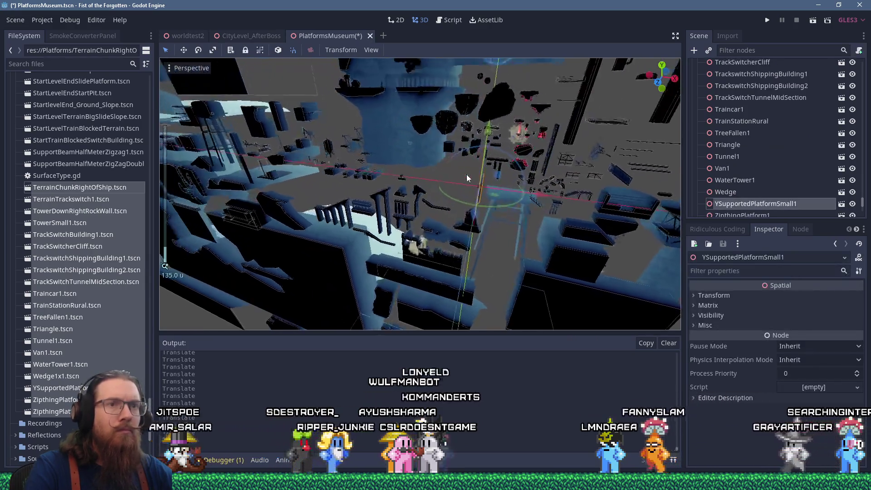
scroll(466, 175, "up", 5)
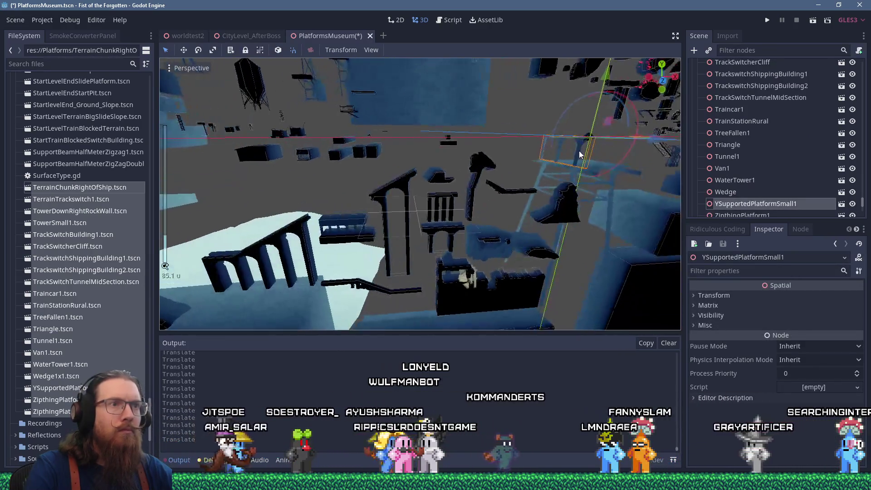
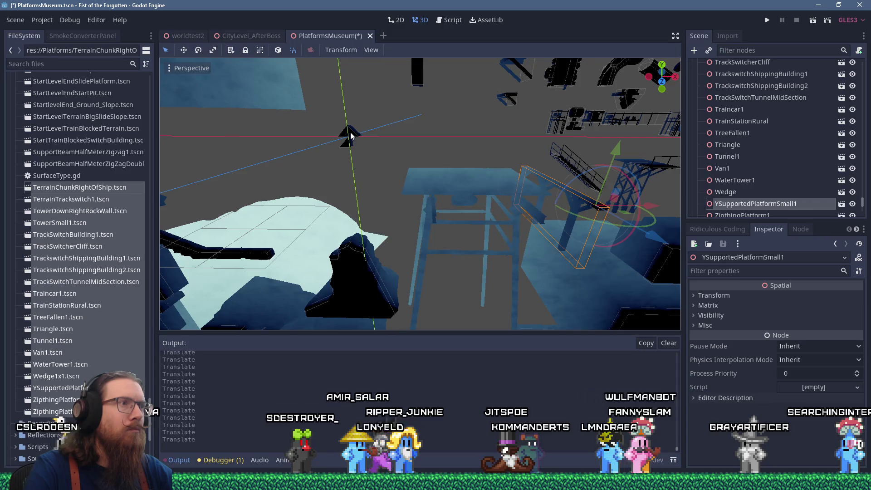
Check the new Triangle and Wedge placements in the viewport and save PlatformsMuseum
scroll(463, 183, "down", 2)
mouse_move(413, 171)
left_mouse_down()
mouse_move(438, 158)
mouse_move(518, 173)
mouse_move(499, 190)
mouse_move(418, 175)
mouse_move(243, 186)
mouse_move(236, 163)
mouse_move(389, 154)
mouse_move(459, 163)
left_mouse_up()
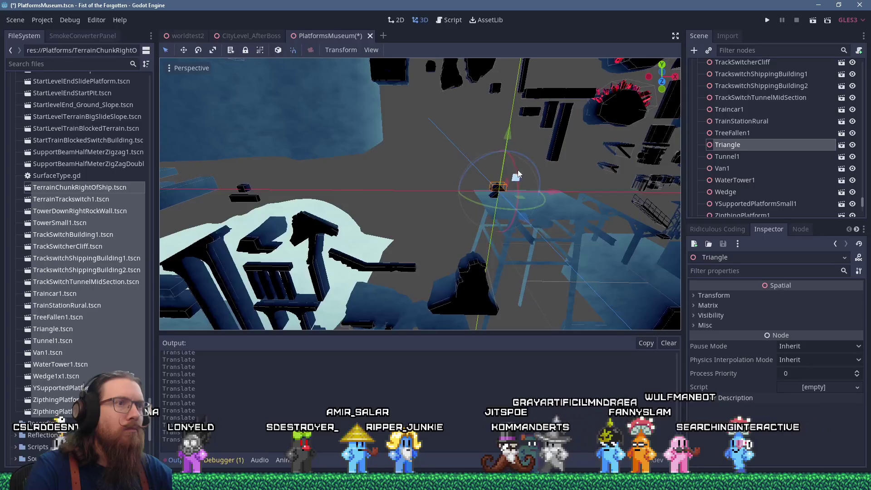
scroll(342, 170, "up", 2)
scroll(338, 176, "down", 3)
mouse_move(337, 175)
left_mouse_down()
mouse_move(364, 168)
mouse_move(355, 172)
mouse_move(392, 142)
mouse_move(393, 130)
mouse_move(358, 149)
mouse_move(400, 158)
left_mouse_up()
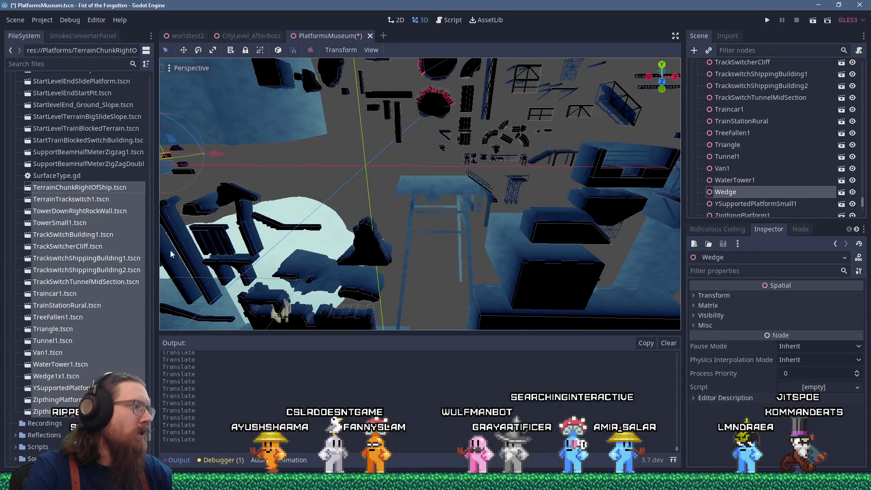
key("ctrl+s")
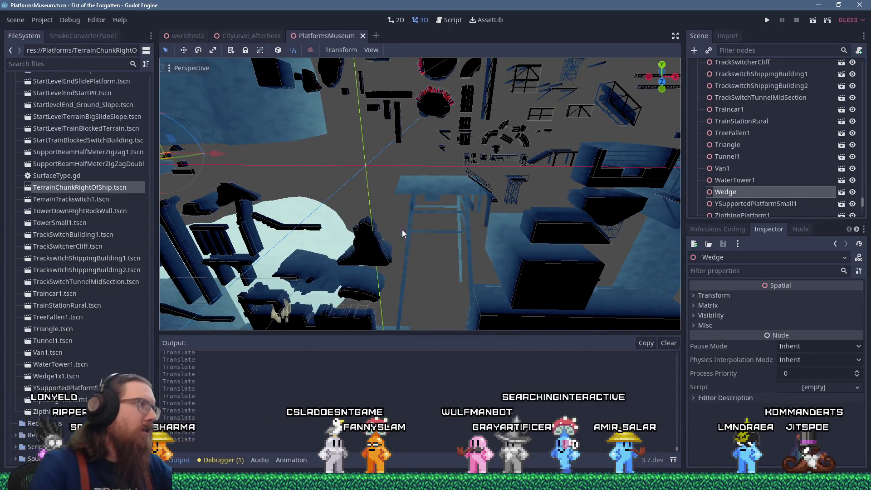
In the FileSystem dock, collapse Platforms and expand the Environment folder
left_click_drag(150, 374, 164, 87)
left_click(17, 280)
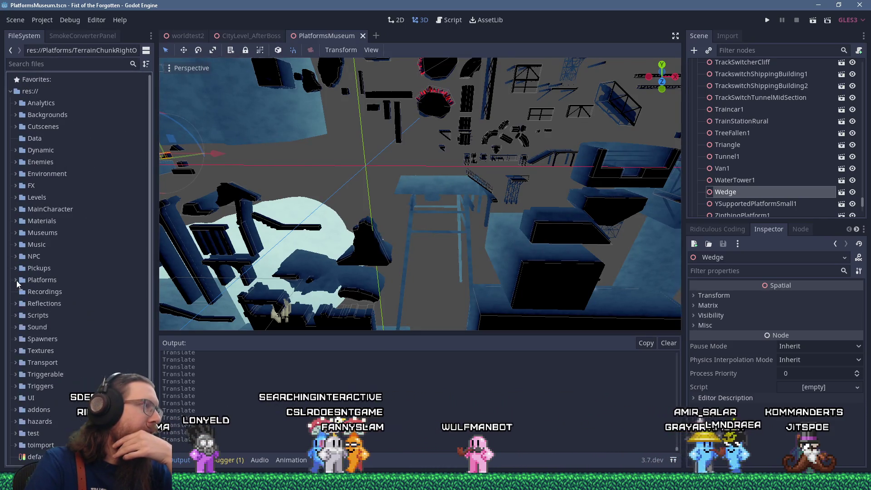
left_click(16, 174)
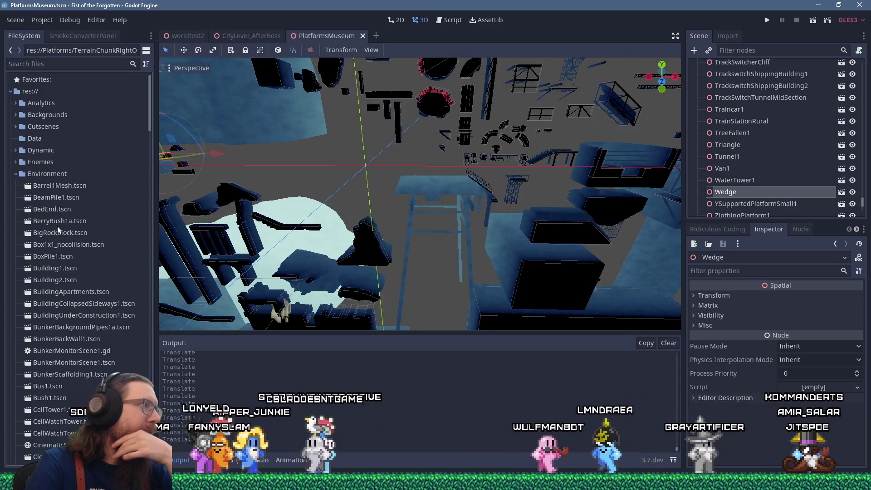
scroll(57, 226, "down", 5)
scroll(57, 226, "down", 15)
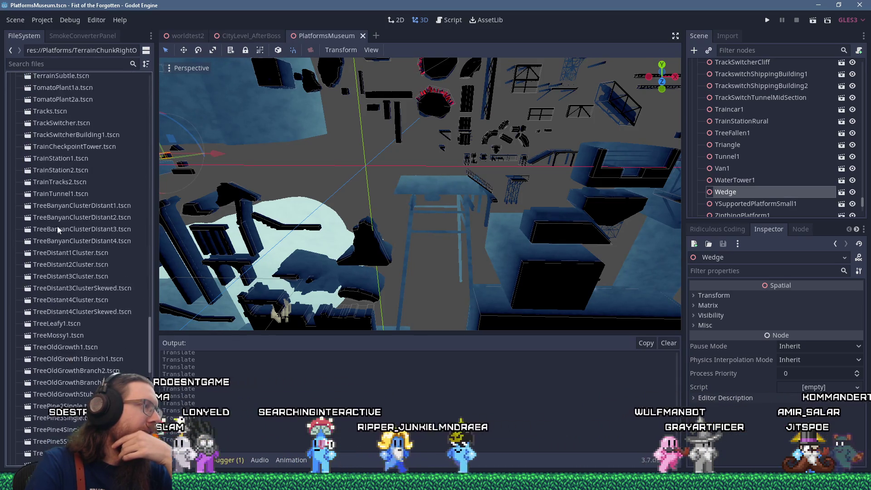
scroll(57, 226, "up", 10)
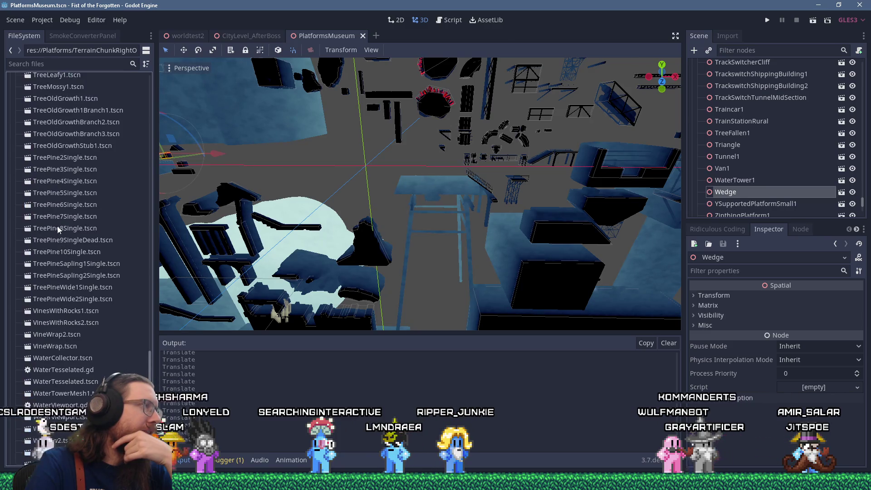
scroll(57, 226, "up", 12)
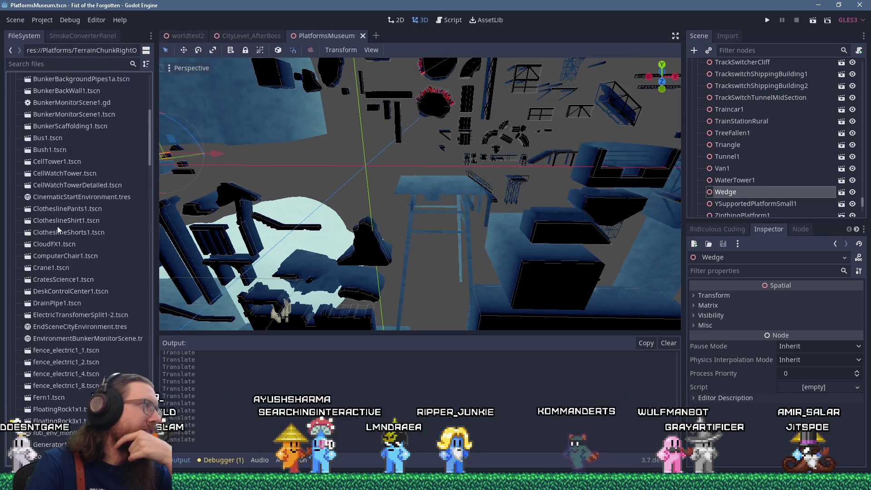
Select Barrel1Mesh.tscn through BunkerBackWall1.tscn and expand the Backgrounds folder
left_click(62, 184)
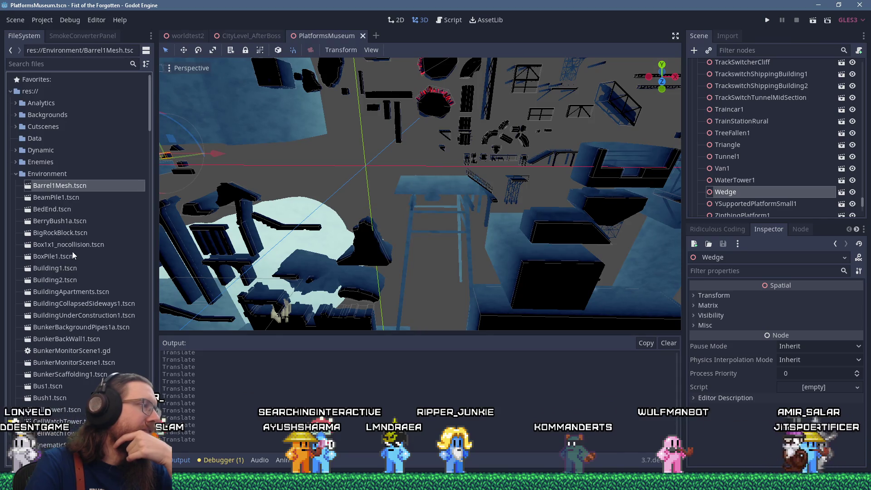
left_click(82, 343, "shift")
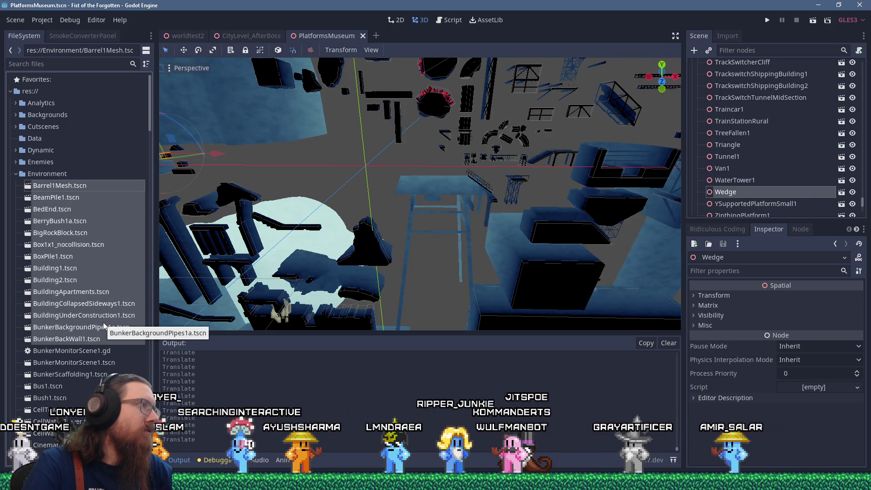
left_click(17, 116)
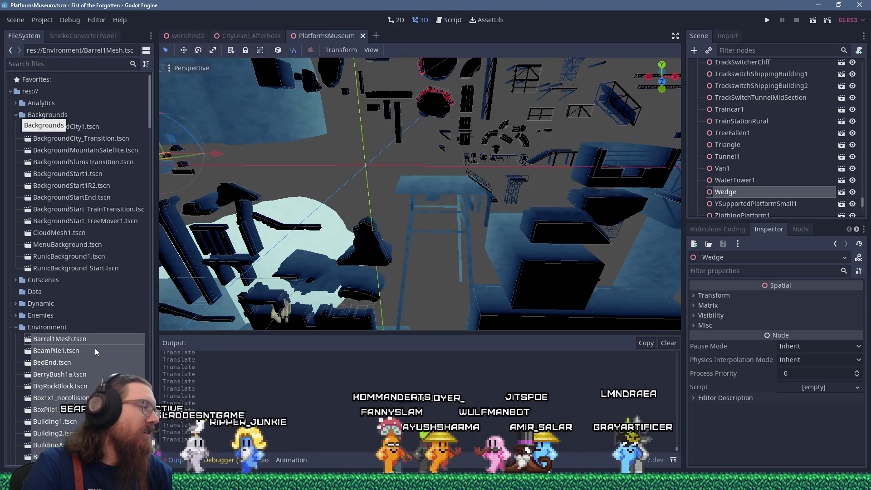
scroll(294, 175, "down", 5)
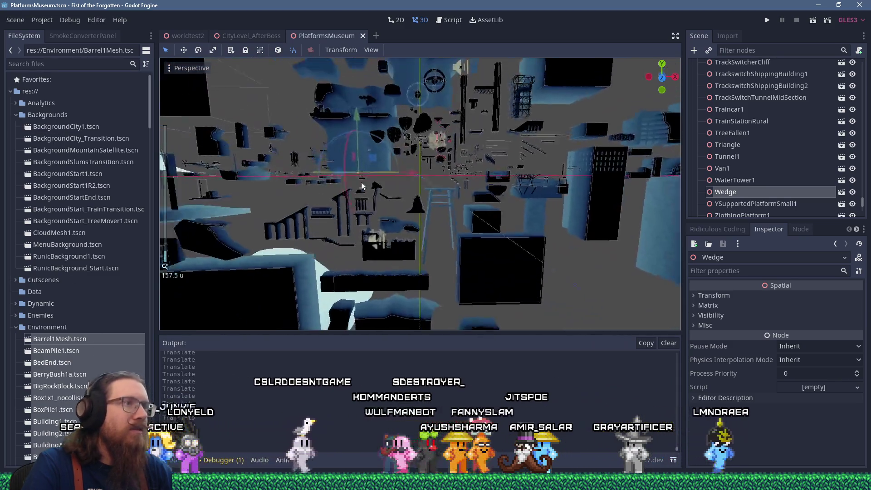
scroll(361, 182, "up", 4)
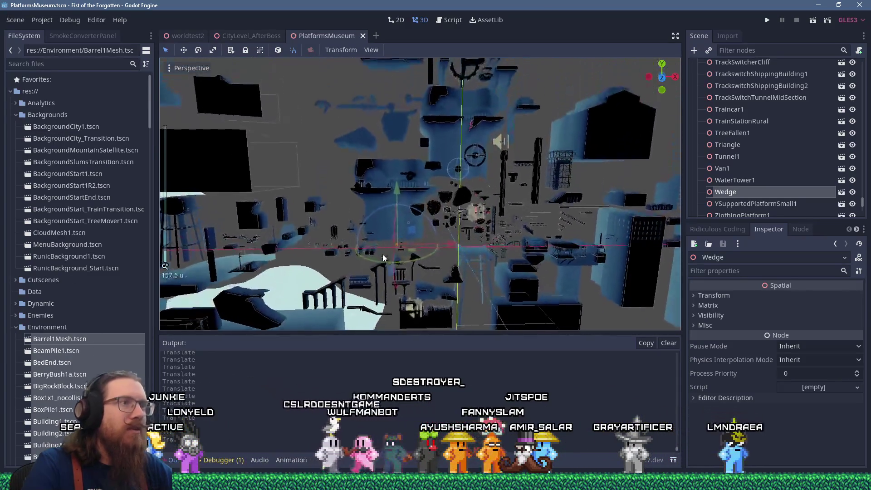
scroll(735, 163, "up", 4)
left_click_drag(864, 200, 862, 68)
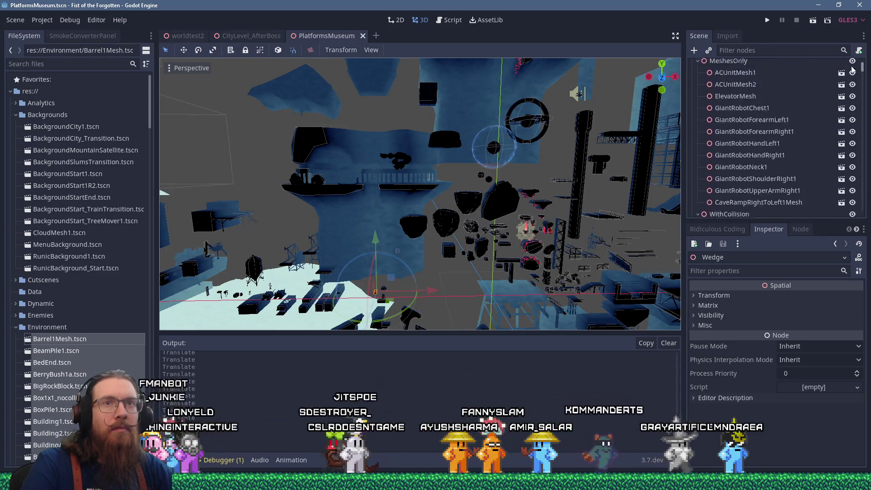
Instance the selected Environment scenes under the MeshesOnly node
mouse_move(59, 339)
left_mouse_down()
mouse_move(635, 171)
mouse_move(727, 78)
left_mouse_up()
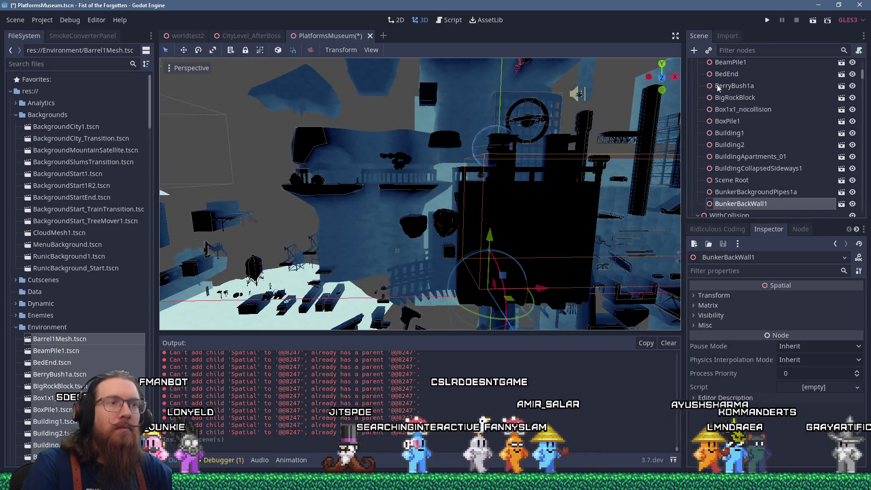
scroll(582, 154, "up", 3)
scroll(551, 167, "up", 4)
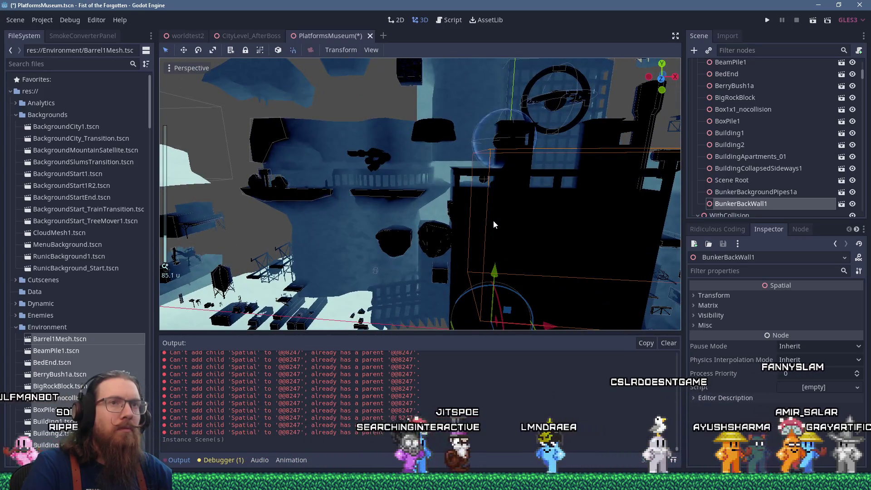
scroll(618, 227, "down", 5)
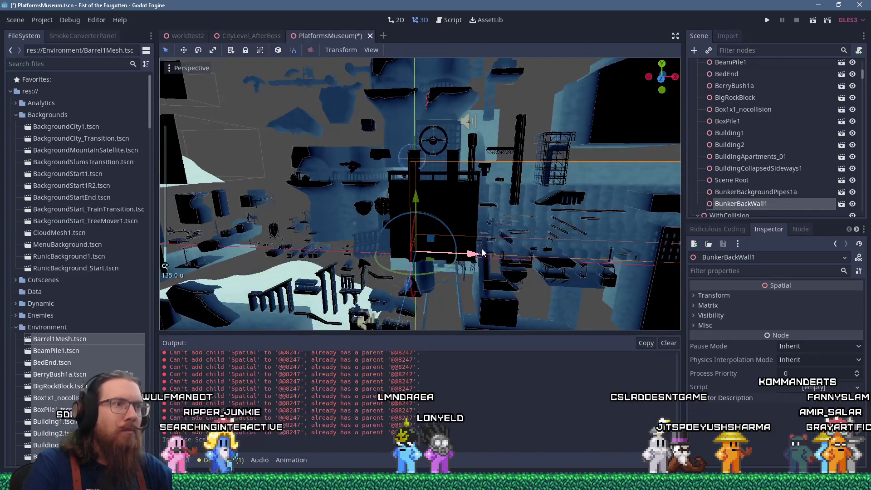
Move BunkerBackWall1 far to the right, away from the cluster of pieces
left_click_drag(436, 240, 479, 201)
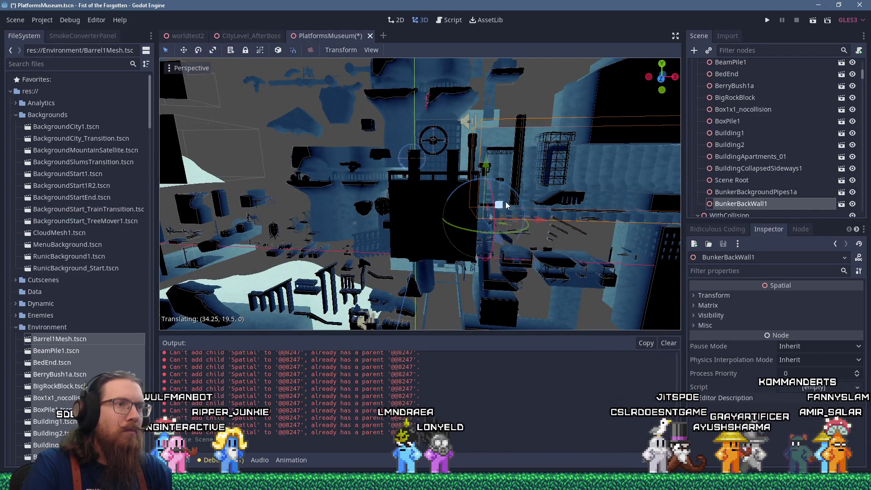
scroll(535, 218, "down", 3)
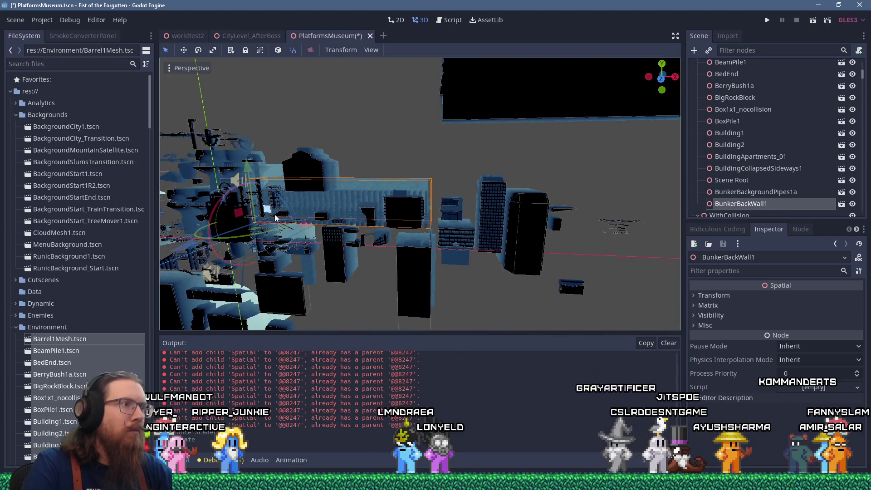
left_click_drag(265, 211, 535, 203)
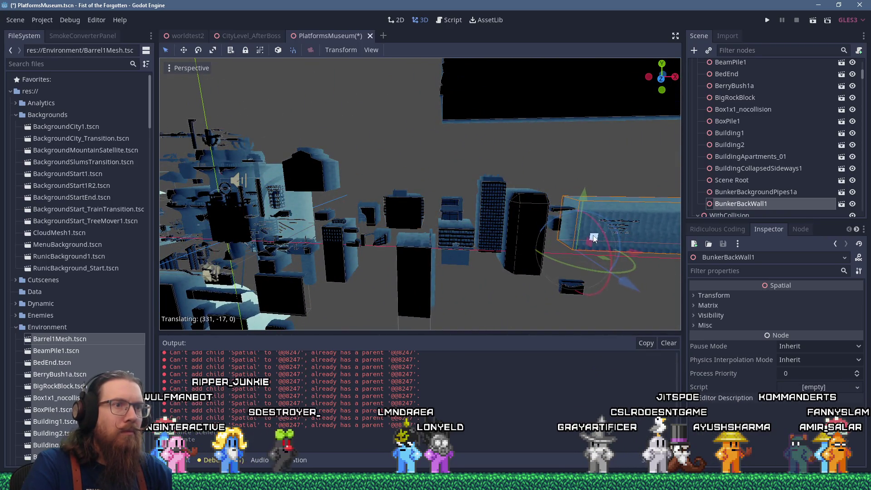
left_click_drag(593, 239, 466, 236)
scroll(467, 235, "up", 3)
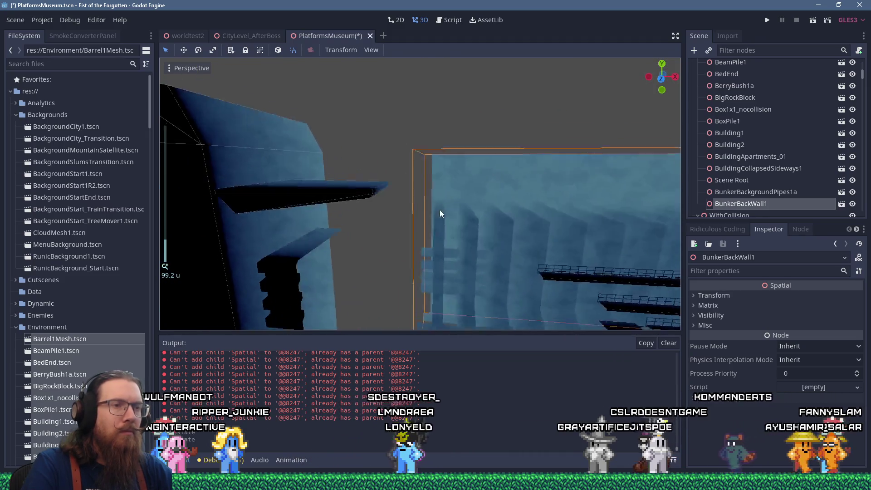
scroll(434, 198, "up", 5)
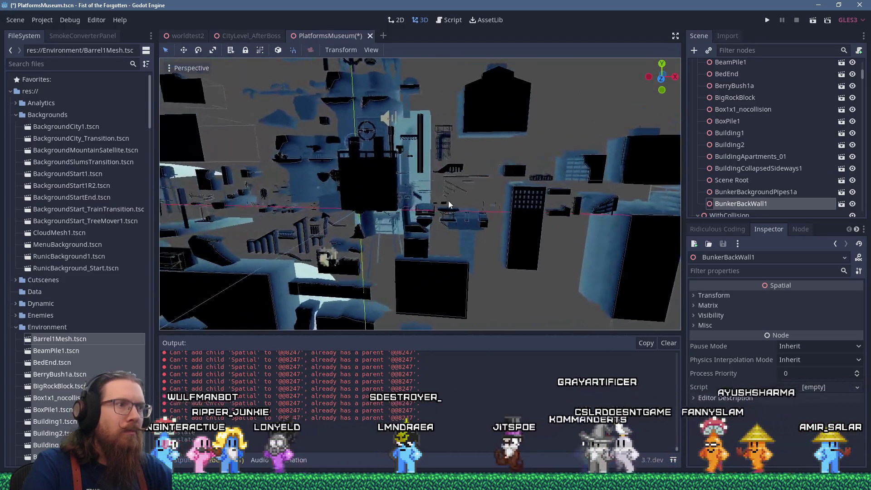
Move BunkerBackgroundPipes1a and the Scene Root instance away from the others
left_click(744, 192)
scroll(454, 191, "down", 6)
left_click_drag(365, 193, 481, 159)
scroll(350, 192, "up", 5)
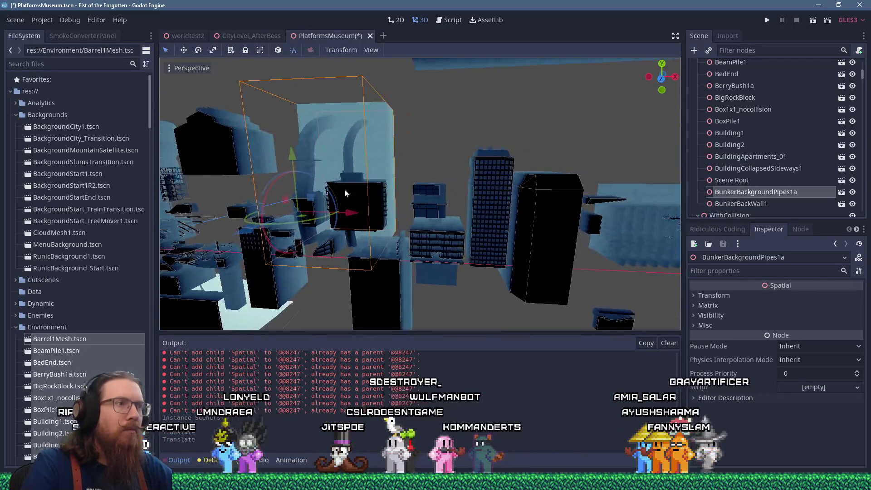
left_click_drag(307, 200, 546, 169)
scroll(481, 184, "down", 10)
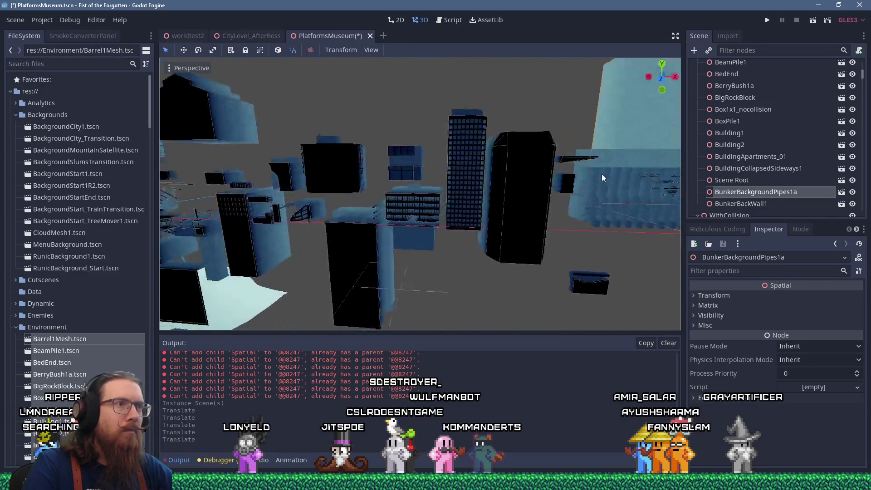
scroll(449, 188, "up", 5)
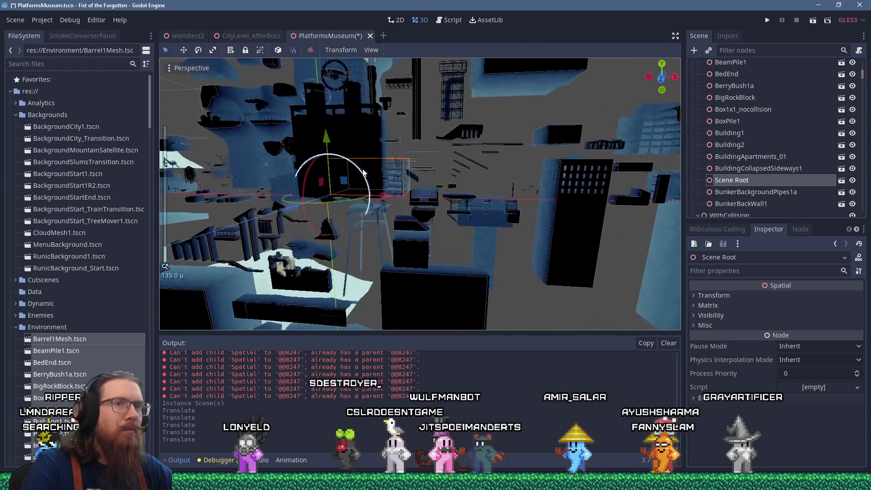
mouse_move(363, 240)
left_mouse_down()
mouse_move(394, 245)
mouse_move(590, 177)
left_mouse_up()
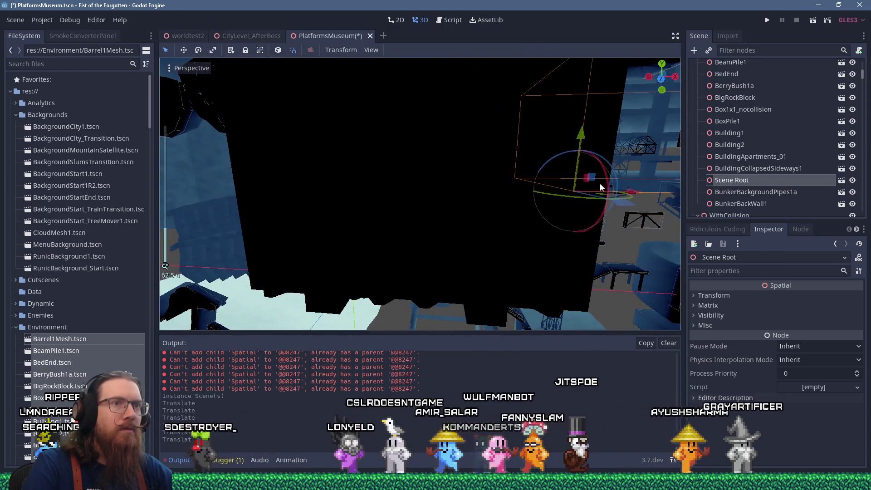
Rename the instanced scene's root to BuildingUnderConstruction1, save that scene and close it
left_click(842, 180)
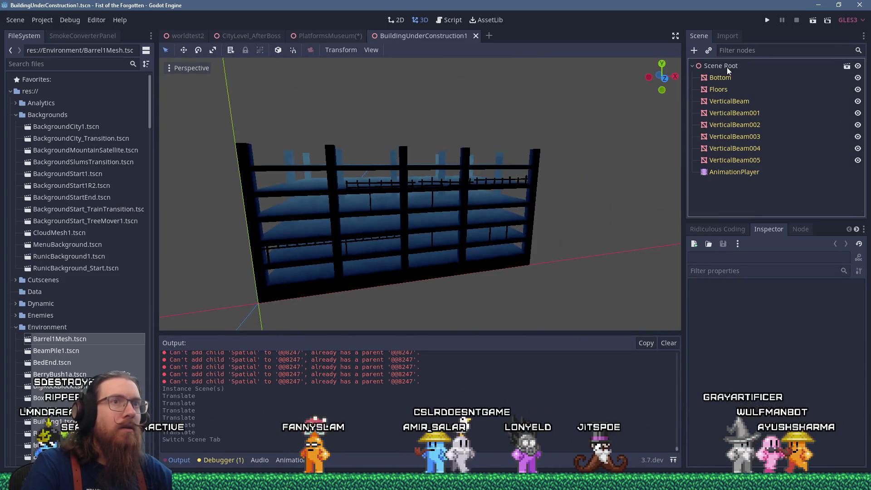
double_click(727, 67)
type("Building")
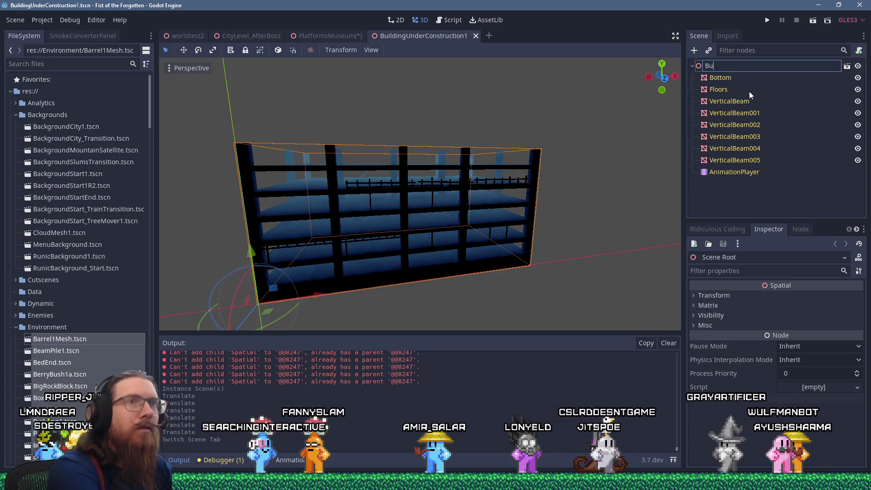
type("onstruction1")
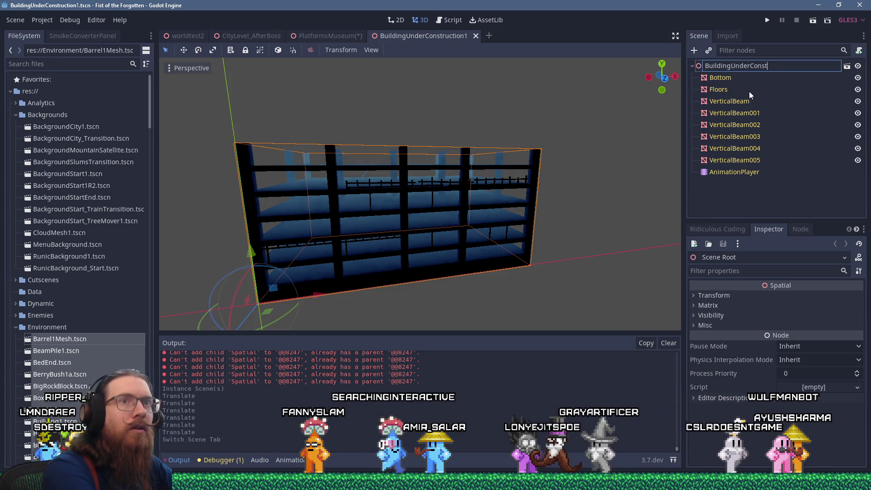
key("Return")
key("ctrl+s")
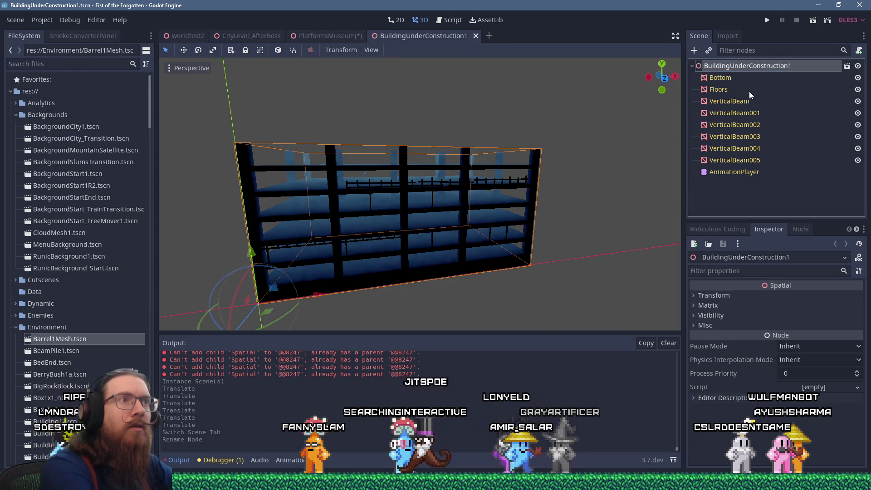
left_click(475, 36)
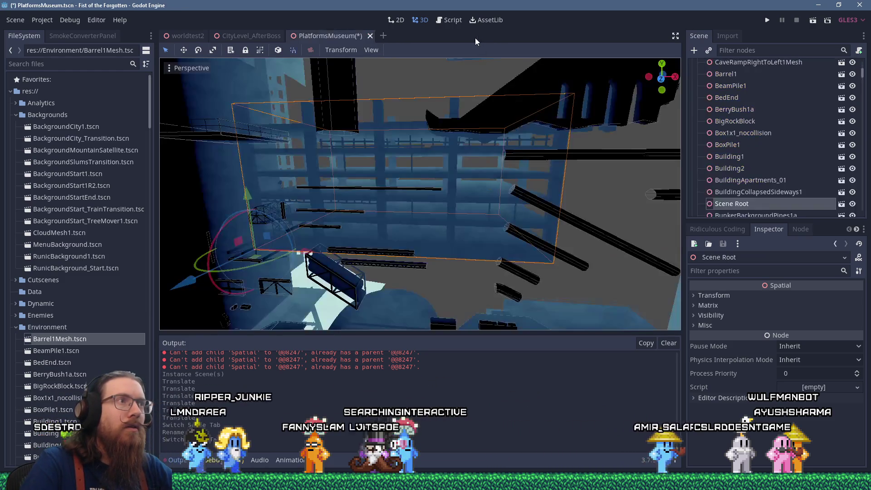
Rename PlatformsMuseum's Scene Root instance to BuildingUnderConstruction1 and save the scene
left_click(752, 203)
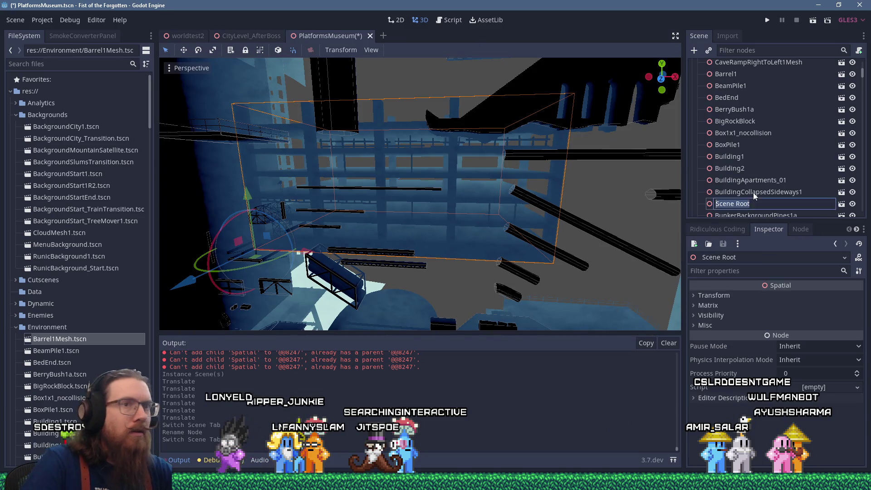
type("BuildingUnderConst")
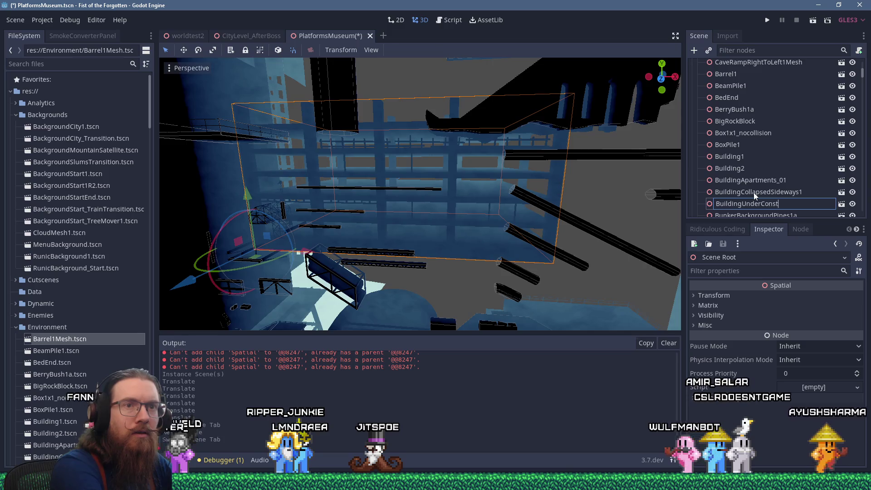
type("ruction1")
key("Return")
key("ctrl+s")
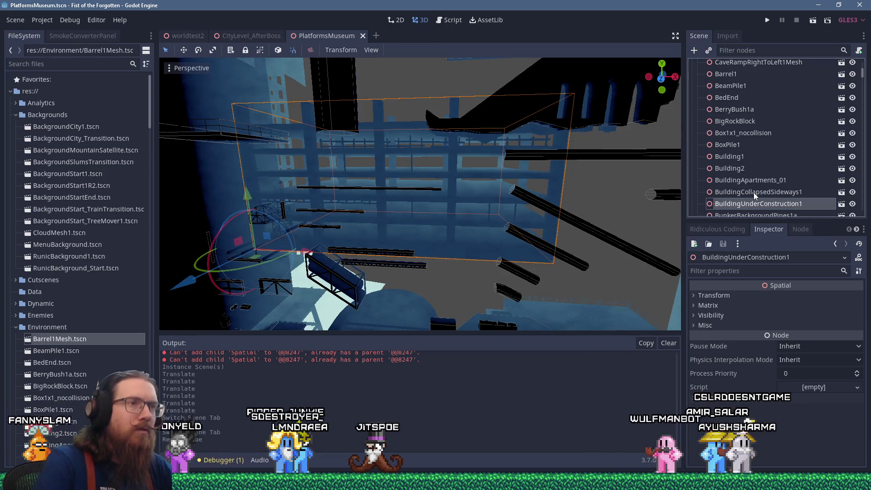
Move BuildingUnderConstruction1 away from the cluster of instances
scroll(495, 173, "down", 5)
mouse_move(434, 148)
left_mouse_down()
mouse_move(422, 105)
mouse_move(321, 120)
mouse_move(327, 141)
left_mouse_up()
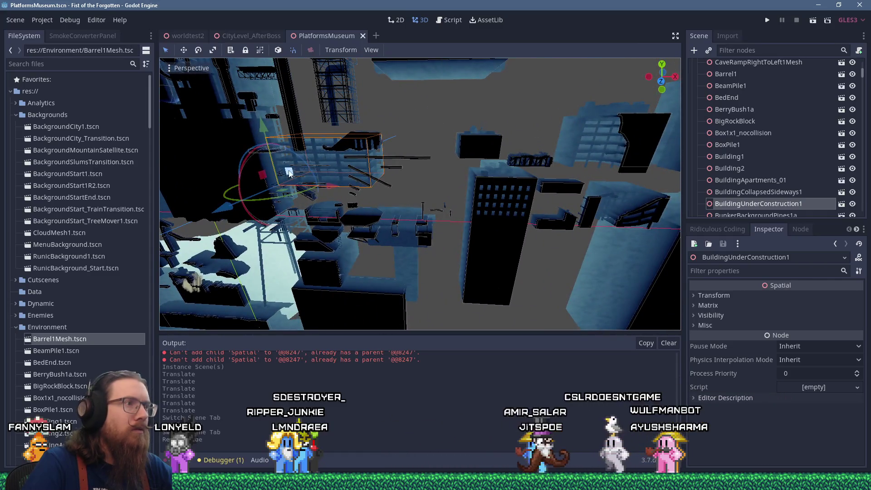
left_click_drag(289, 172, 394, 165)
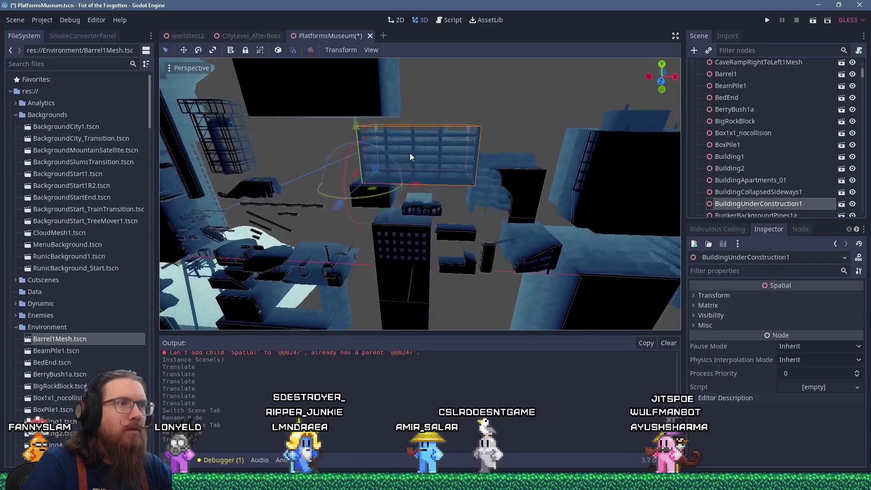
scroll(407, 158, "up", 10)
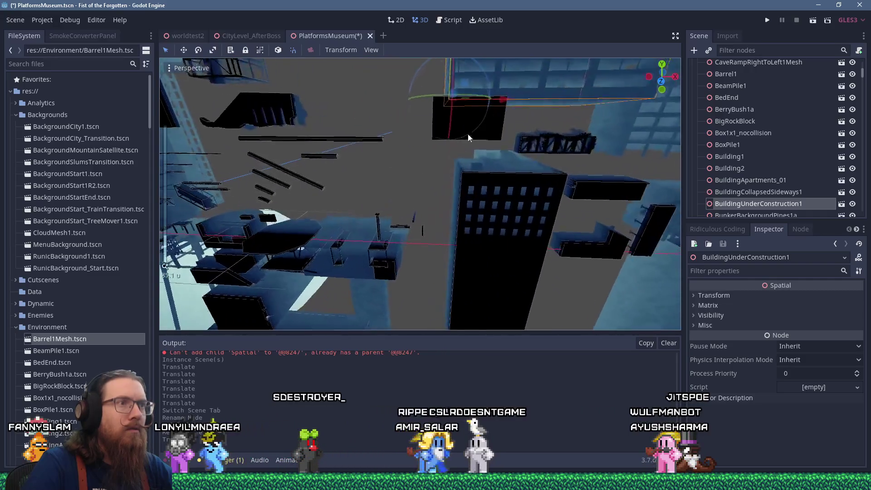
Inspect RadioShack2, RadioShack1Bent and BuildingCollapsedSideways1 by selecting each in turn
left_click(471, 131)
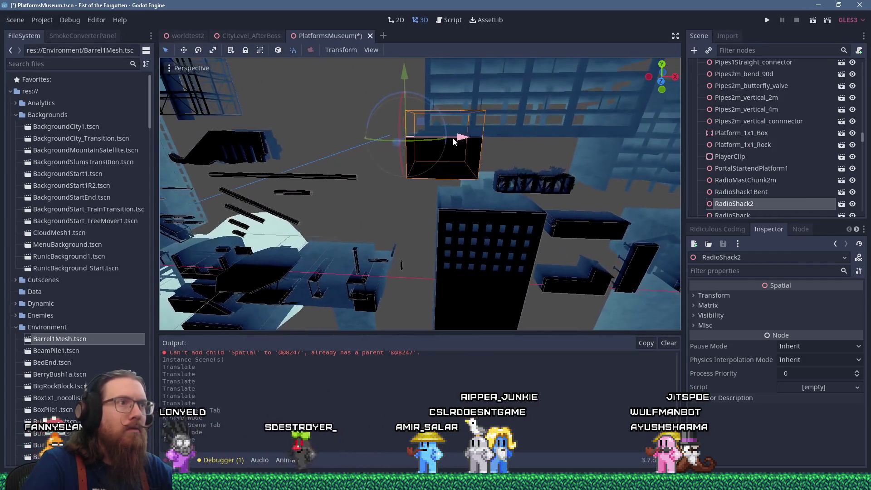
mouse_move(364, 112)
left_mouse_down()
mouse_move(423, 124)
mouse_move(382, 146)
mouse_move(496, 109)
mouse_move(459, 140)
left_mouse_up()
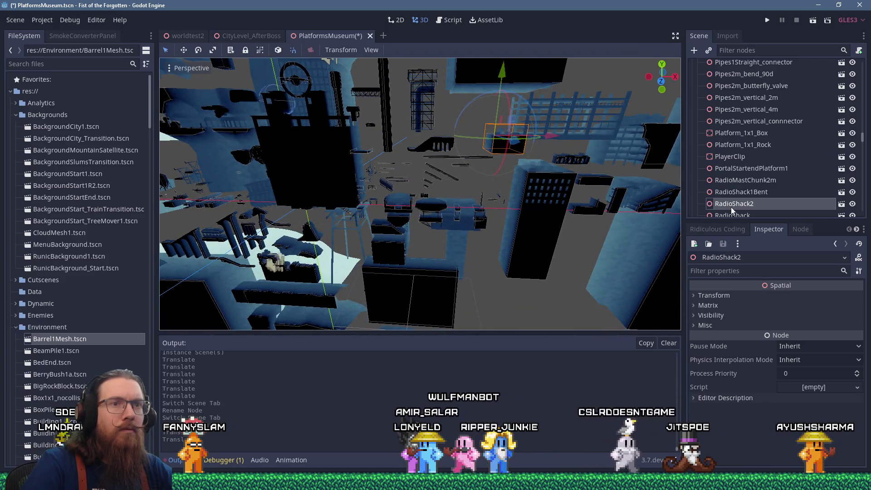
left_click(731, 193)
scroll(732, 197, "down", 3)
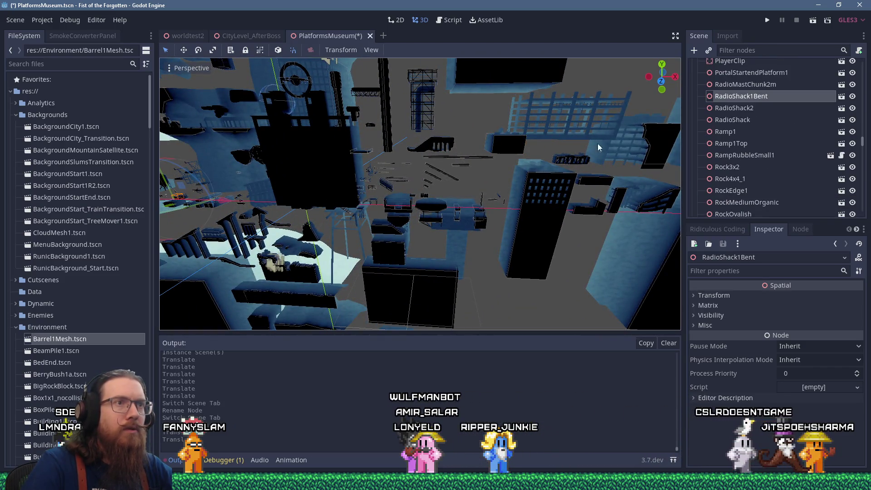
left_click(579, 138)
left_click(746, 113)
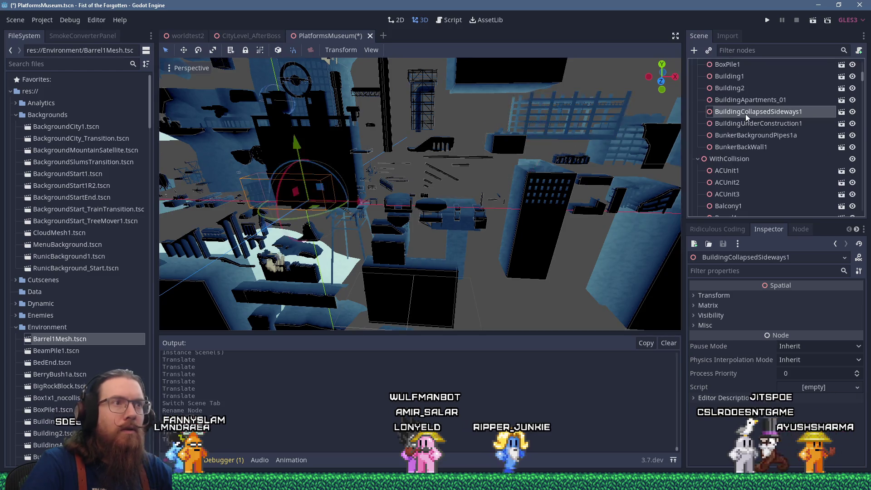
mouse_move(328, 189)
left_mouse_down()
mouse_move(410, 195)
mouse_move(396, 195)
mouse_move(559, 89)
left_mouse_up()
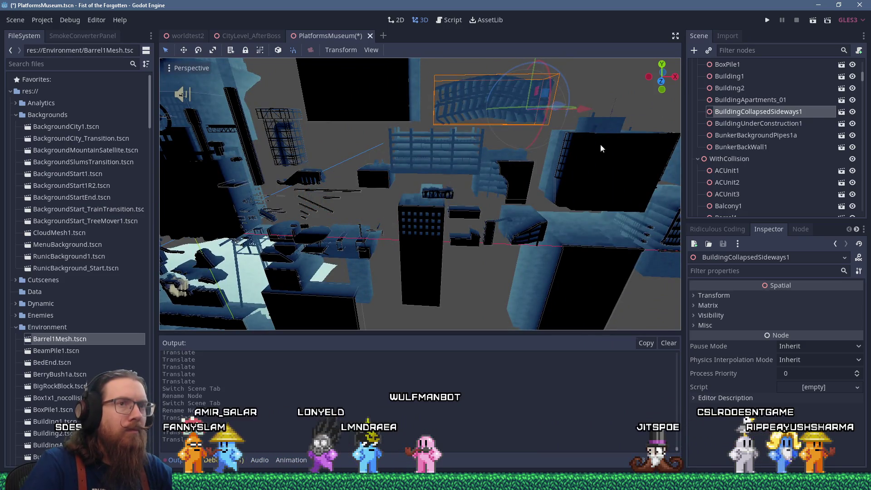
Move BuildingApartments_01 to a new spot and frame it in the view
left_click(766, 101)
mouse_move(364, 193)
left_mouse_down()
mouse_move(435, 176)
mouse_move(218, 181)
mouse_move(623, 106)
left_mouse_up()
key("f")
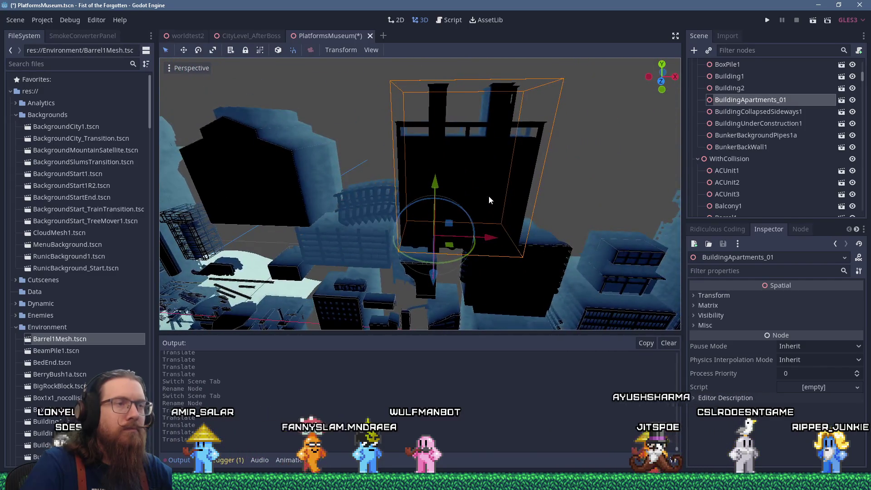
mouse_move(489, 196)
left_mouse_down()
mouse_move(479, 191)
mouse_move(529, 190)
mouse_move(547, 249)
mouse_move(492, 230)
left_mouse_up()
scroll(490, 227, "down", 5)
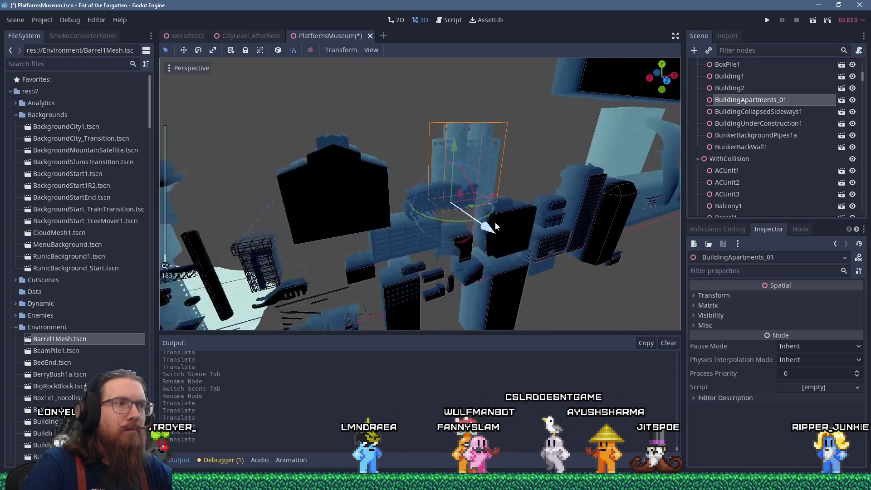
Move Building2 and Building1 upward, away from the other pieces
left_click(734, 91)
scroll(437, 214, "down", 4)
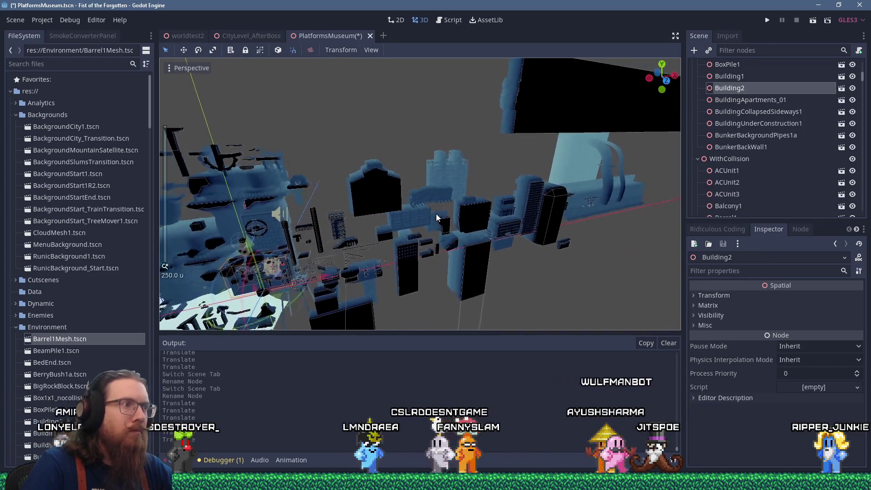
left_click_drag(281, 271, 457, 156)
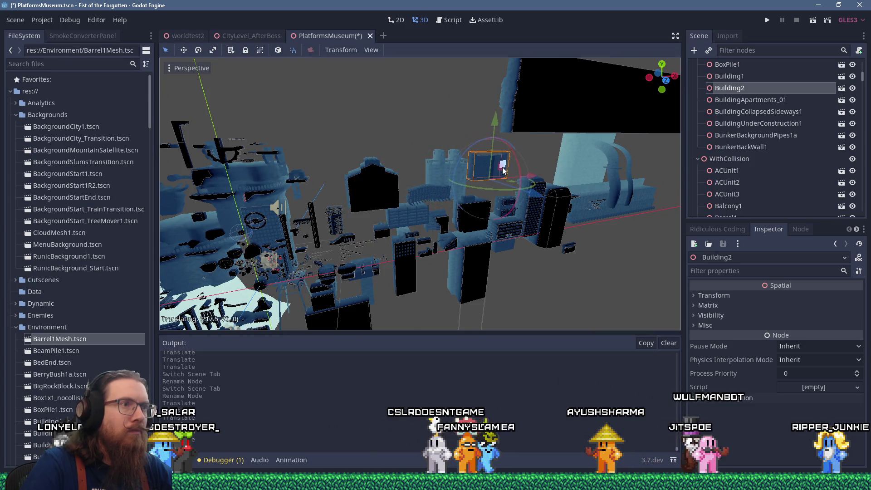
left_click(728, 76)
mouse_move(284, 277)
left_mouse_down()
mouse_move(452, 152)
mouse_move(425, 174)
left_mouse_up()
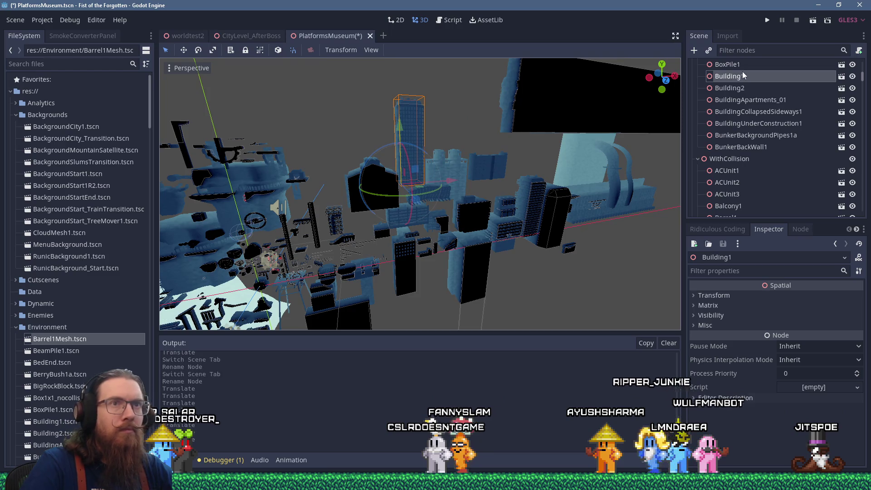
Move BoxPile1 apart from the nearby objects
left_click(728, 65)
key("f")
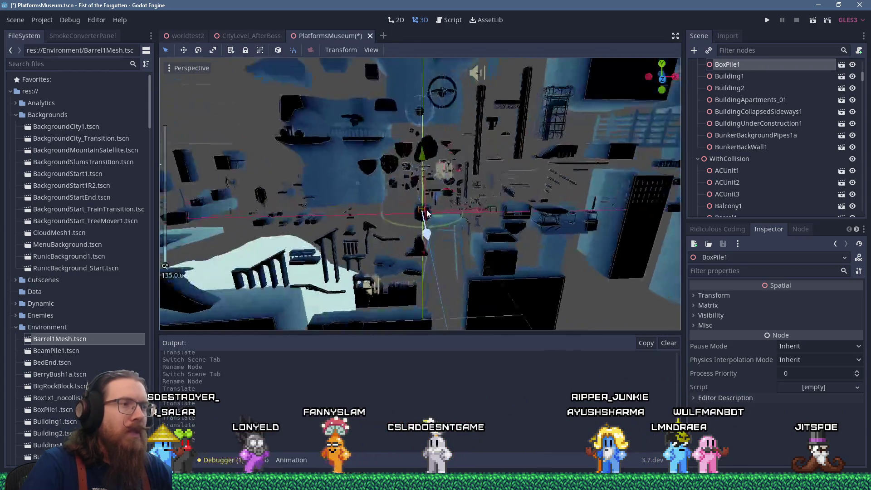
mouse_move(414, 202)
left_mouse_down()
mouse_move(502, 189)
mouse_move(550, 203)
left_mouse_up()
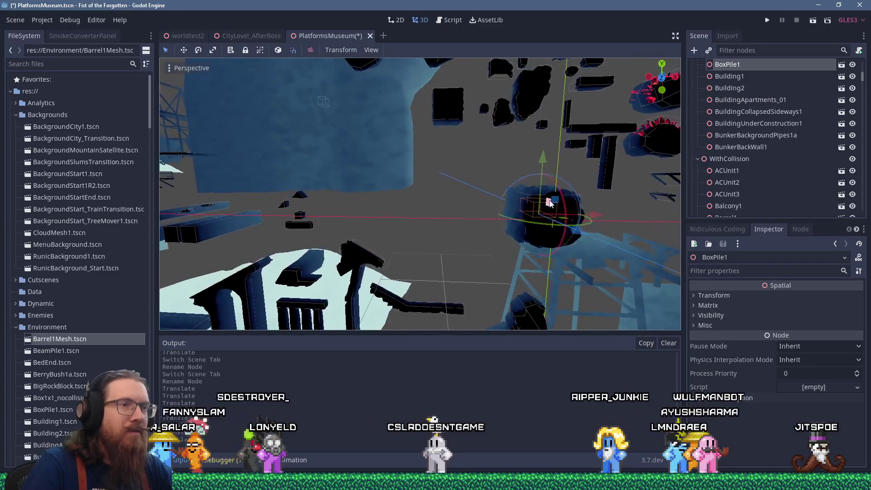
scroll(558, 201, "down", 5)
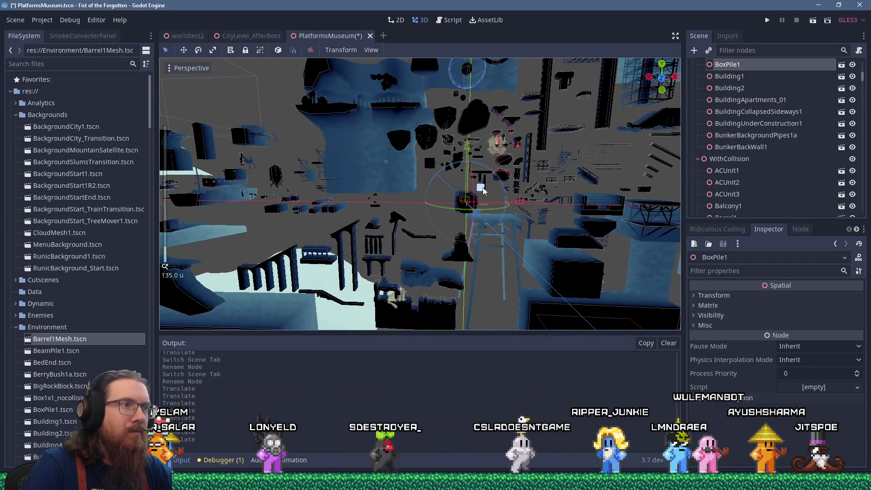
scroll(414, 170, "up", 6)
mouse_move(478, 169)
left_mouse_down()
mouse_move(494, 178)
mouse_move(481, 197)
mouse_move(546, 204)
left_mouse_up()
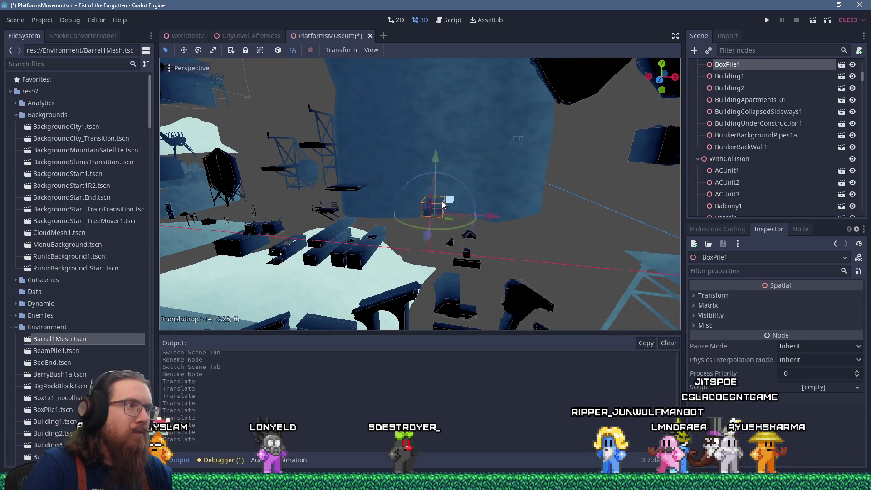
mouse_move(298, 202)
left_mouse_down()
mouse_move(464, 209)
mouse_move(344, 193)
mouse_move(538, 235)
left_mouse_up()
scroll(538, 235, "down", 2)
scroll(731, 157, "up", 1)
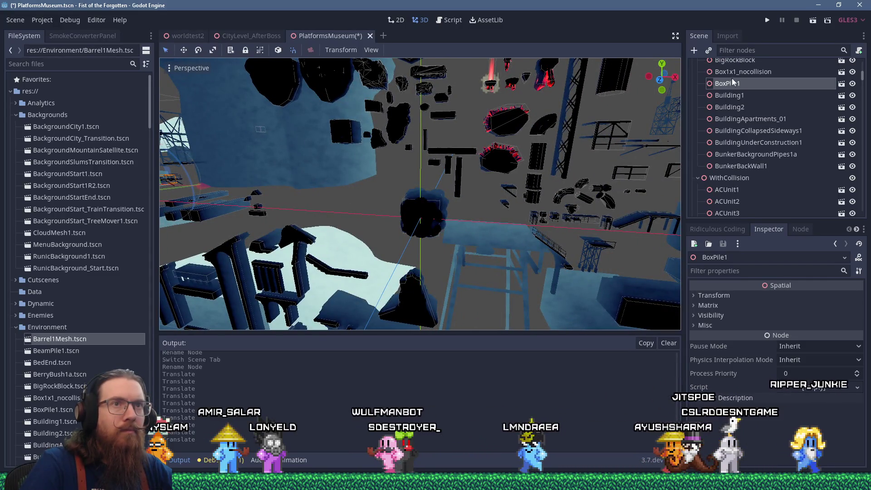
Shift Box1x1_nocollision to the left and BigRockBlock up and to the left
left_click(743, 71)
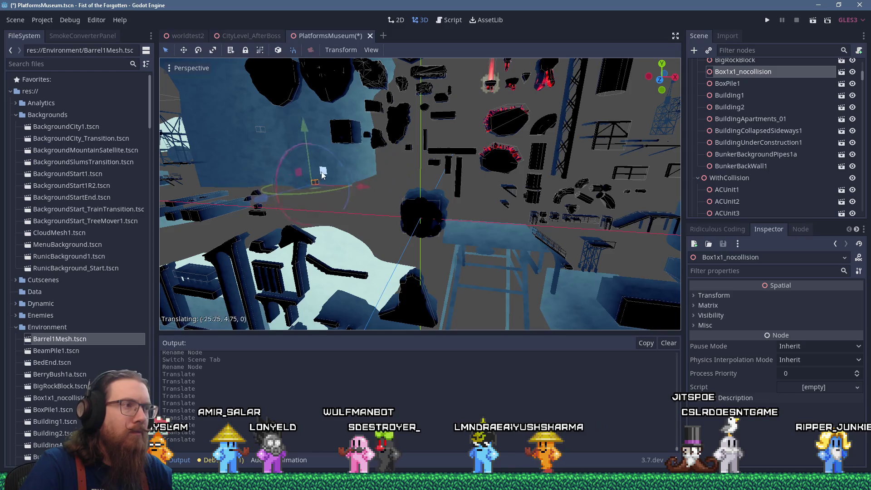
left_click_drag(325, 175, 282, 183)
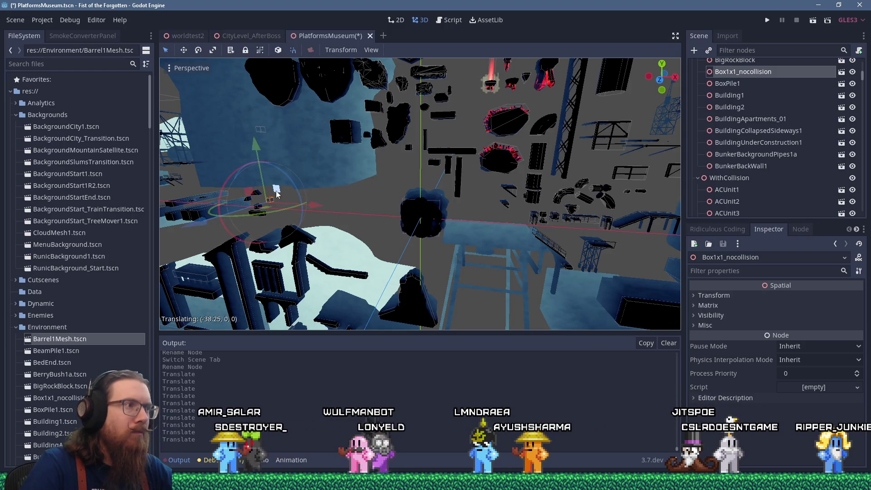
scroll(711, 121, "up", 1)
left_click(731, 80)
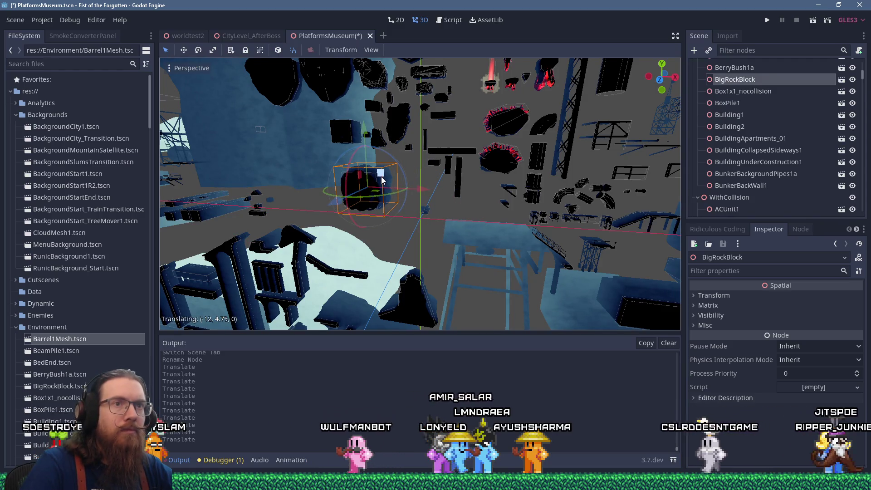
left_click_drag(381, 177, 456, 213)
scroll(456, 213, "up", 2)
left_click_drag(509, 237, 458, 186)
left_click(735, 69)
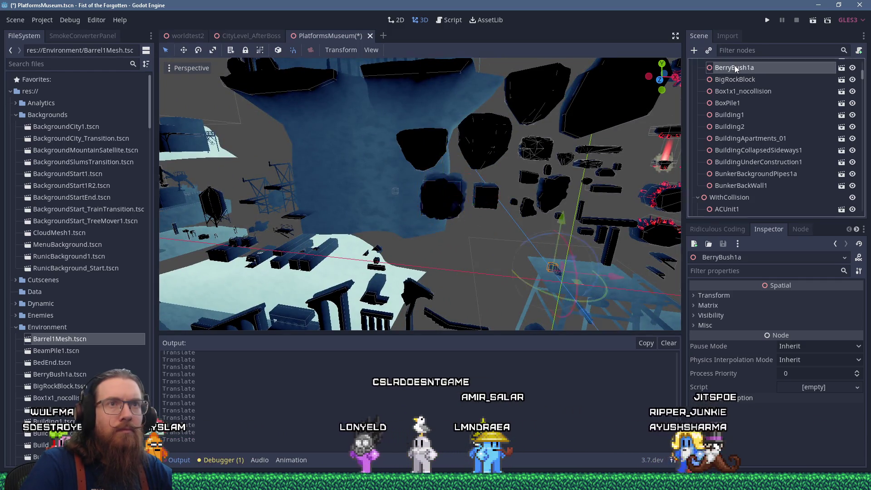
Move BerryBush1a to the left, clear of the cluster
key("f")
scroll(530, 232, "up", 2)
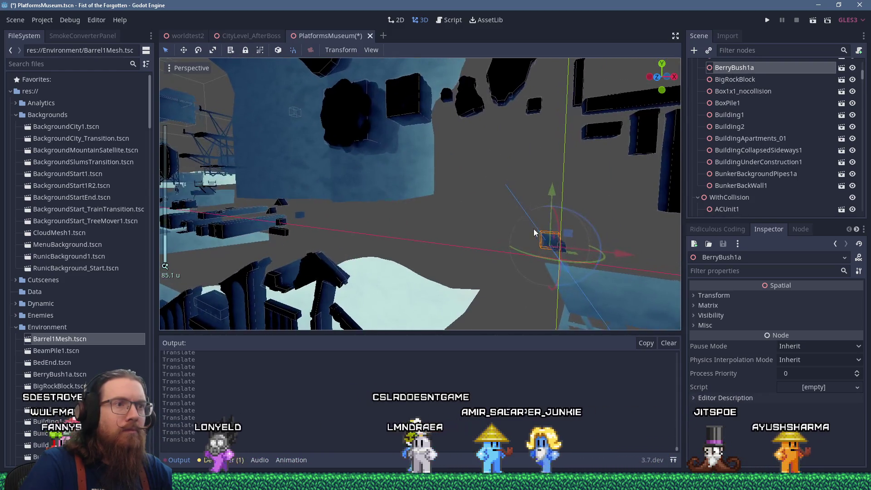
scroll(538, 226, "up", 2)
left_click_drag(544, 222, 392, 196)
left_click_drag(304, 189, 305, 190)
key("f")
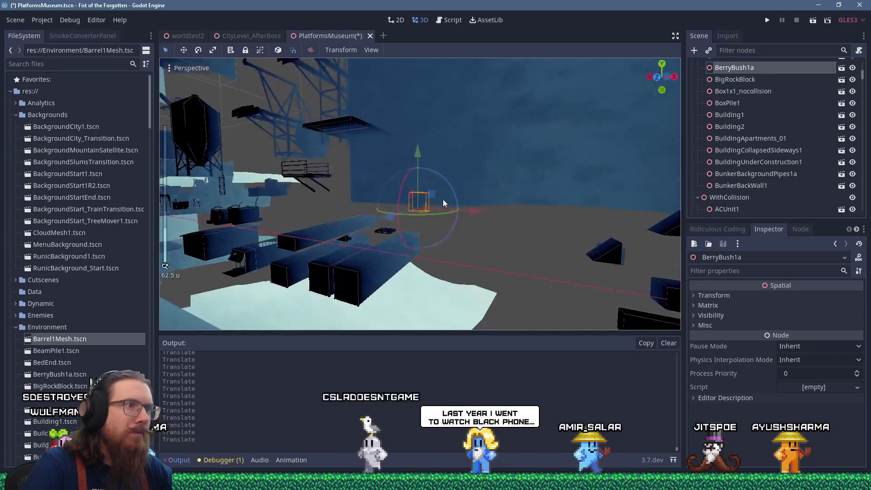
scroll(459, 200, "up", 3)
left_click_drag(479, 199, 382, 201)
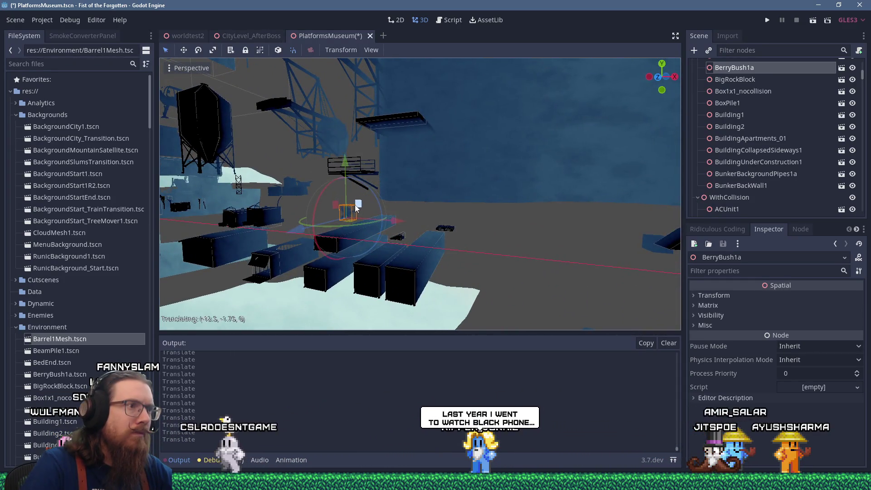
scroll(544, 211, "down", 5)
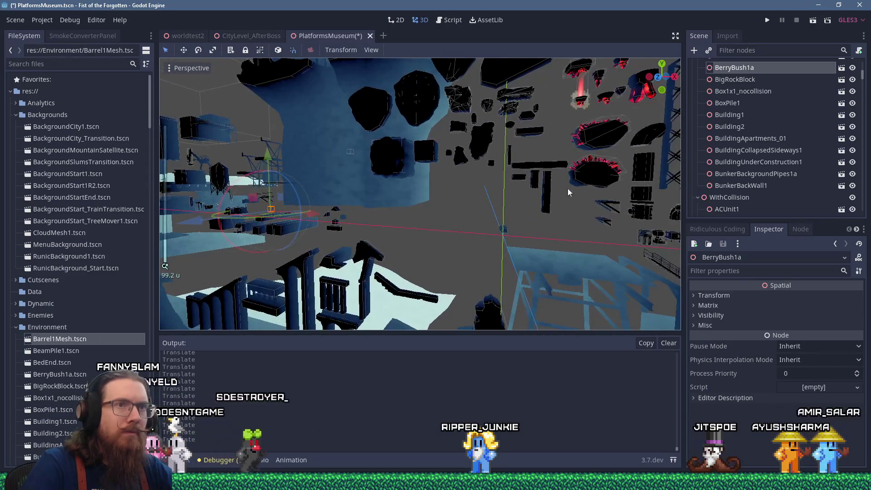
scroll(717, 132, "up", 1)
Focus on BedEnd and orbit the view to survey the wider scene
left_click(727, 75)
key("f")
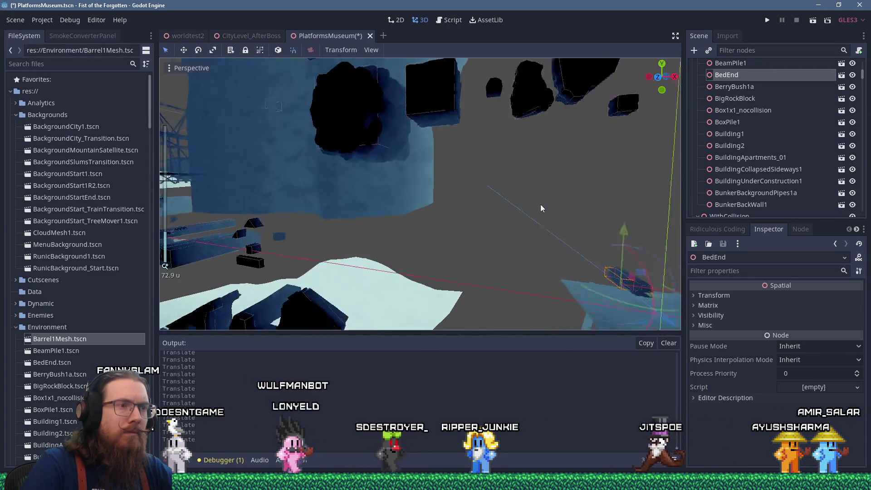
scroll(555, 211, "up", 2)
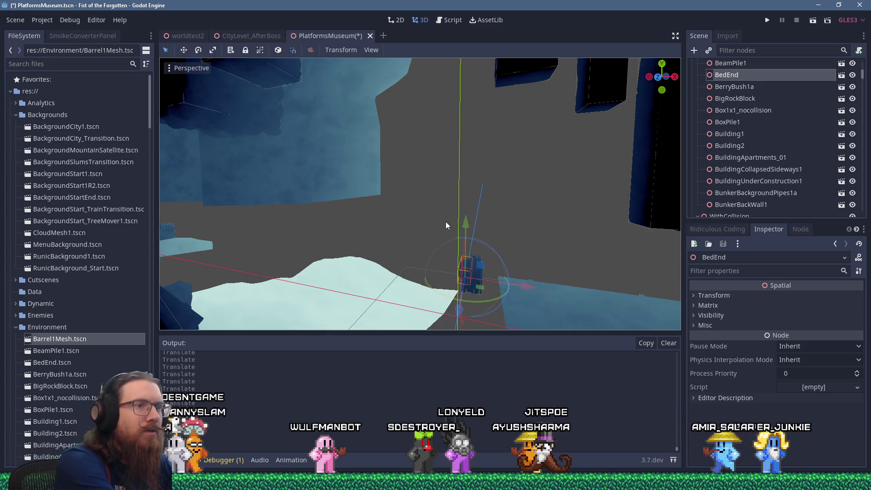
scroll(446, 222, "down", 3)
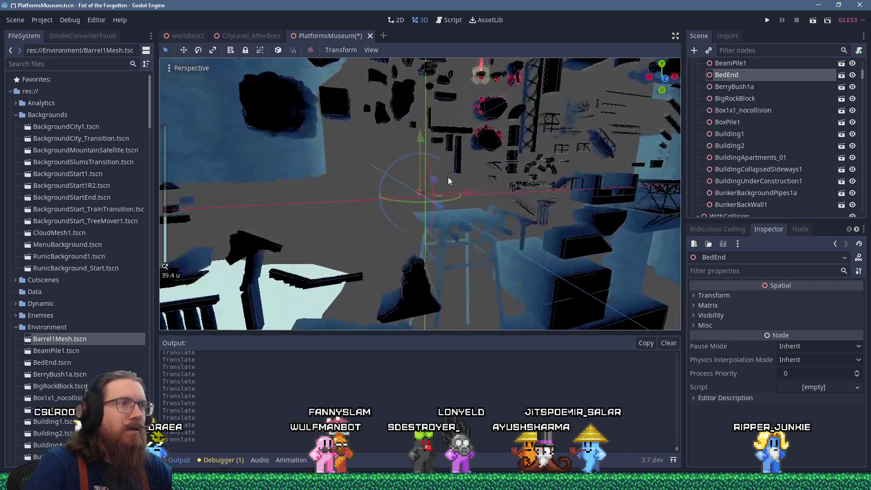
scroll(448, 180, "up", 15)
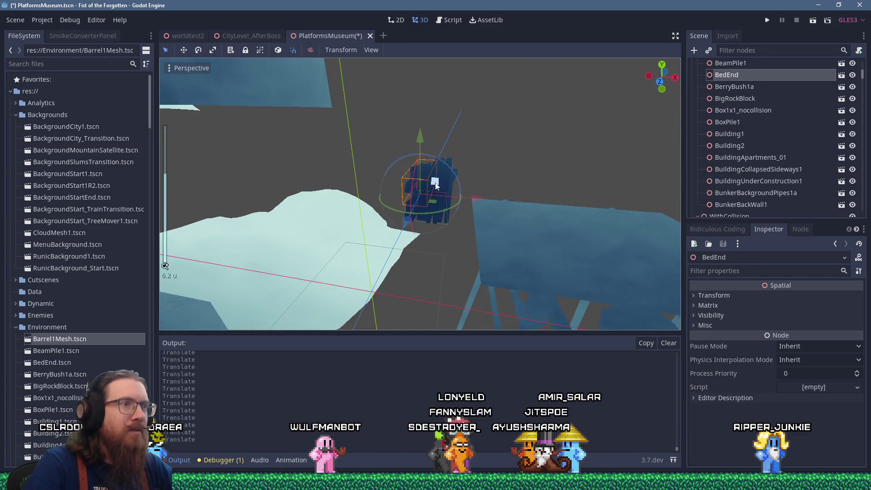
left_click_drag(364, 137, 560, 121)
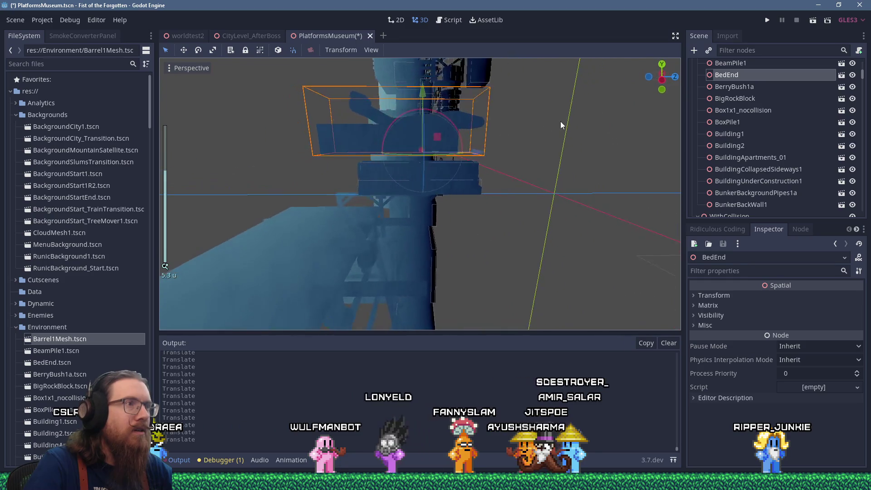
scroll(415, 146, "up", 2)
scroll(393, 137, "down", 20)
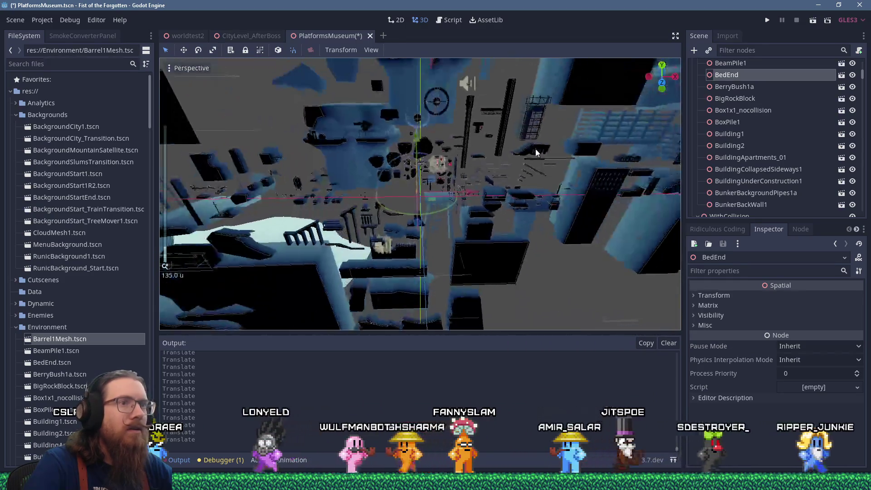
mouse_move(342, 128)
left_mouse_down()
mouse_move(277, 146)
mouse_move(226, 174)
mouse_move(200, 168)
mouse_move(626, 216)
mouse_move(634, 159)
left_mouse_up()
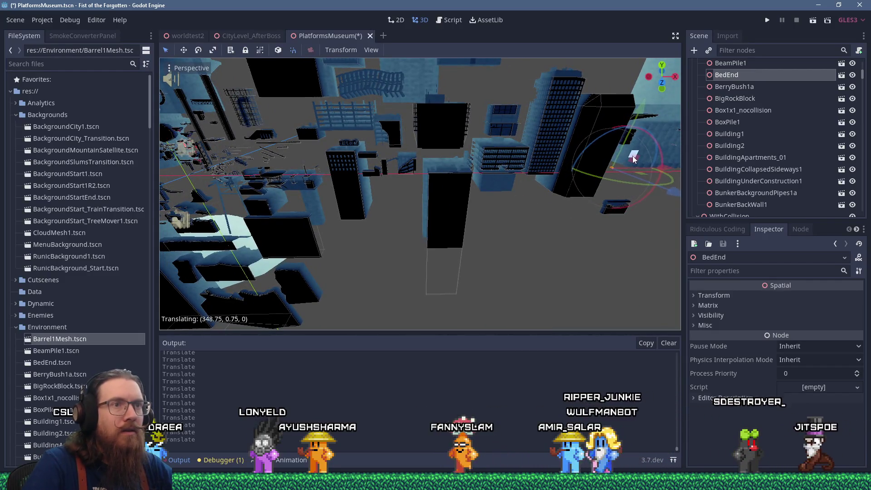
scroll(403, 176, "up", 20)
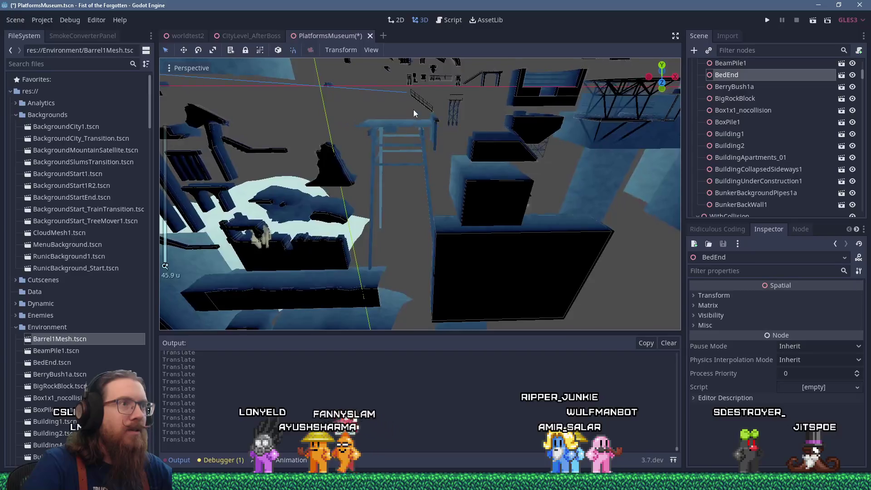
scroll(456, 164, "up", 12)
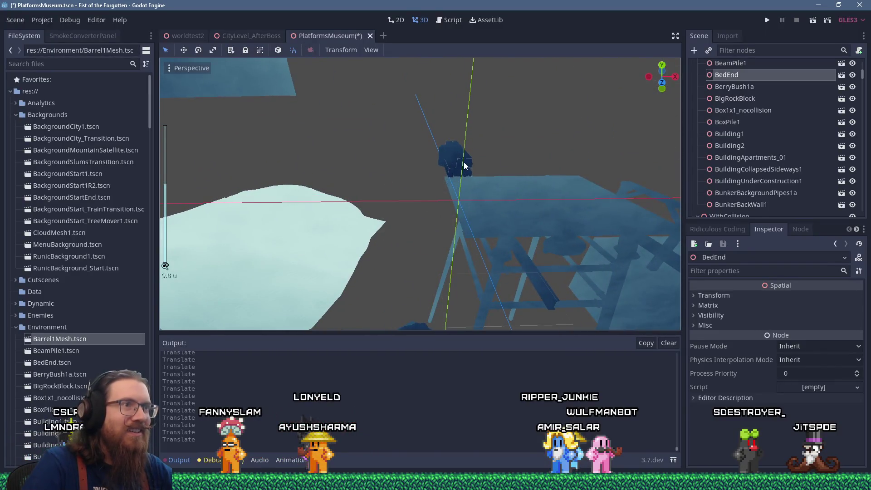
Select BeamPile1 and move it up and to the left, about (-2, 2, 0)
left_click(466, 163)
mouse_move(465, 140)
left_mouse_down()
mouse_move(424, 103)
mouse_move(310, 116)
mouse_move(404, 192)
mouse_move(555, 145)
mouse_move(601, 148)
mouse_move(517, 172)
mouse_move(514, 273)
mouse_move(513, 249)
mouse_move(547, 196)
mouse_move(586, 166)
mouse_move(522, 162)
mouse_move(507, 151)
mouse_move(520, 172)
mouse_move(424, 159)
mouse_move(499, 161)
left_mouse_up()
scroll(521, 162, "up", 3)
scroll(500, 160, "down", 5)
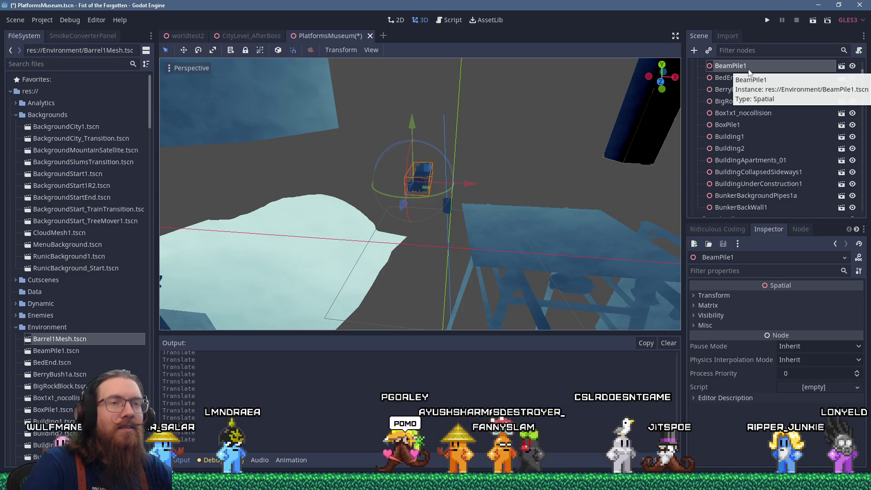
scroll(749, 105, "up", 3)
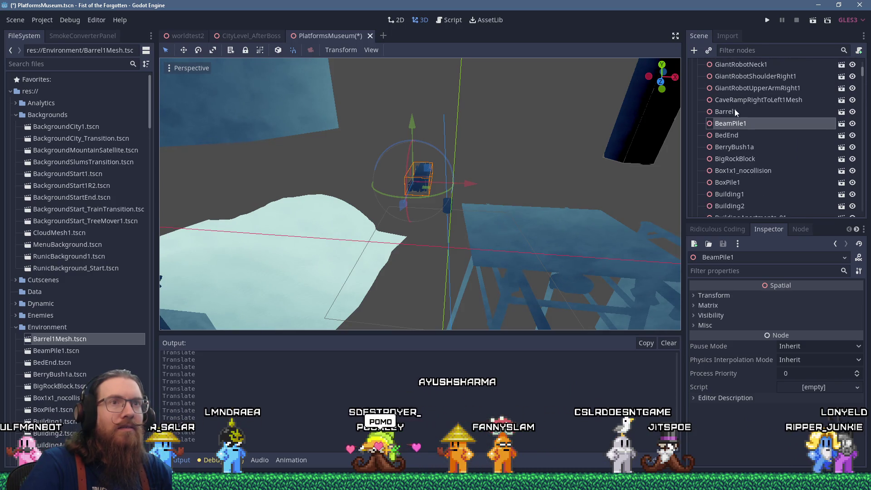
Focus on Barrel1 and move it left by about (-11.5, 2.25, 0)
double_click(733, 111)
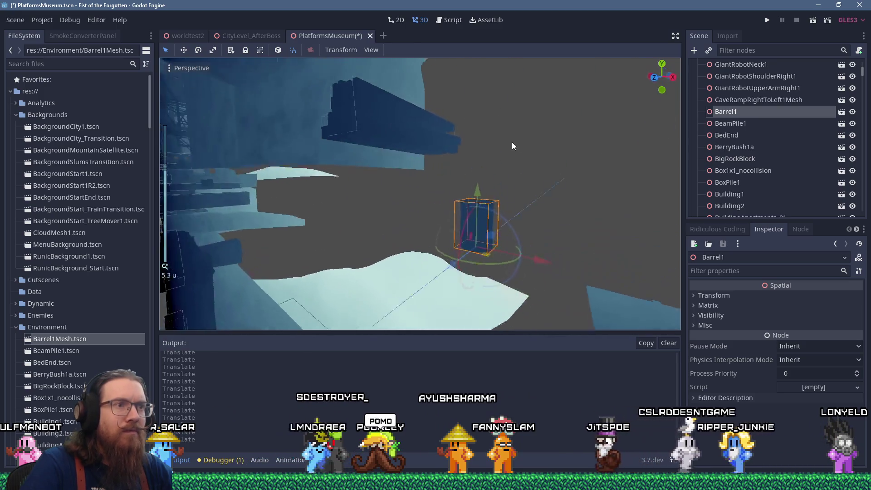
scroll(513, 144, "up", 8)
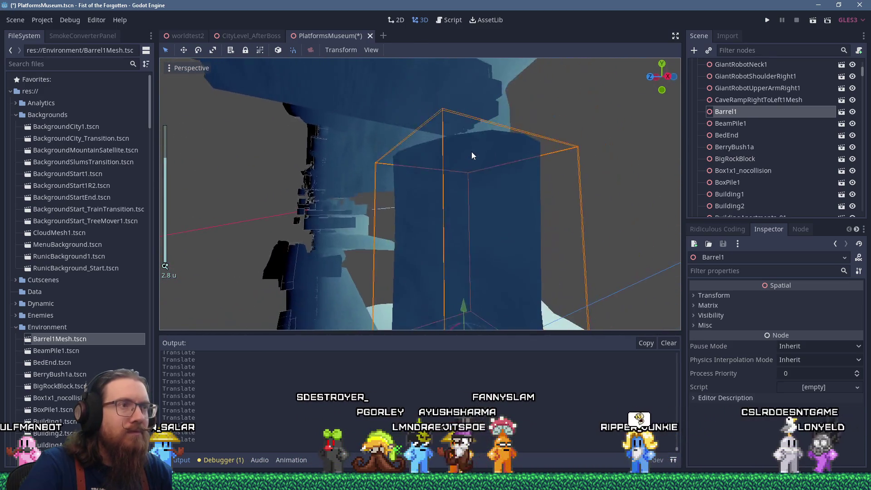
scroll(472, 156, "down", 15)
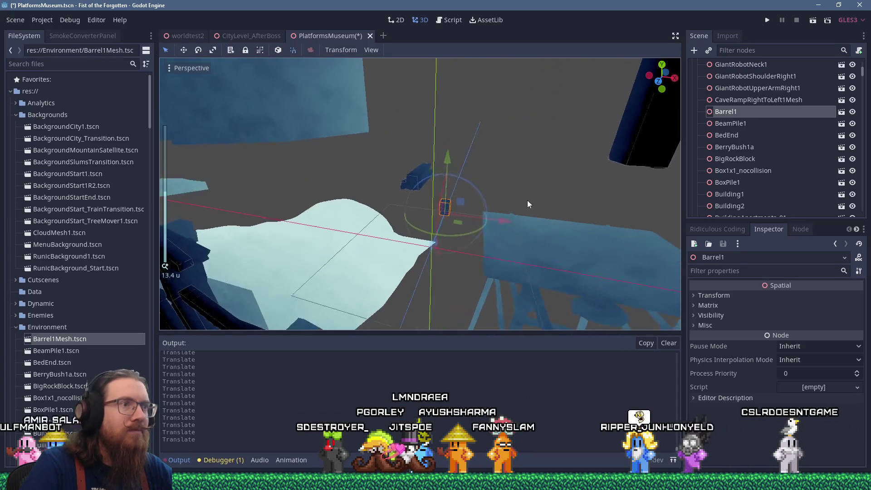
scroll(530, 200, "down", 8)
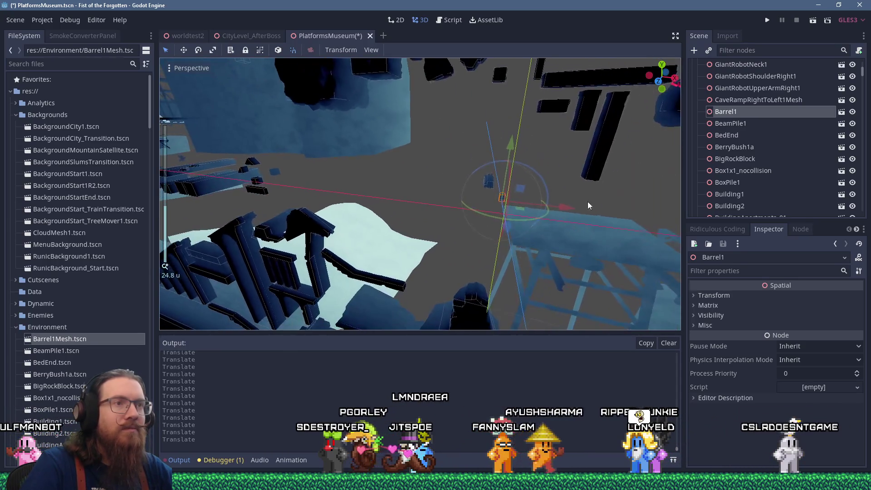
left_click_drag(595, 200, 626, 221)
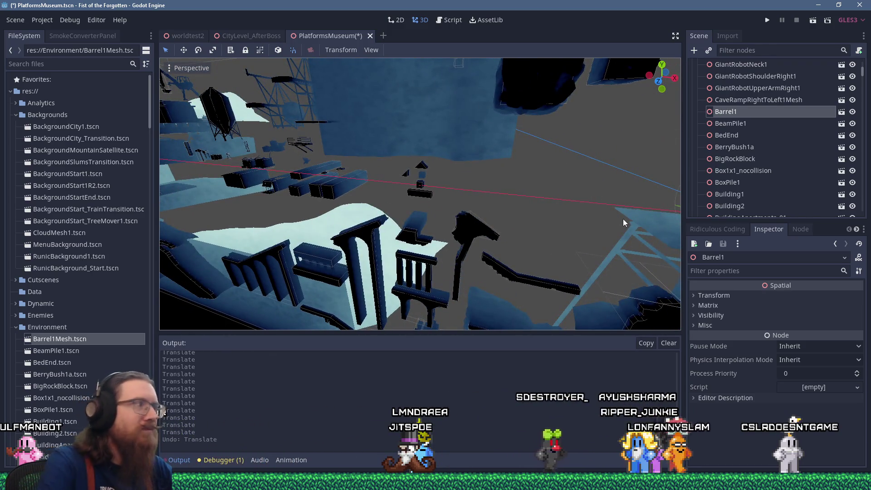
scroll(527, 177, "down", 3)
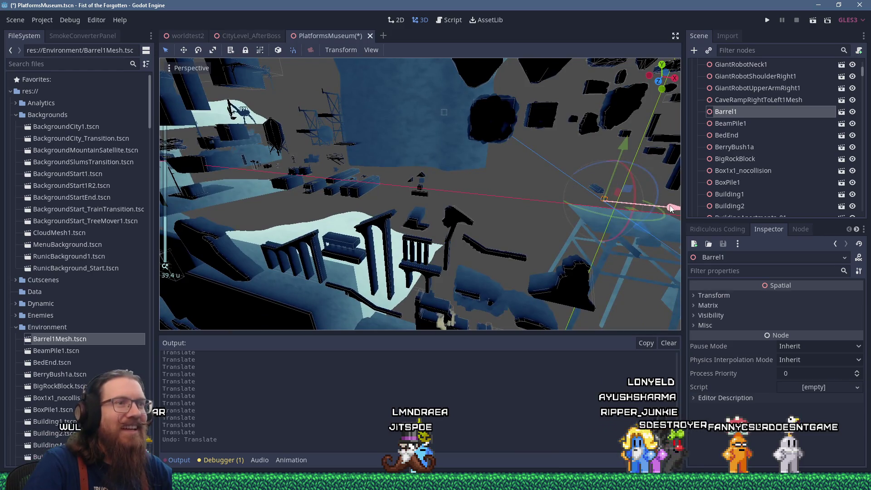
mouse_move(341, 194)
left_mouse_down()
mouse_move(525, 214)
mouse_move(381, 163)
left_mouse_up()
scroll(574, 127, "up", 5)
left_click_drag(573, 124, 519, 136)
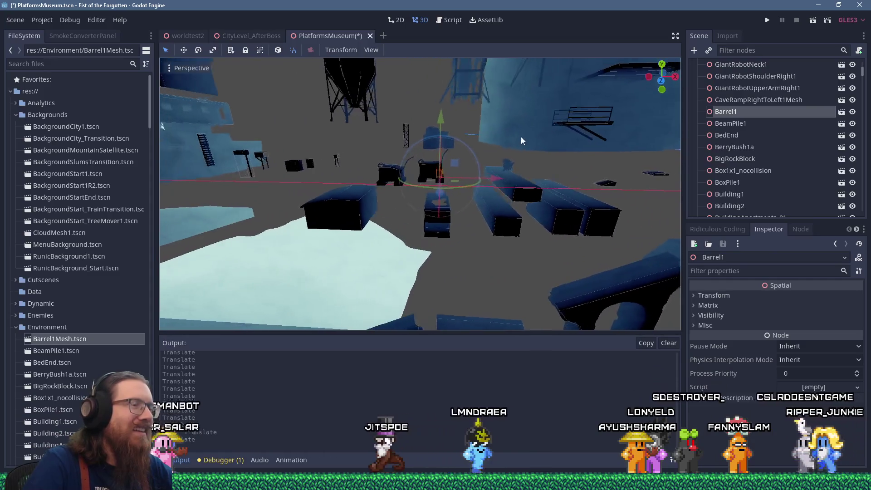
mouse_move(468, 160)
left_mouse_down()
mouse_move(339, 138)
mouse_move(397, 105)
mouse_move(469, 153)
mouse_move(551, 151)
left_mouse_up()
Review the level from a higher angle and save PlatformsMuseum
scroll(344, 150, "up", 2)
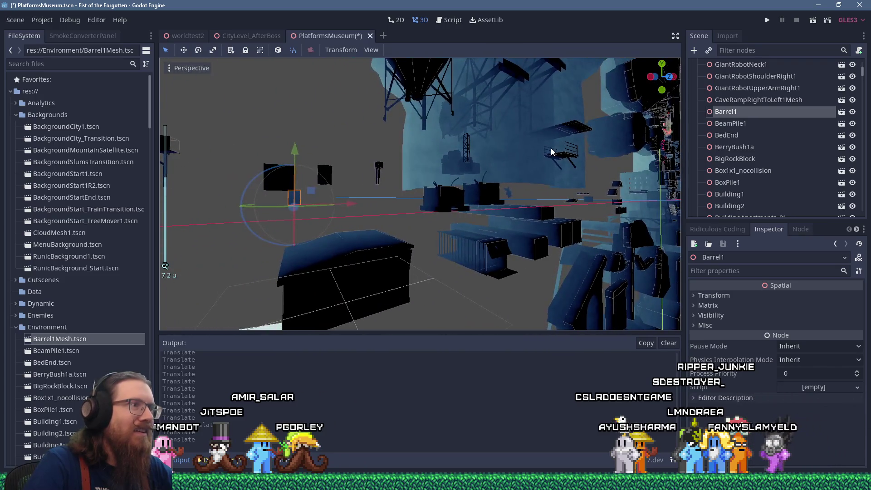
mouse_move(361, 170)
left_mouse_down()
mouse_move(475, 144)
mouse_move(379, 190)
mouse_move(481, 177)
mouse_move(328, 127)
mouse_move(515, 170)
mouse_move(337, 172)
mouse_move(385, 165)
mouse_move(352, 162)
left_mouse_up()
scroll(496, 176, "down", 3)
scroll(386, 165, "up", 3)
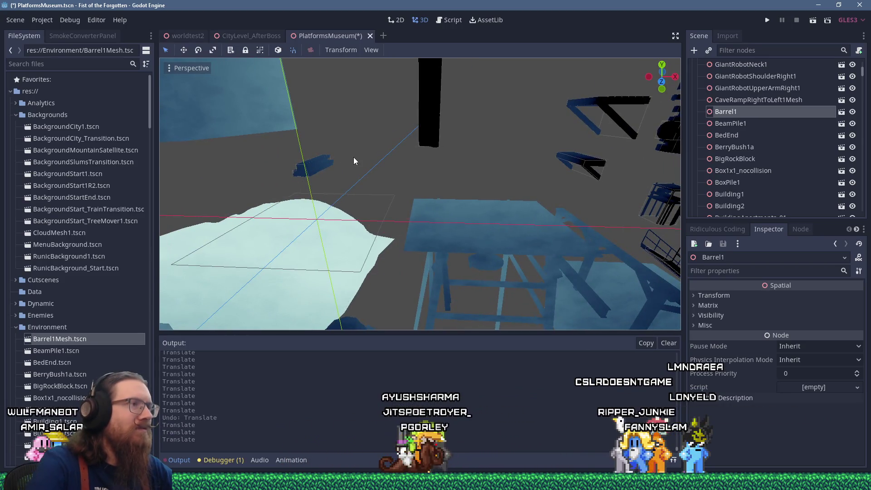
key("ctrl+s")
left_click(328, 163)
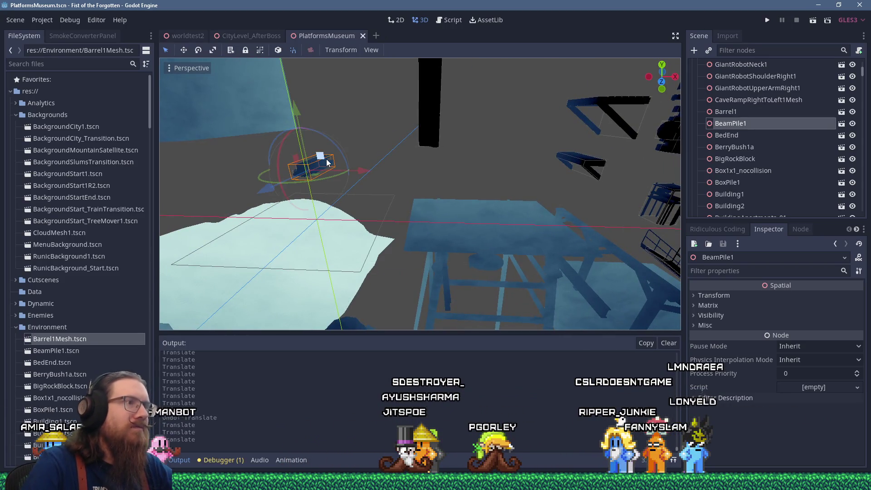
Reparent BeamPile1 under the WithCollision group in the Scene dock
right_click(723, 122)
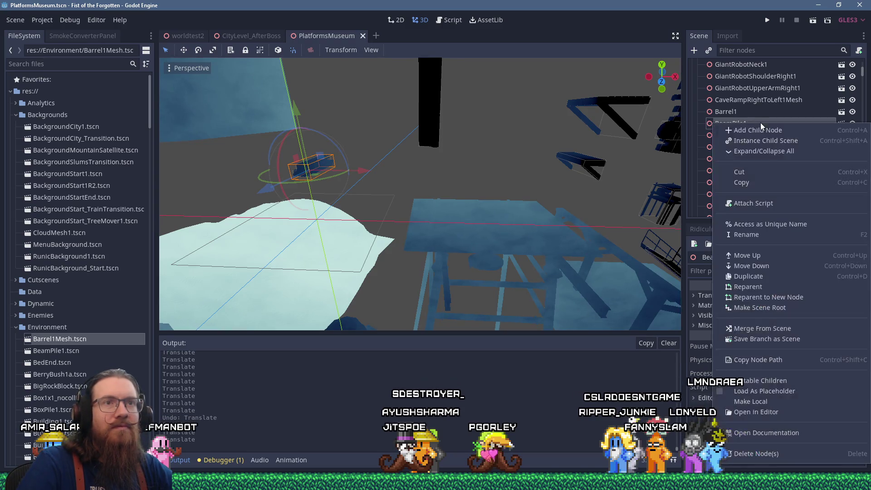
left_click(714, 128)
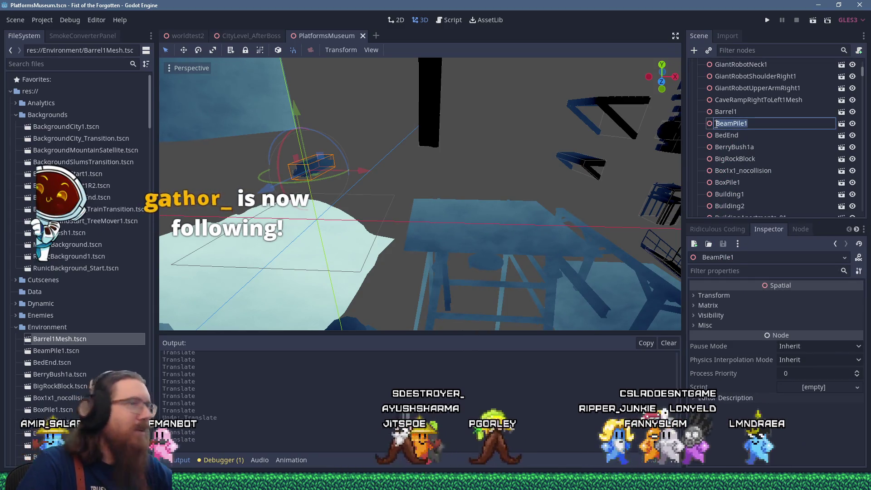
mouse_move(721, 124)
left_mouse_down()
mouse_move(731, 120)
mouse_move(729, 74)
mouse_move(730, 93)
left_mouse_up()
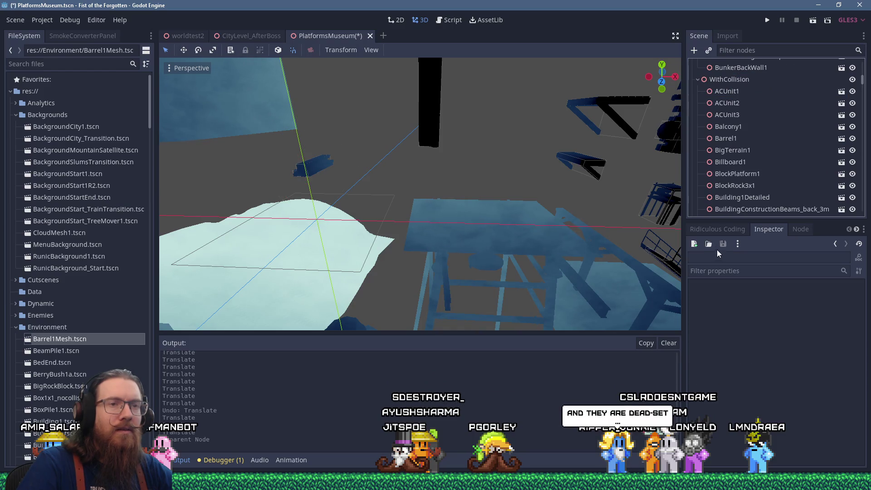
scroll(741, 170, "down", 1)
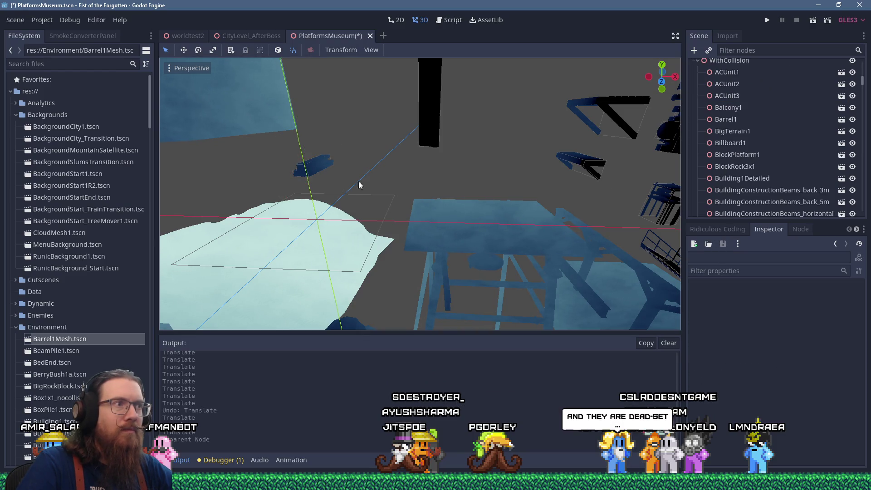
Reset BeamPile1's Transform translation to 0, 0, 0
left_click(321, 171)
left_click(712, 229)
left_click(759, 229)
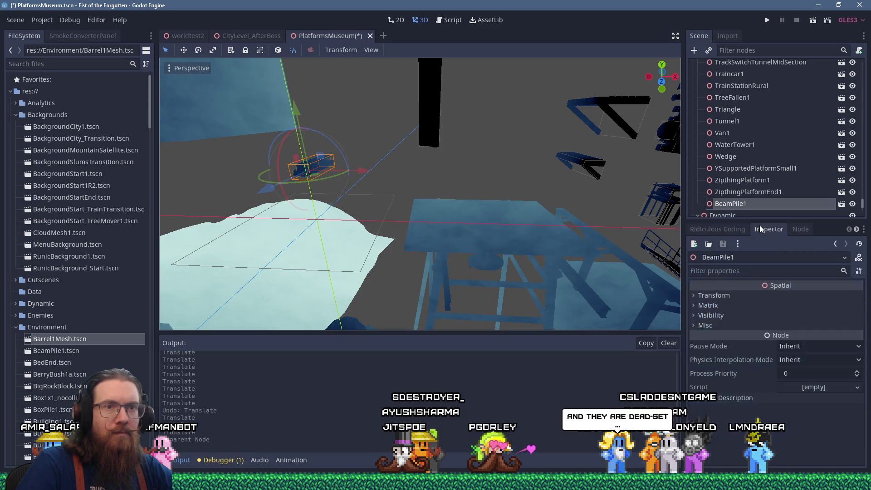
left_click(730, 294)
left_click(854, 308)
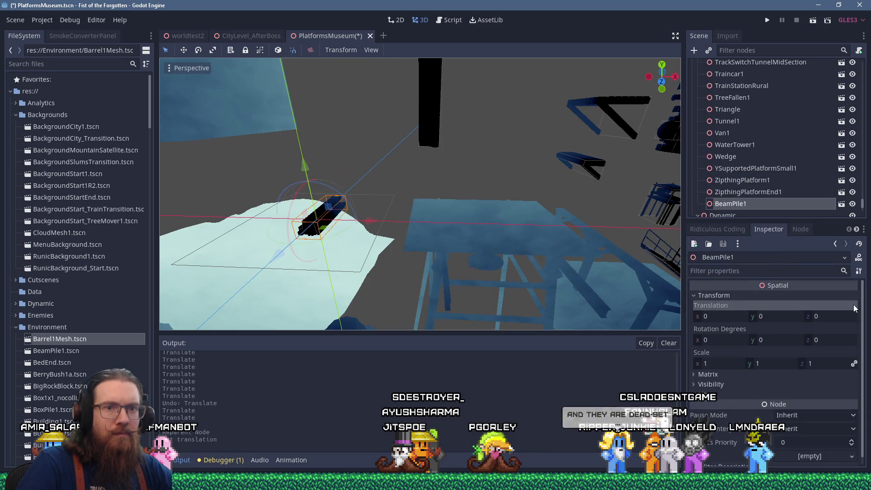
Slide BeamPile1 along X to translation 17.25, 0, 0 and save the scene
scroll(386, 190, "down", 5)
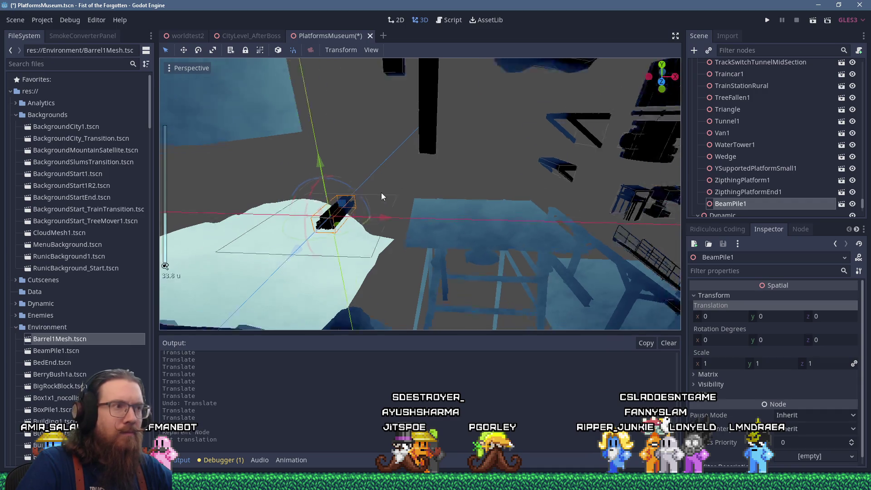
scroll(397, 199, "up", 5)
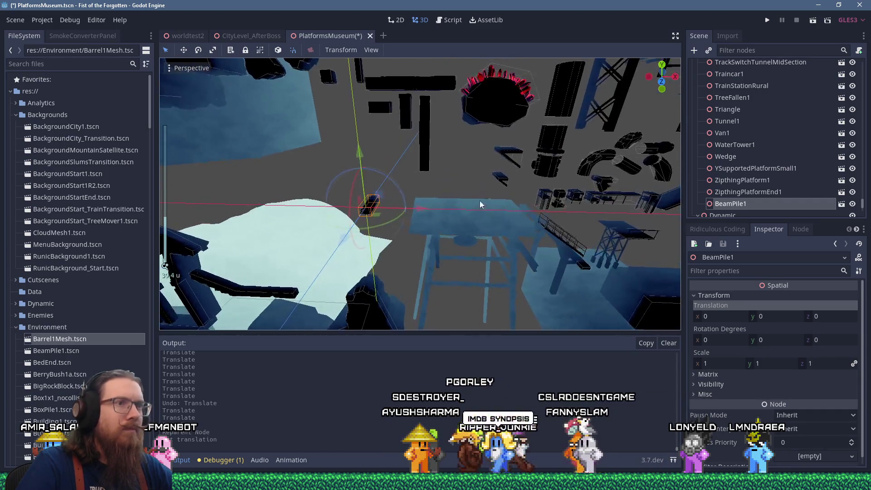
left_click_drag(378, 200, 510, 206)
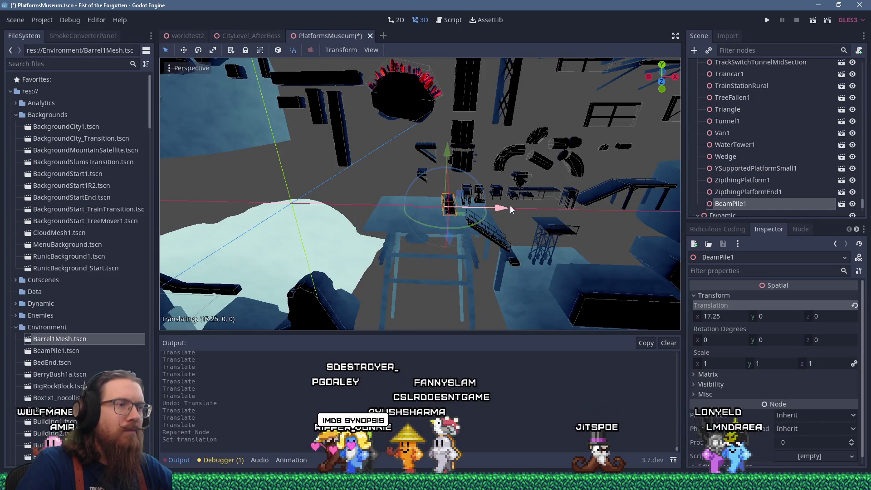
left_click_drag(284, 174, 465, 195)
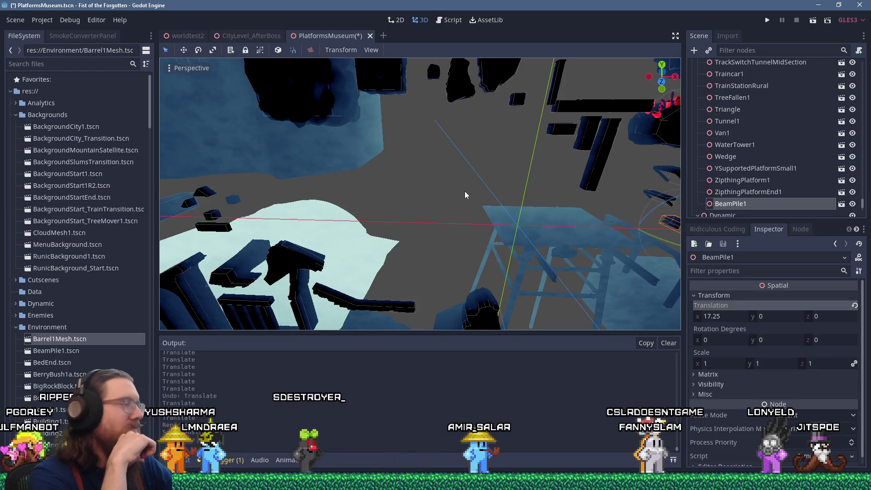
left_click_drag(482, 236, 475, 197)
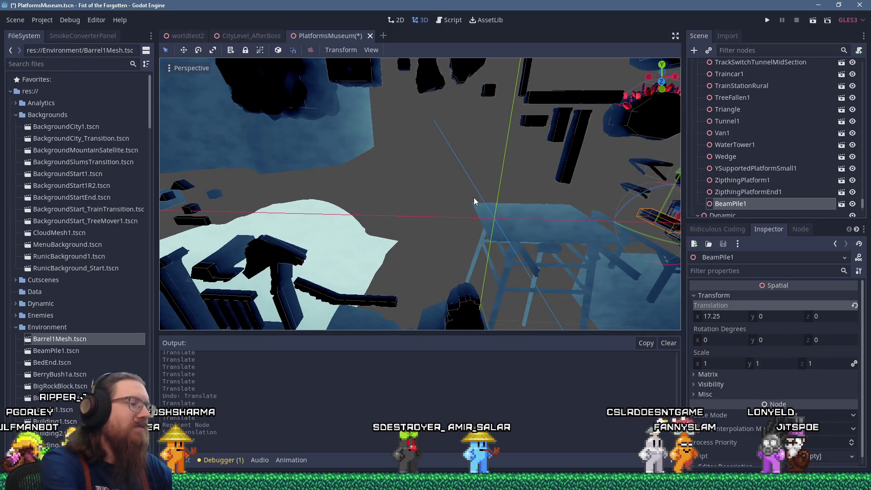
key("ctrl+s")
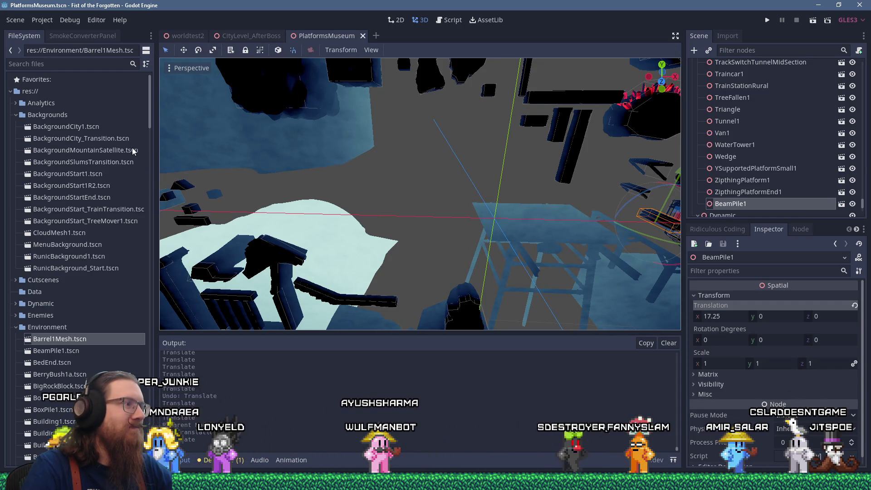
scroll(94, 285, "down", 5)
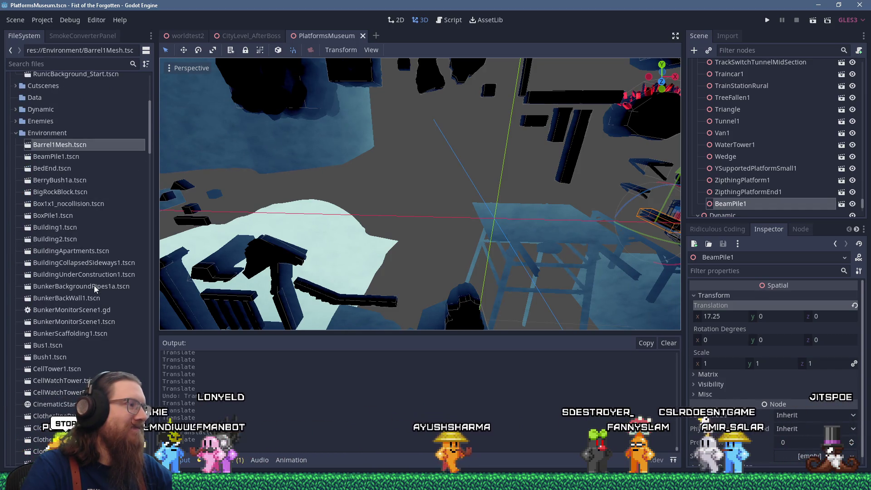
Select BunkerMonitorScene1.tscn through CellWatchTowerDetailed.tscn and drop them onto MeshesOnly as instances
left_click(82, 323)
scroll(82, 323, "down", 3)
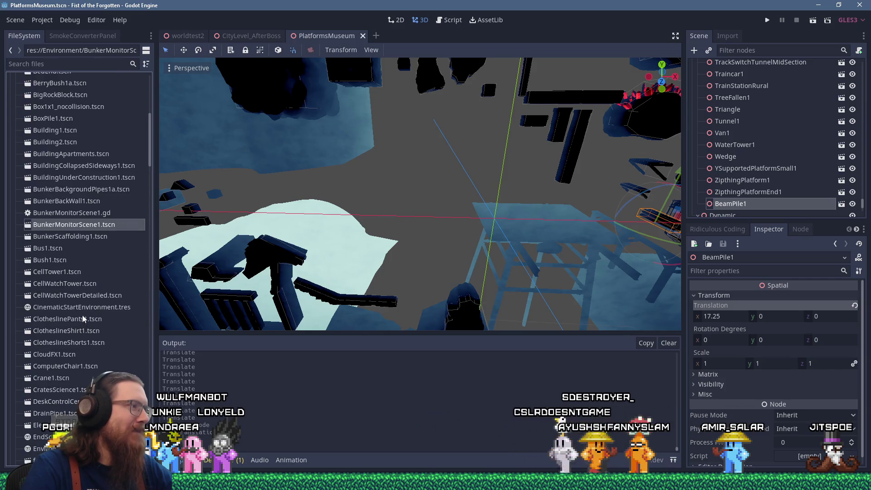
left_click(90, 296, "shift")
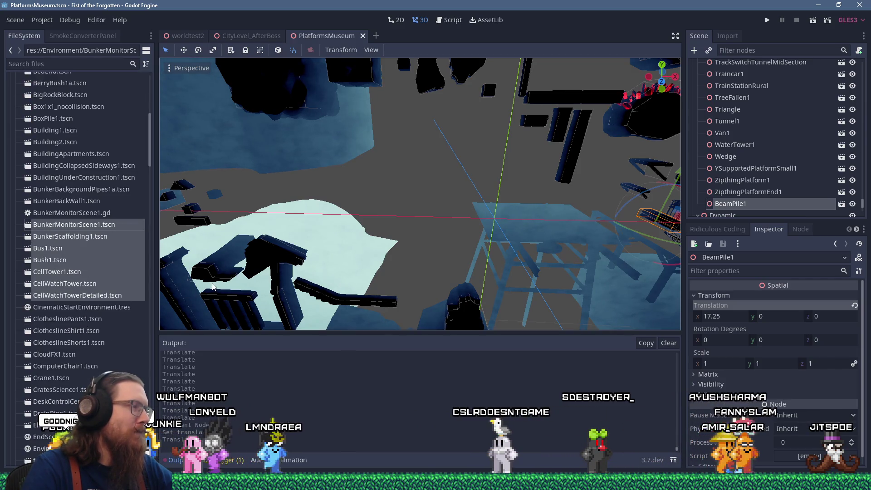
scroll(104, 265, "up", 6)
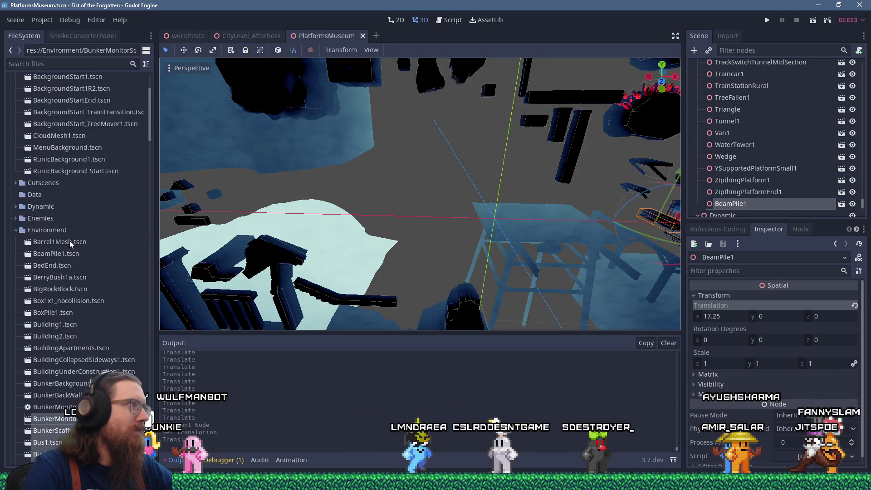
scroll(104, 265, "down", 3)
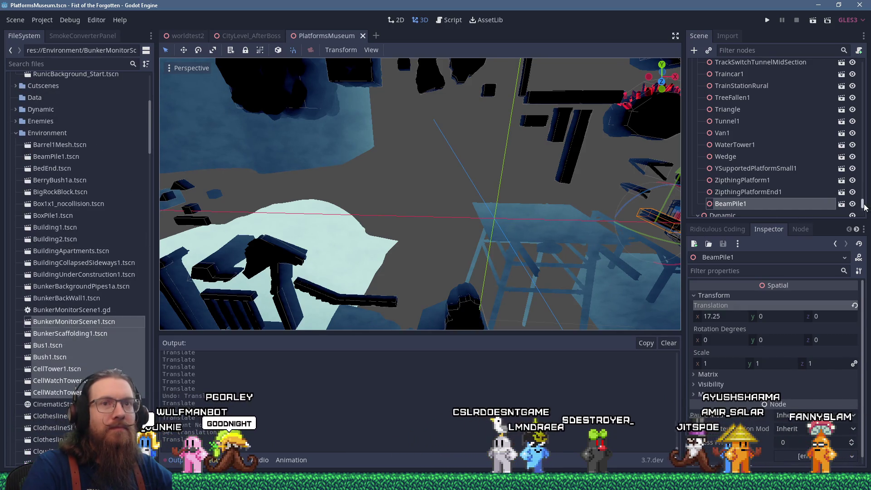
left_click_drag(865, 207, 863, 66)
left_click(742, 78)
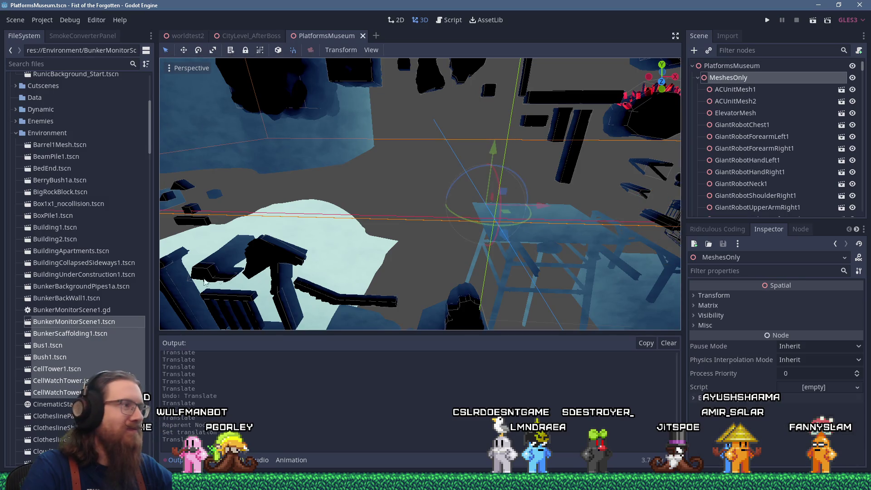
left_click_drag(90, 323, 689, 130)
left_click_drag(725, 79, 726, 80)
scroll(445, 173, "down", 5)
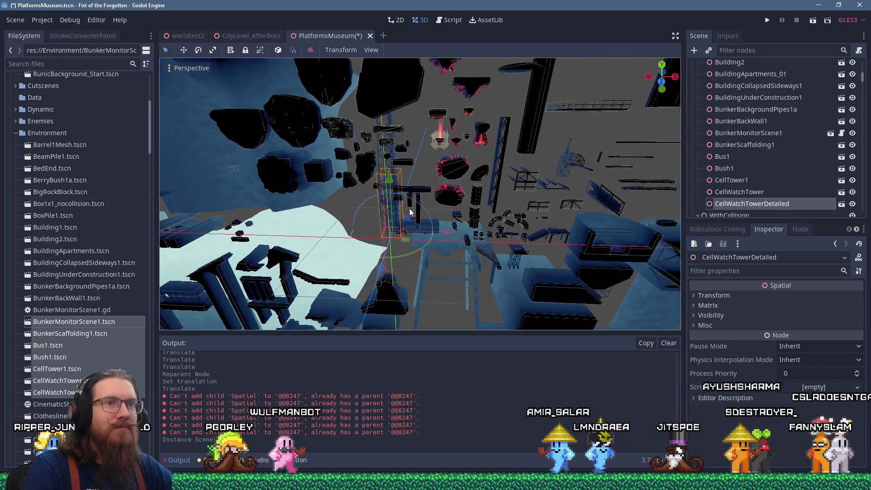
Move CellWatchTowerDetailed away from the crowded cluster of new objects
scroll(393, 171, "up", 4)
scroll(393, 171, "down", 8)
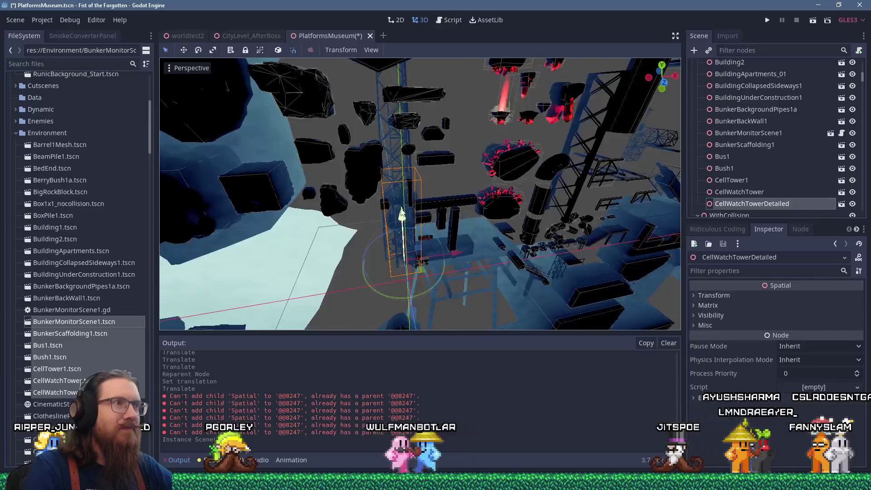
left_click_drag(391, 191, 596, 208)
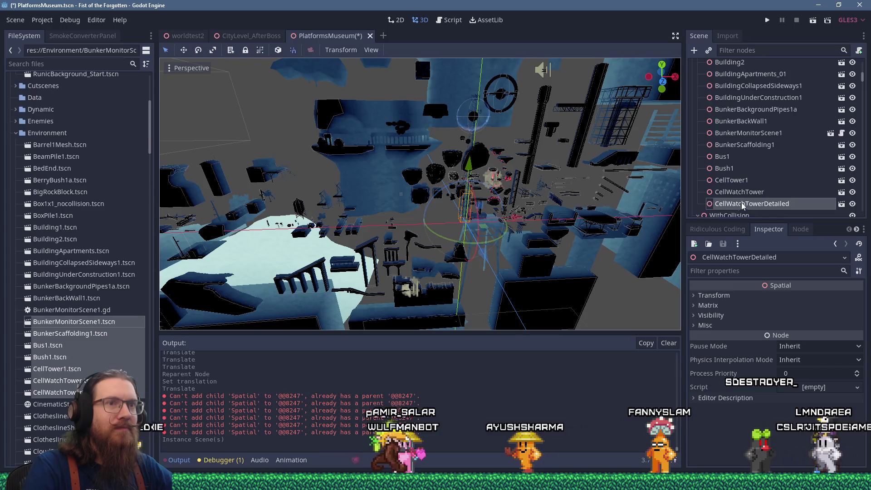
mouse_move(554, 206)
left_mouse_down()
mouse_move(509, 220)
mouse_move(367, 215)
mouse_move(472, 186)
mouse_move(399, 167)
mouse_move(436, 143)
mouse_move(558, 311)
mouse_move(391, 204)
mouse_move(376, 245)
left_mouse_up()
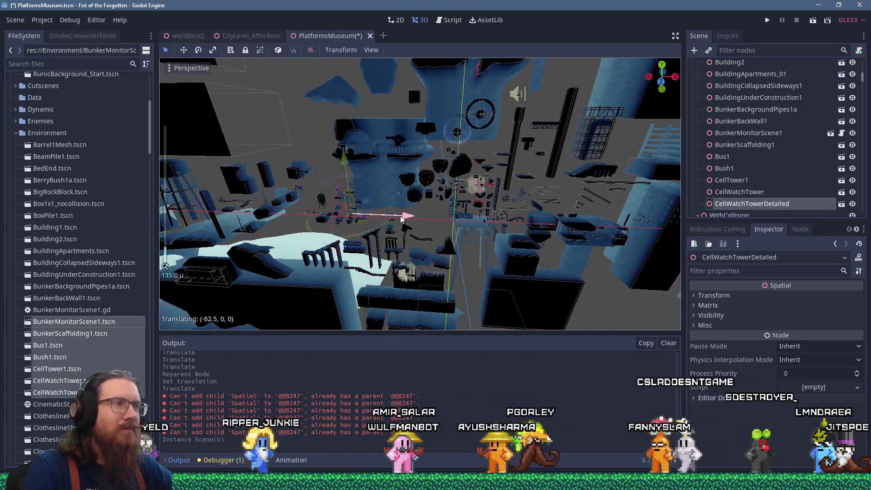
scroll(436, 143, "up", 3)
scroll(376, 245, "up", 2)
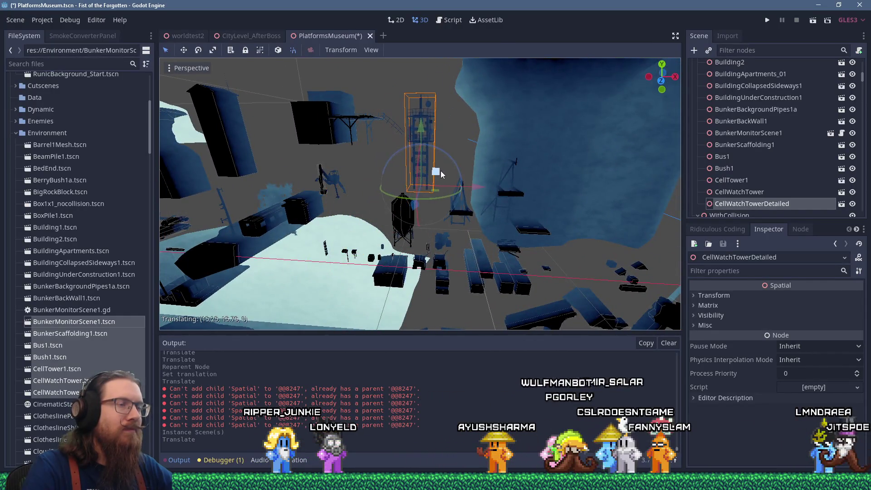
mouse_move(443, 172)
left_mouse_down()
mouse_move(491, 177)
mouse_move(473, 171)
mouse_move(336, 188)
left_mouse_up()
scroll(336, 188, "down", 2)
Frame CellWatchTower and move it apart from the other objects
left_click(534, 213)
key("f")
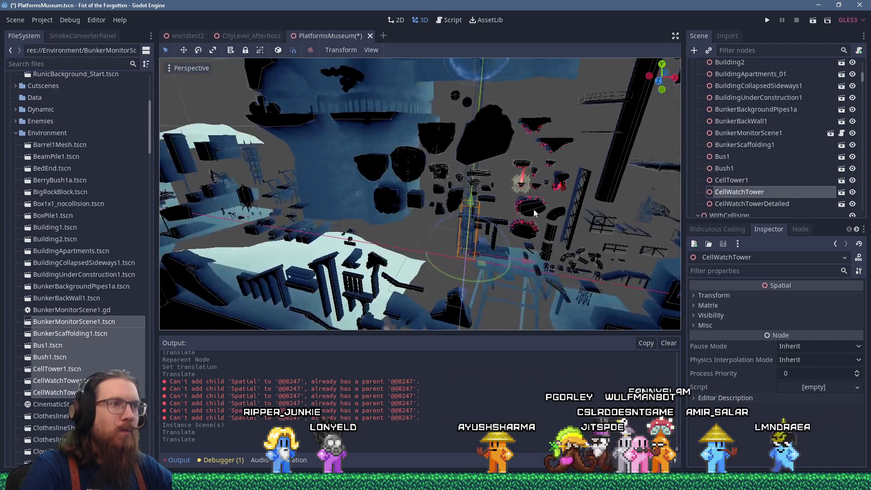
mouse_move(283, 160)
left_mouse_down()
mouse_move(438, 200)
mouse_move(417, 186)
mouse_move(526, 203)
mouse_move(481, 179)
mouse_move(484, 185)
left_mouse_up()
scroll(526, 203, "up", 2)
scroll(526, 207, "up", 2)
mouse_move(502, 225)
left_mouse_down()
mouse_move(461, 173)
mouse_move(401, 265)
mouse_move(408, 301)
mouse_move(412, 195)
mouse_move(426, 248)
mouse_move(436, 238)
mouse_move(486, 269)
mouse_move(413, 159)
mouse_move(442, 178)
mouse_move(410, 186)
left_mouse_up()
scroll(451, 193, "up", 3)
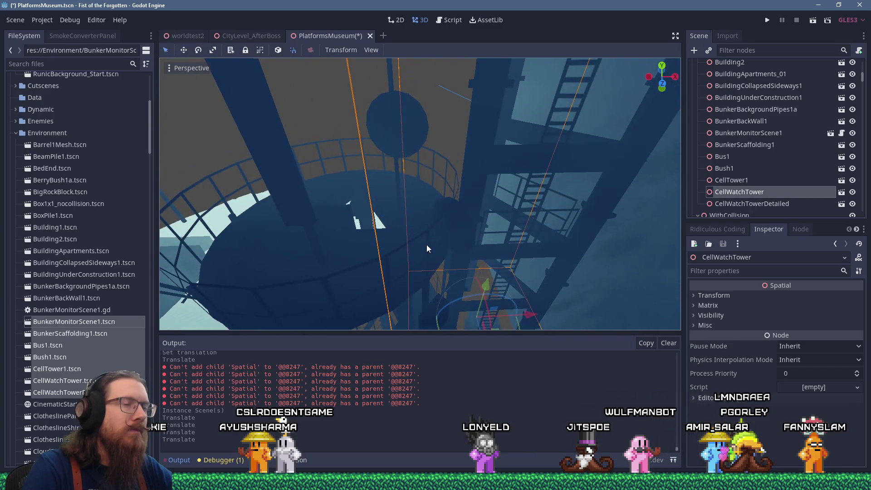
scroll(427, 249, "down", 3)
scroll(564, 191, "down", 3)
Move CellTower1 left along the X axis into a clear spot
left_click(732, 180)
scroll(537, 205, "down", 10)
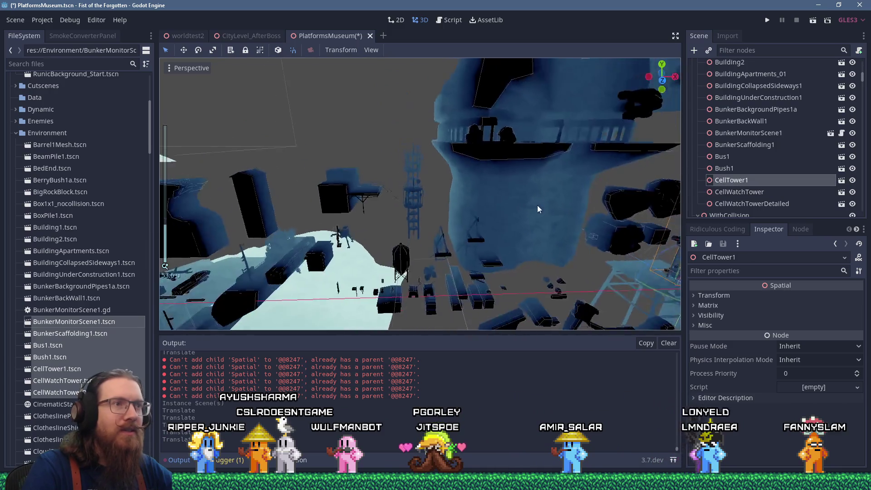
left_click_drag(618, 246, 451, 250)
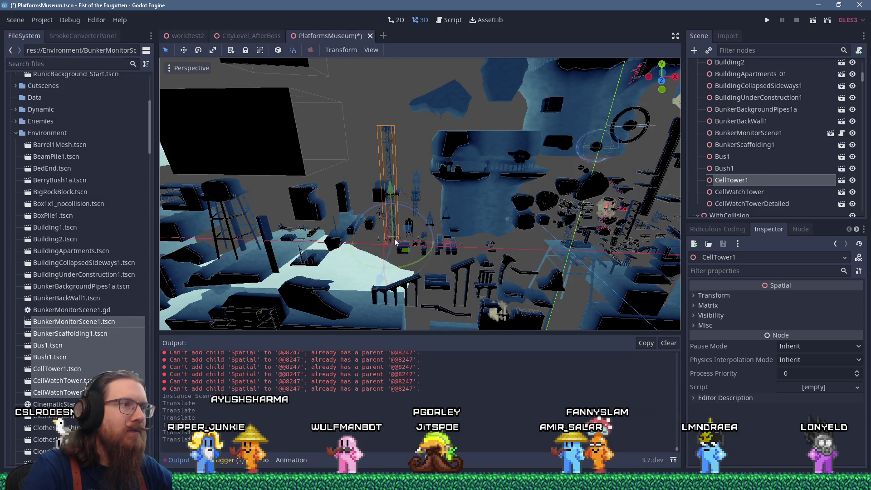
left_click_drag(396, 187, 399, 162)
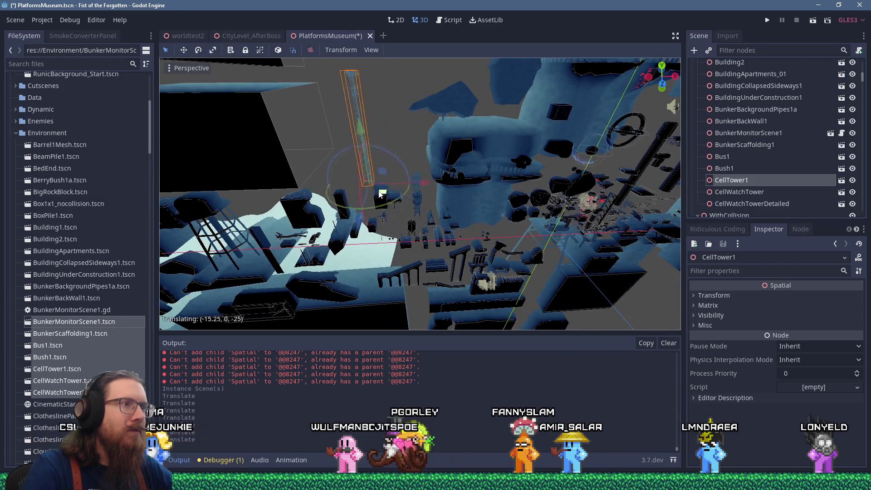
left_click_drag(379, 205, 380, 204)
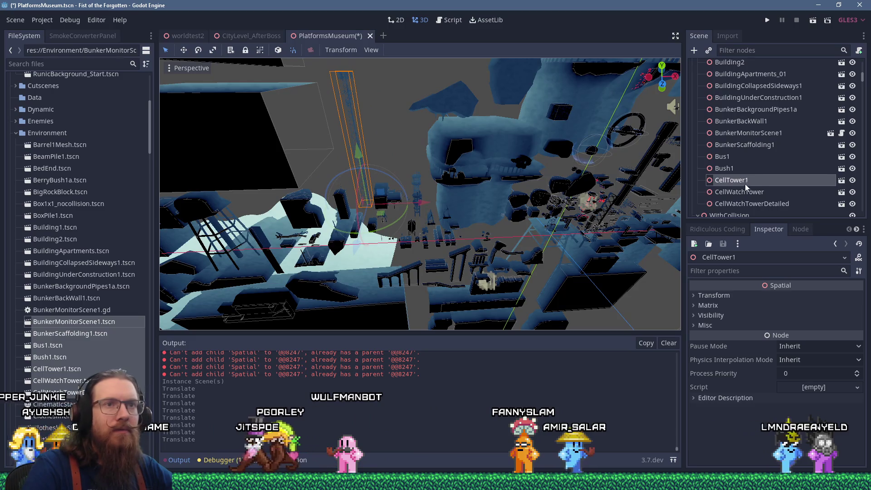
Move Bush1 and Bus1 along X, lifting Bus1 up out of the ground
left_click(724, 169)
scroll(577, 240, "up", 3)
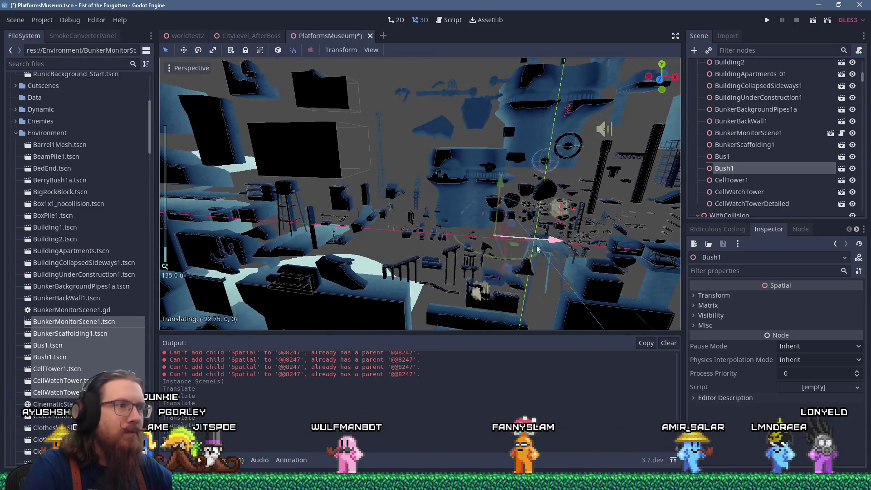
left_click_drag(432, 247, 425, 244)
left_click(719, 157)
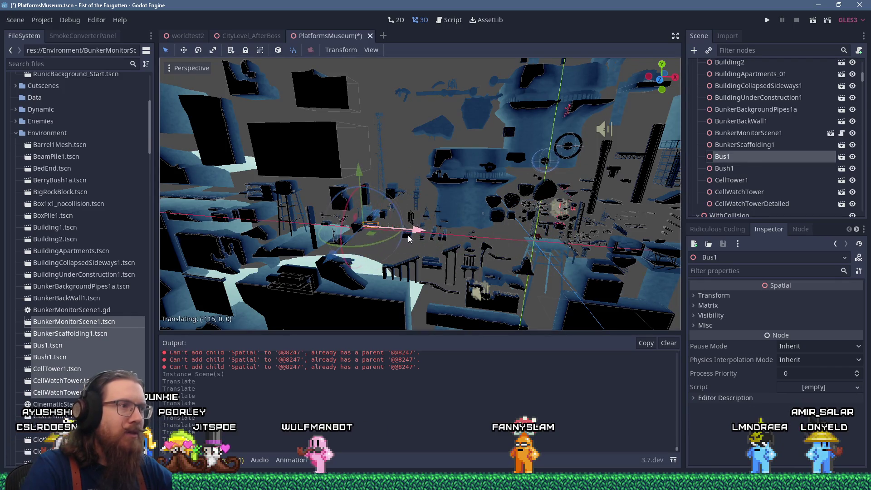
left_click_drag(408, 238, 409, 238)
scroll(467, 195, "up", 10)
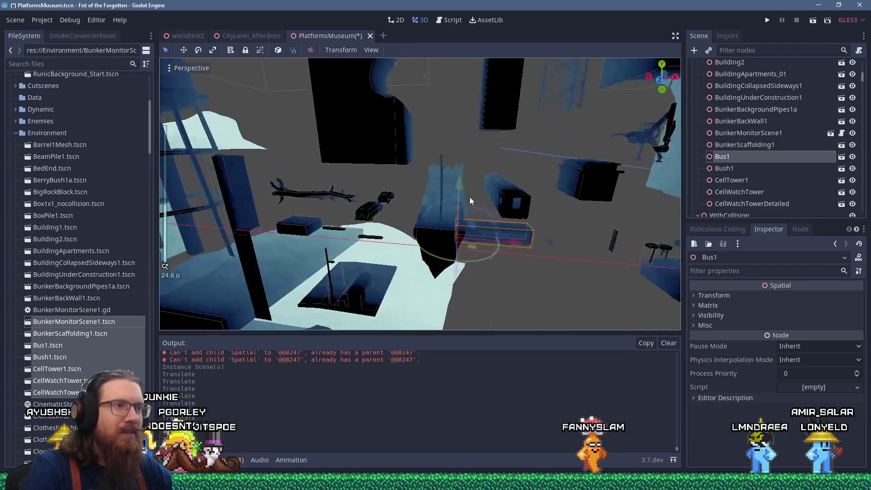
scroll(466, 191, "up", 4)
mouse_move(476, 243)
left_mouse_down()
mouse_move(489, 143)
mouse_move(502, 150)
left_mouse_up()
scroll(555, 200, "down", 5)
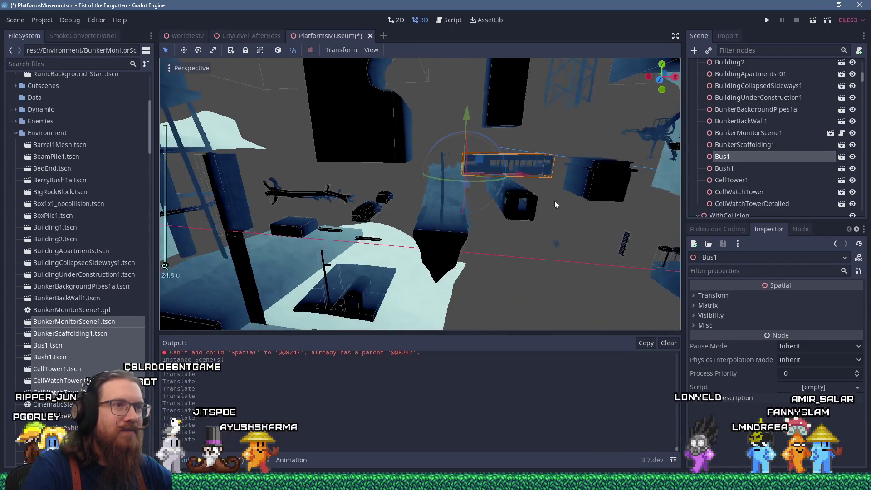
Frame BunkerScaffolding1, placed about 350 units along X clear of the cluster
left_click(731, 146)
scroll(582, 191, "down", 8)
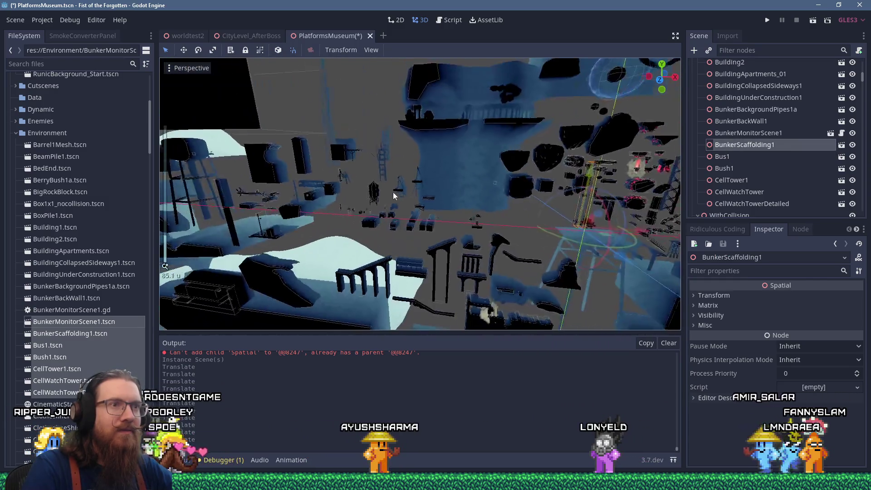
scroll(343, 183, "down", 10)
key("f")
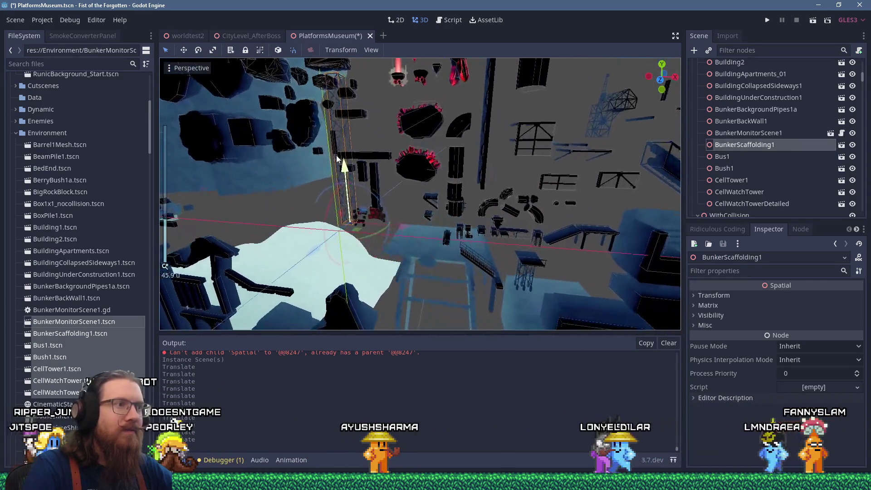
scroll(346, 183, "down", 4)
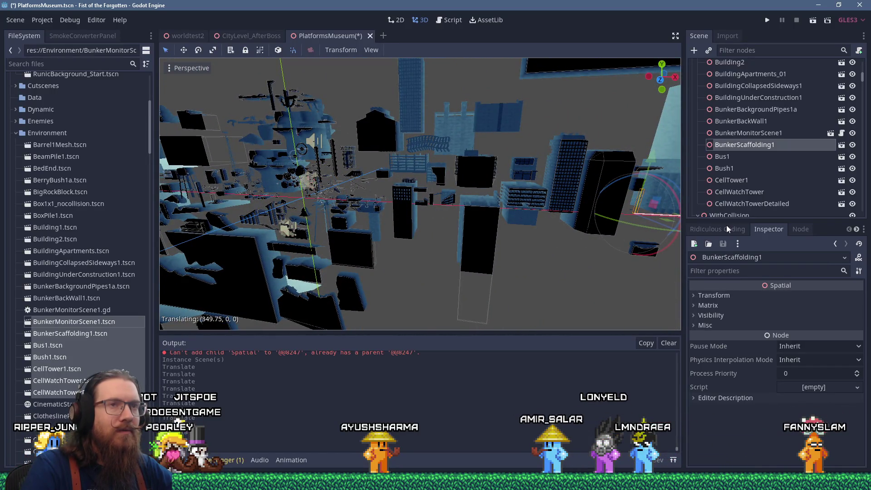
Frame BunkerMonitorScene1 and orbit to inspect the monitor cluster
left_click(756, 134)
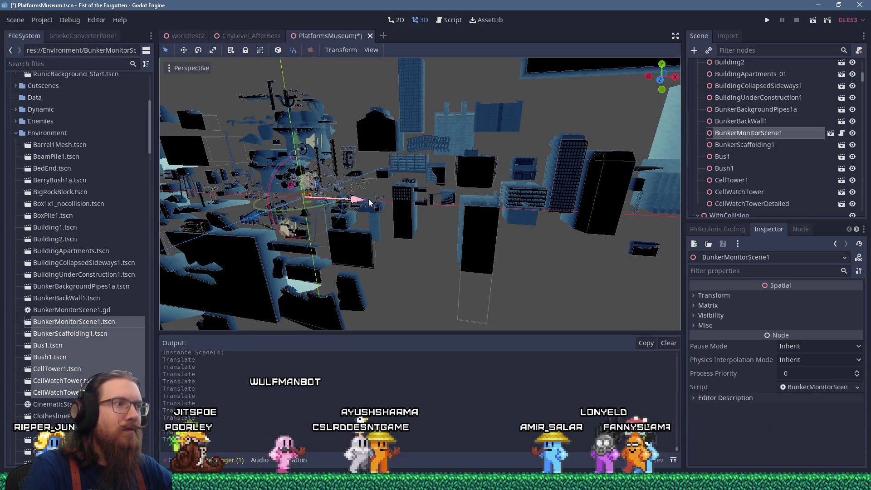
key("f")
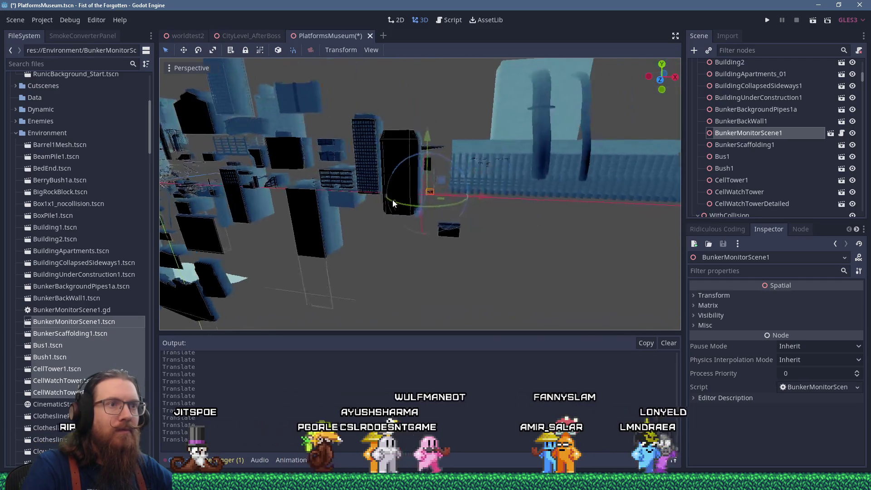
scroll(397, 193, "up", 3)
scroll(401, 186, "up", 2)
mouse_move(341, 171)
left_mouse_down()
mouse_move(390, 200)
mouse_move(457, 197)
mouse_move(443, 181)
left_mouse_up()
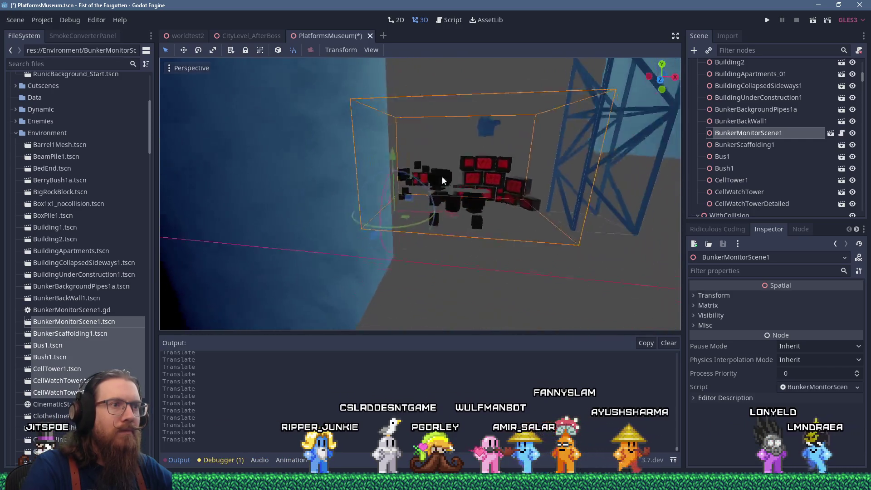
scroll(443, 181, "up", 3)
scroll(443, 181, "down", 3)
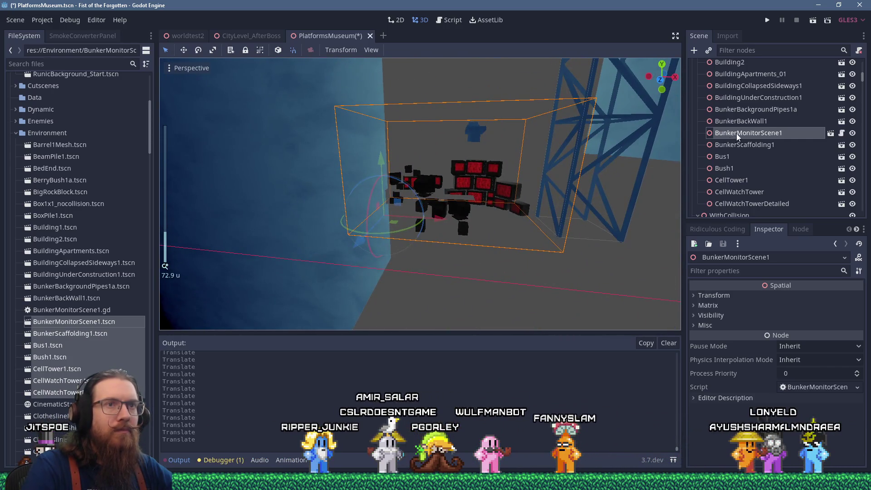
Delete the BunkerMonitorScene1 node from the scene
right_click(738, 137)
left_click(744, 462)
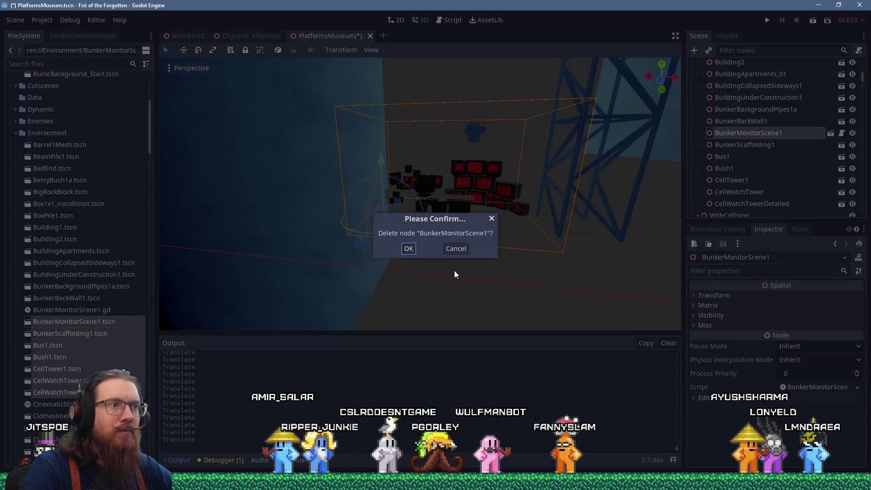
left_click(413, 250)
scroll(471, 216, "up", 5)
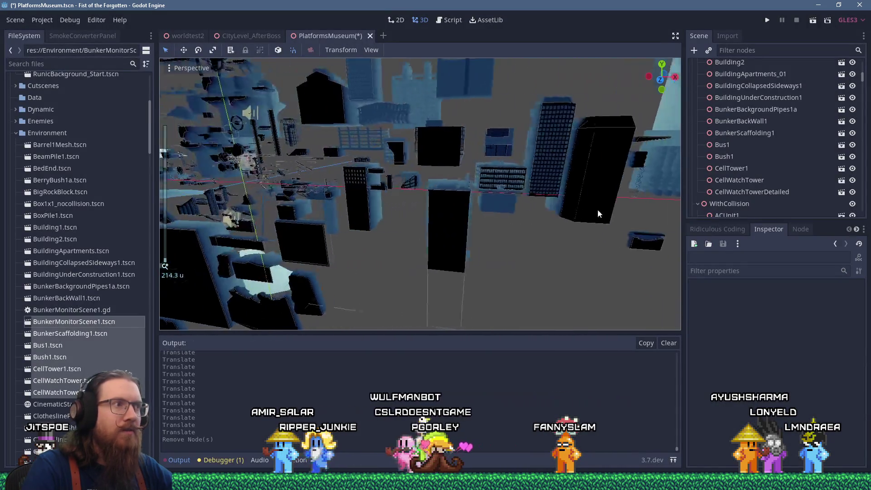
mouse_move(355, 171)
left_mouse_down()
mouse_move(467, 200)
mouse_move(510, 200)
mouse_move(475, 180)
left_mouse_up()
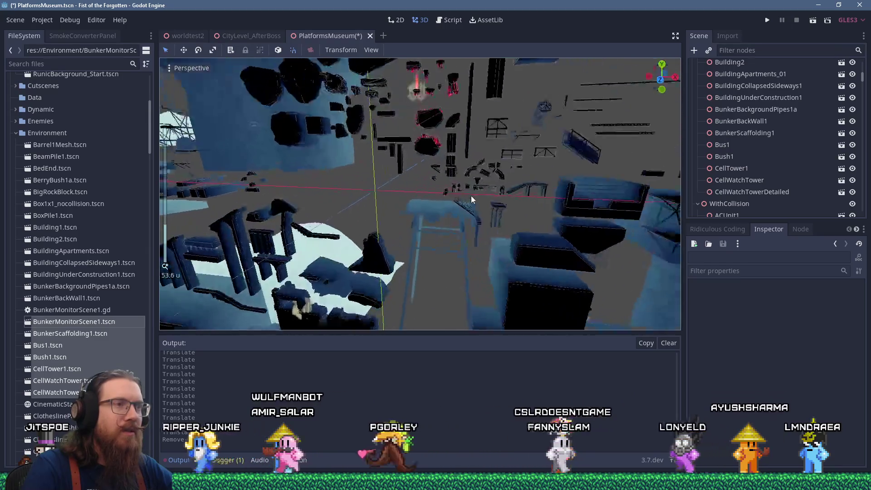
scroll(476, 180, "up", 3)
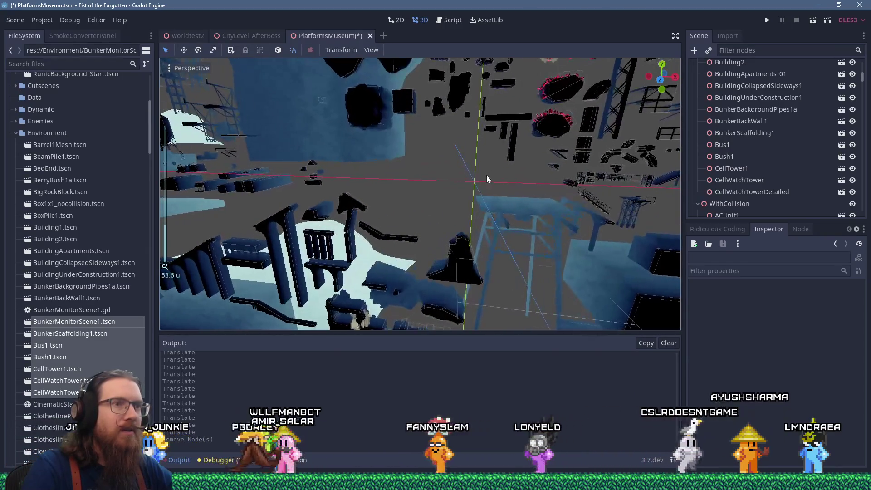
Select ClotheslinePants1.tscn through the ElectricTransformerSplit file in FileSystem
left_click(59, 416)
scroll(59, 416, "down", 5)
left_click(80, 282, "shift")
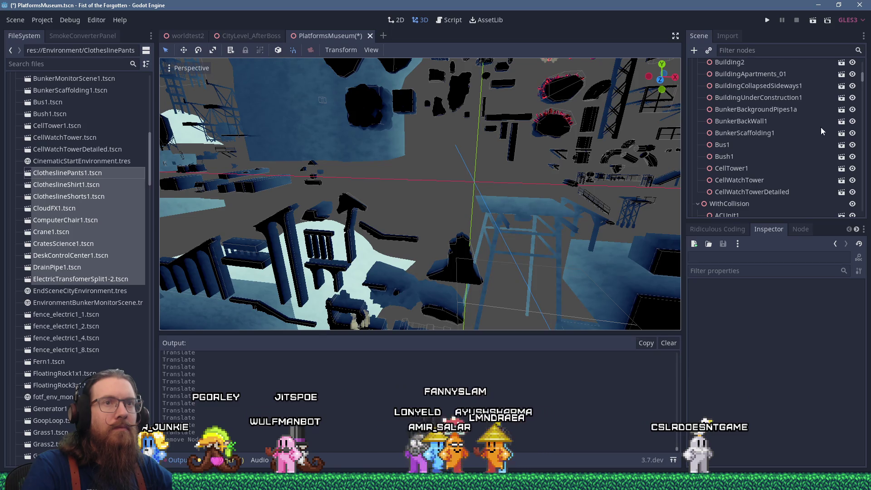
Set MeshesOnly's Translation z to -4
left_click_drag(863, 75, 865, 68)
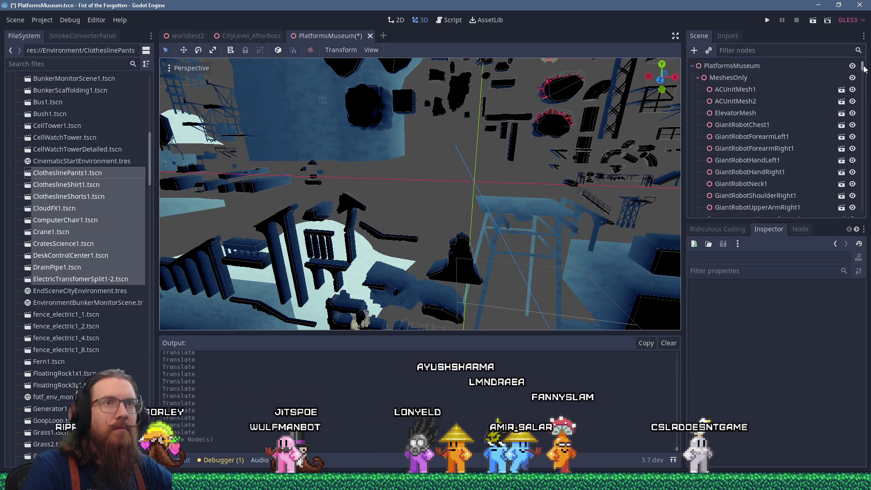
left_click(748, 81)
left_click(717, 295)
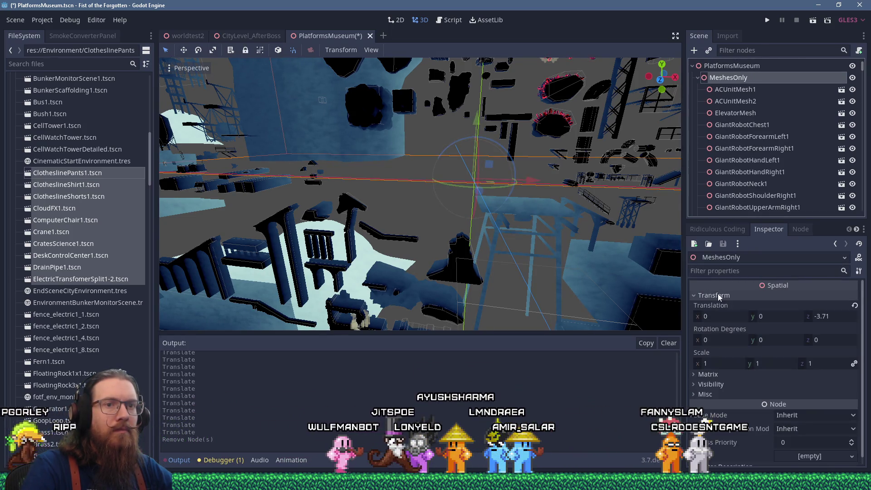
left_click(838, 317)
type("-4")
key("Return")
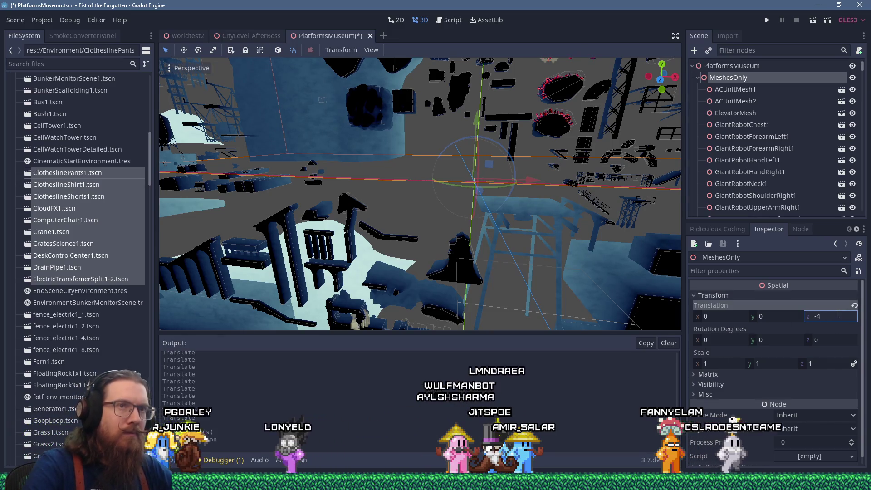
Instance the selected clothesline-to-transformer scenes under MeshesOnly and frame ElectricTransformerSplit1-2
left_click_drag(72, 176, 694, 124)
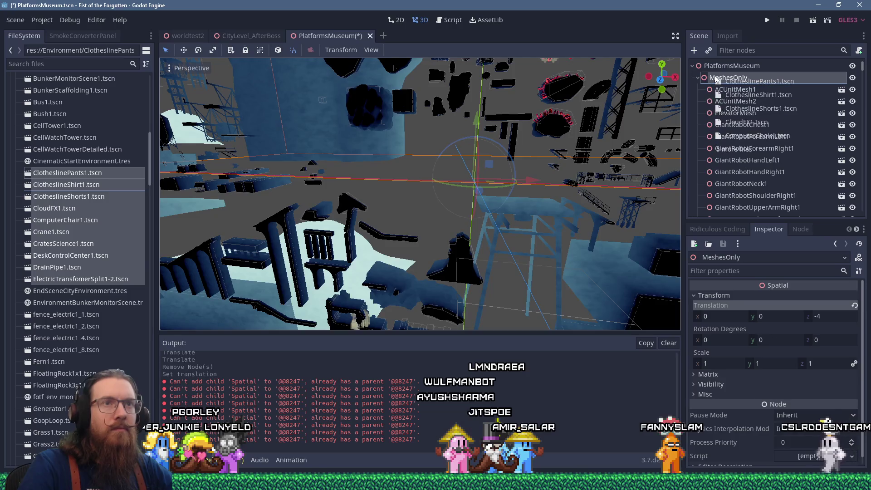
left_click_drag(716, 78, 716, 78)
scroll(543, 207, "down", 5)
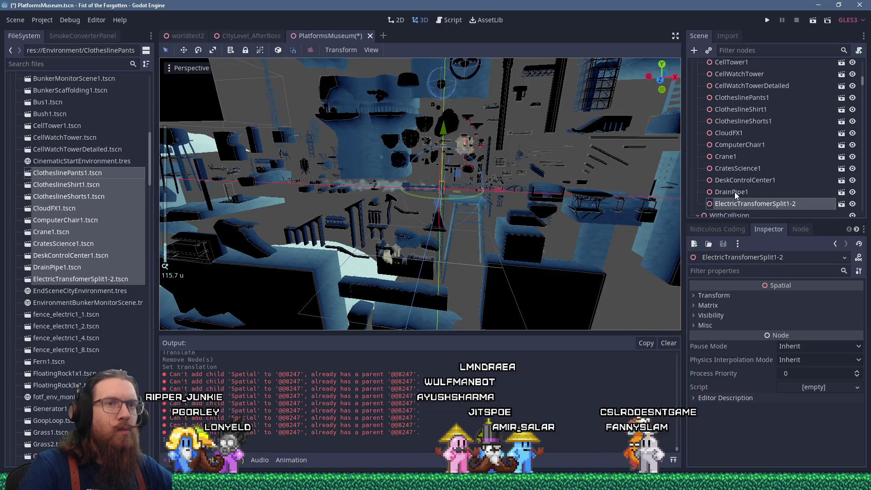
double_click(742, 205)
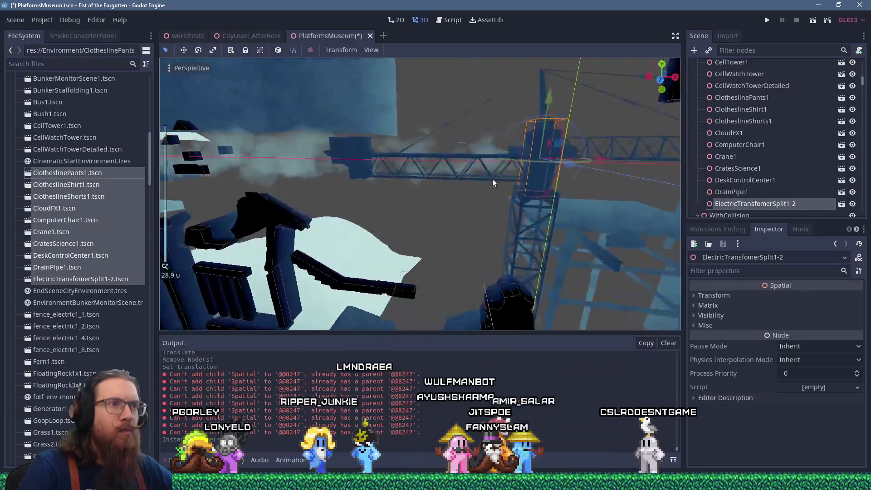
Move ElectricTransformerSplit1-2 up and left along X, away from the cluster
mouse_move(455, 219)
left_mouse_down()
mouse_move(453, 130)
mouse_move(462, 127)
left_mouse_up()
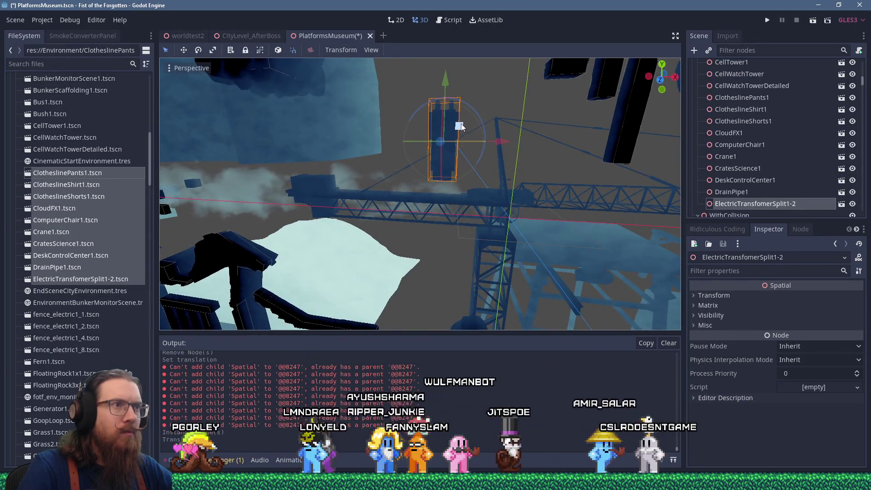
scroll(521, 182, "up", 4)
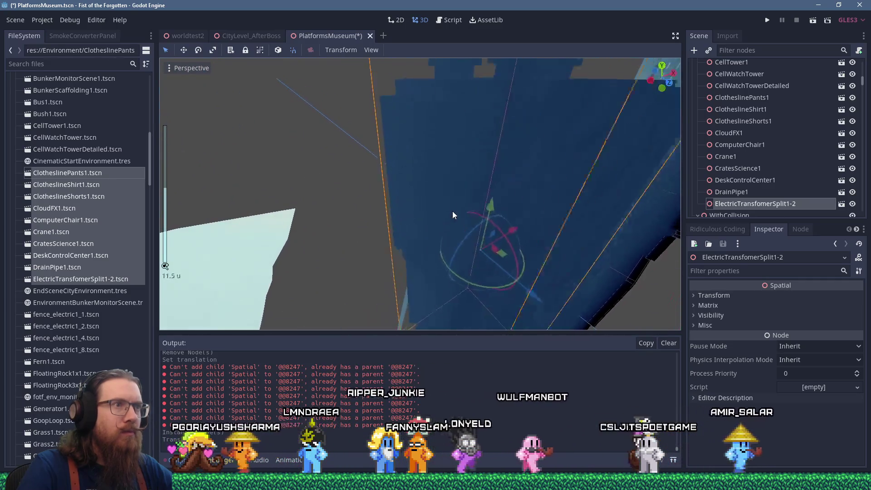
scroll(452, 216, "down", 10)
mouse_move(340, 162)
left_mouse_down()
mouse_move(519, 184)
mouse_move(587, 238)
mouse_move(422, 236)
mouse_move(563, 192)
left_mouse_up()
scroll(586, 238, "down", 2)
scroll(563, 191, "up", 3)
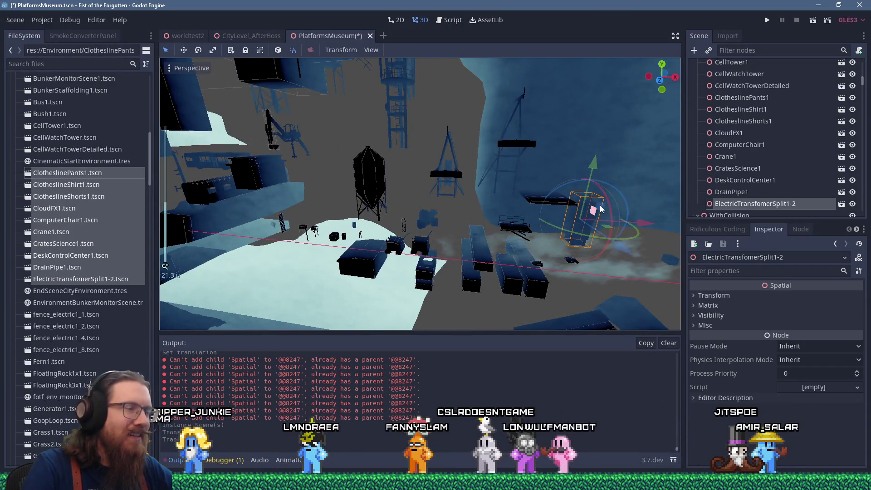
left_click_drag(643, 222, 378, 207)
scroll(641, 189, "down", 2)
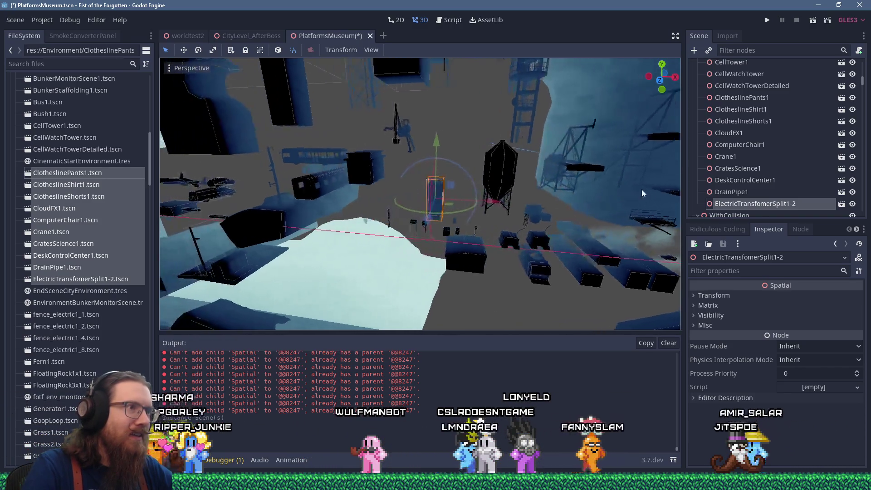
left_click_drag(639, 190, 560, 198)
Focus on DrainPipe1 and shift it slightly along X
left_click(668, 196)
mouse_move(668, 196)
left_mouse_down()
mouse_move(541, 183)
mouse_move(454, 223)
left_mouse_up()
key("f")
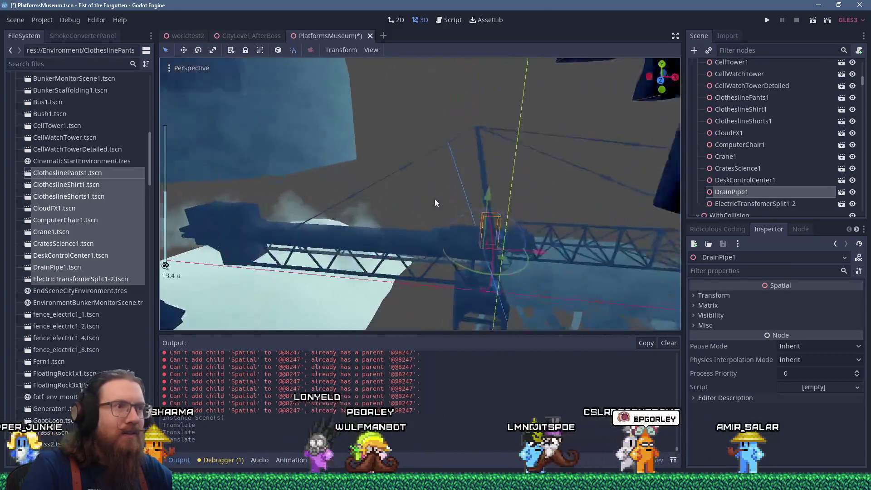
mouse_move(535, 239)
left_mouse_down()
mouse_move(503, 236)
mouse_move(410, 128)
mouse_move(538, 197)
mouse_move(505, 208)
mouse_move(428, 194)
mouse_move(613, 205)
left_mouse_up()
scroll(455, 182, "up", 3)
scroll(428, 194, "down", 5)
scroll(530, 205, "down", 6)
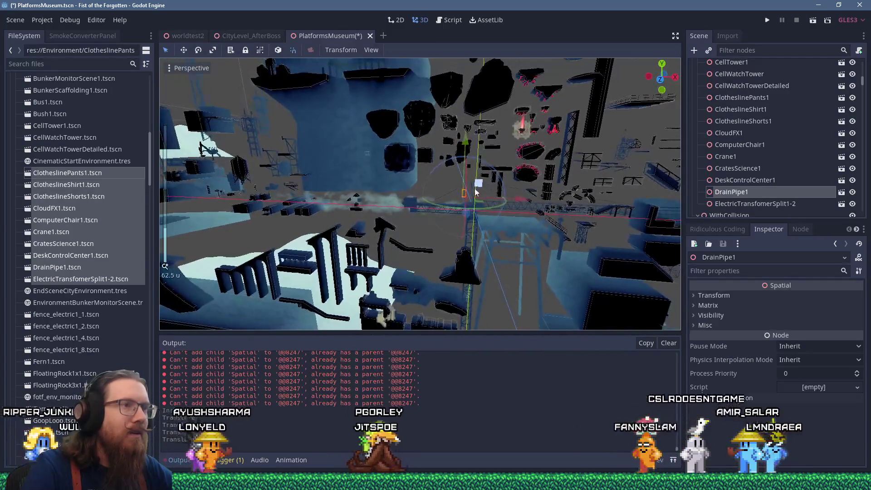
left_click_drag(304, 199, 311, 199)
Move DeskControlCenter1 roughly 364 units along X, clear of the cluster
double_click(744, 180)
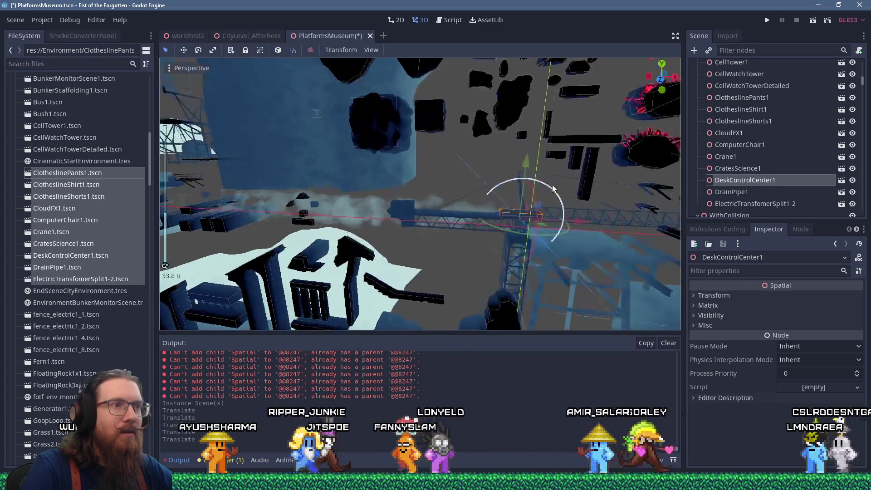
left_click_drag(483, 213, 498, 227)
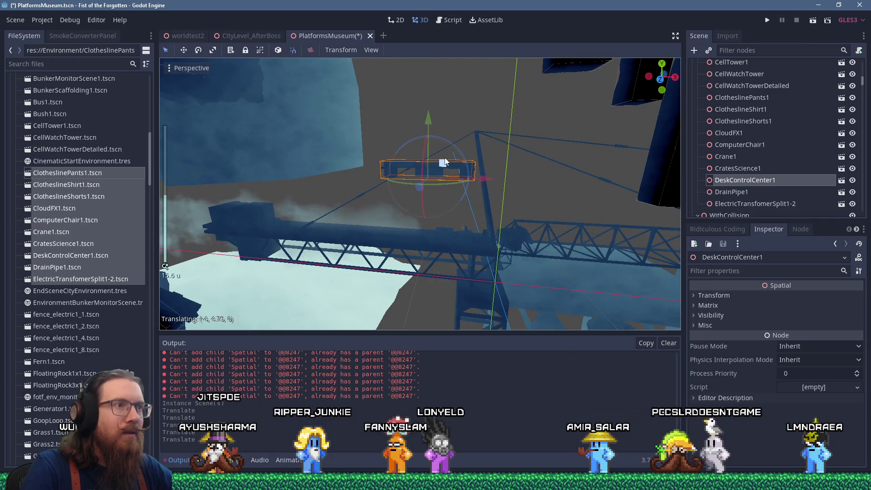
scroll(499, 209, "down", 6)
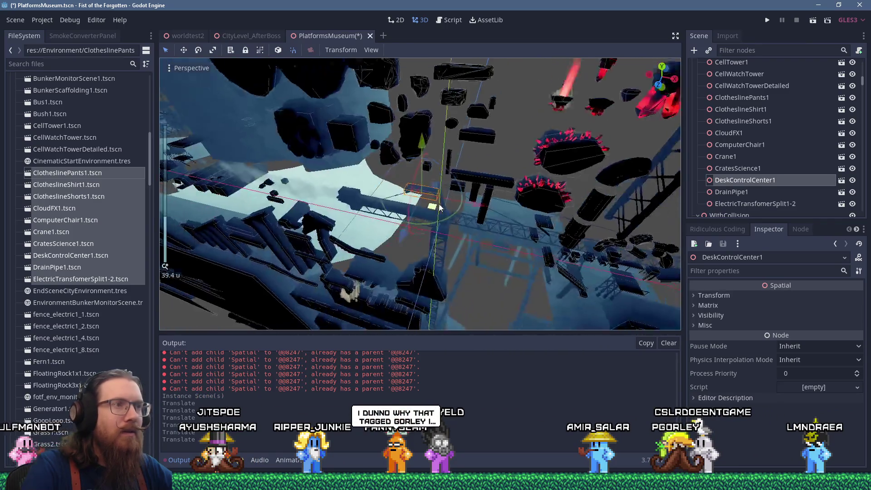
mouse_move(456, 205)
left_mouse_down()
mouse_move(519, 181)
mouse_move(312, 230)
mouse_move(280, 222)
left_mouse_up()
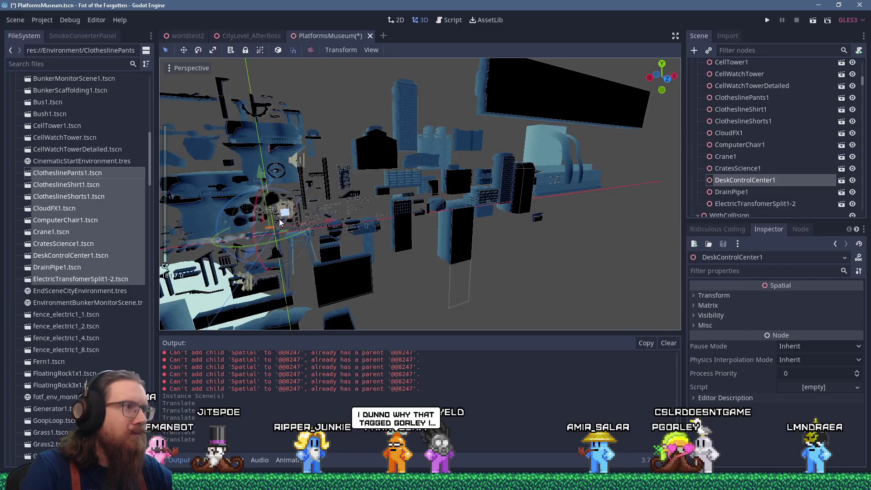
scroll(542, 194, "up", 3)
scroll(410, 185, "up", 5)
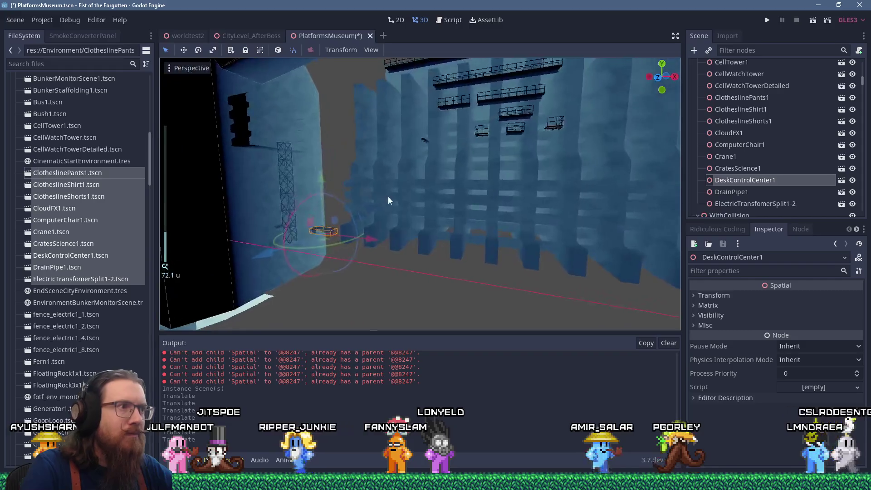
left_click_drag(358, 253, 331, 243)
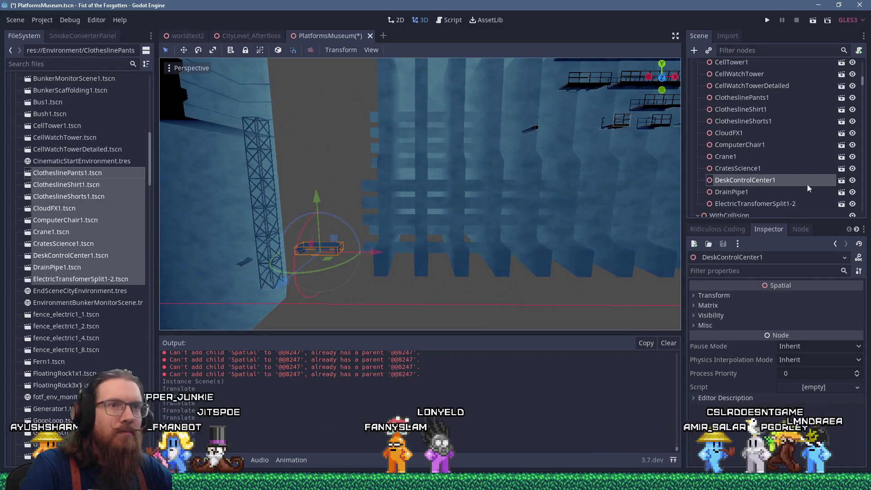
Select CratesScience1 and focus the view on it
left_click(738, 169)
key("f")
scroll(493, 246, "up", 10)
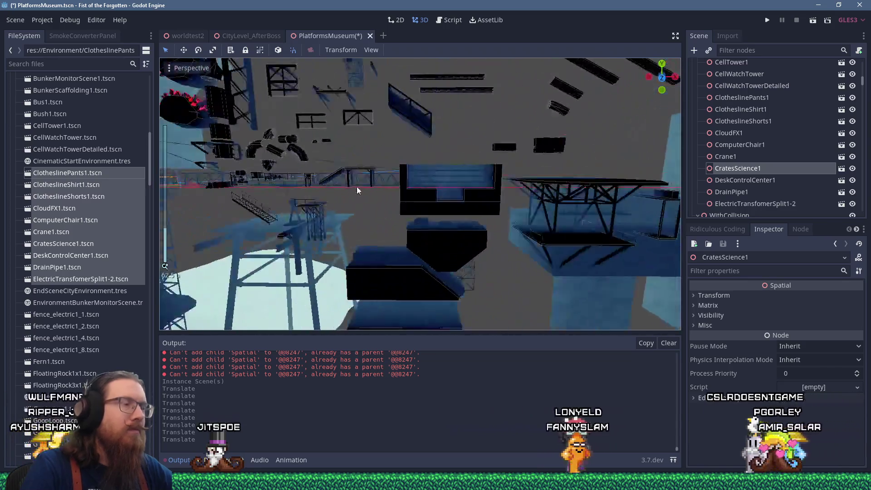
Move Crane1 up and left, away from the cluster
scroll(356, 186, "up", 5)
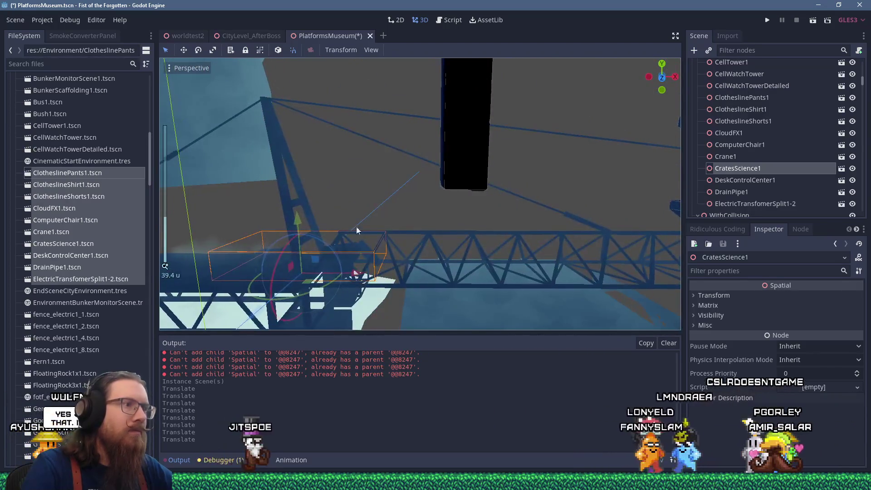
scroll(355, 186, "down", 15)
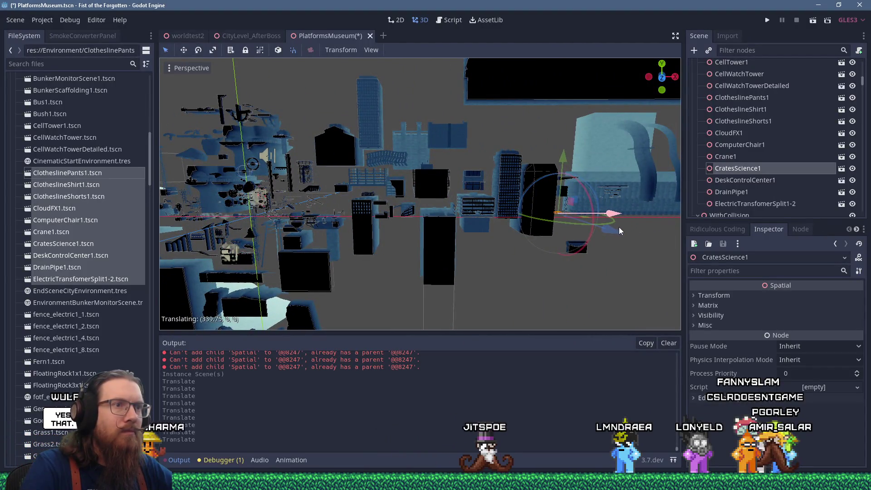
key("Up")
scroll(500, 209, "up", 5)
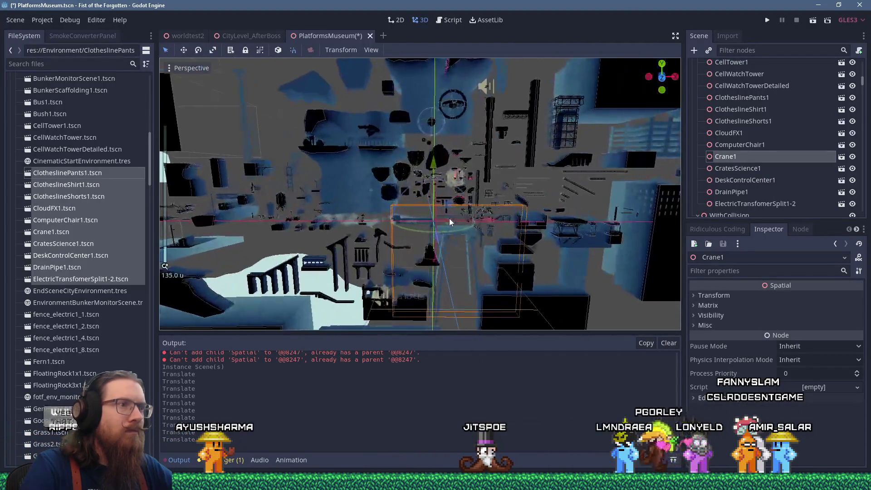
scroll(445, 234, "down", 6)
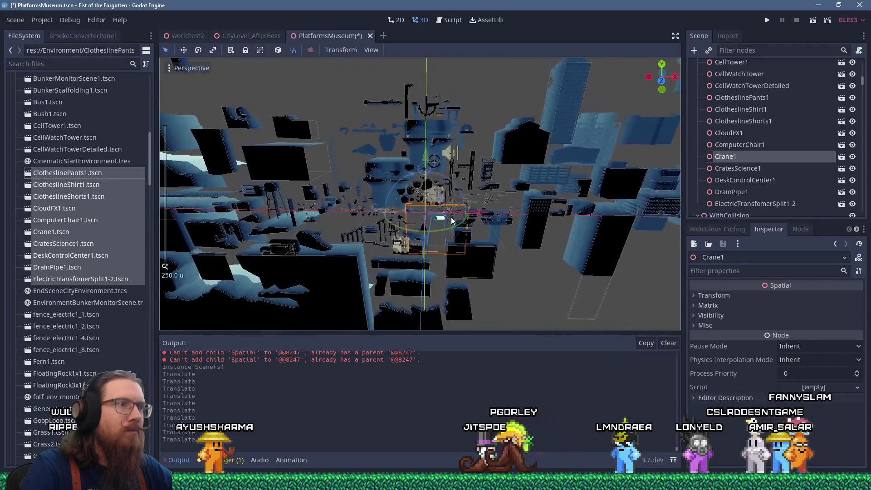
left_click_drag(356, 77, 357, 83)
scroll(353, 142, "up", 2)
mouse_move(471, 205)
left_mouse_down()
mouse_move(462, 186)
mouse_move(457, 193)
left_mouse_up()
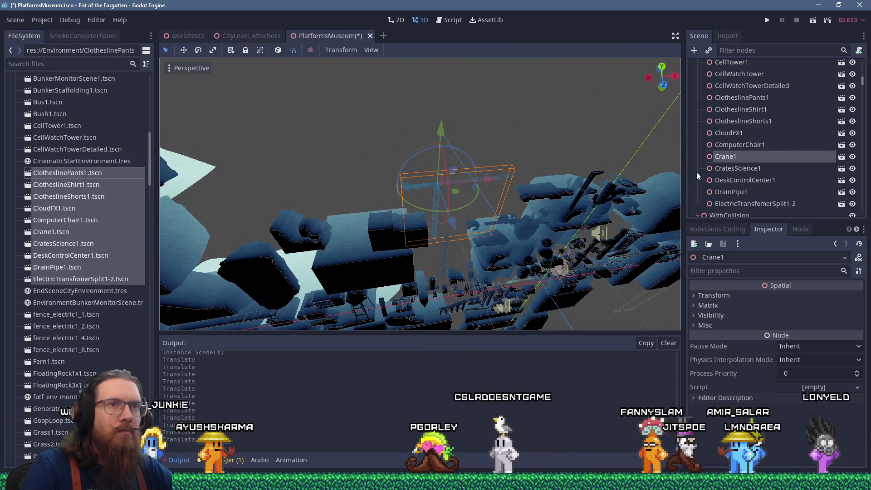
Select ComputerChair1 and re-angle the view around the city
left_click(721, 145)
scroll(456, 195, "down", 3)
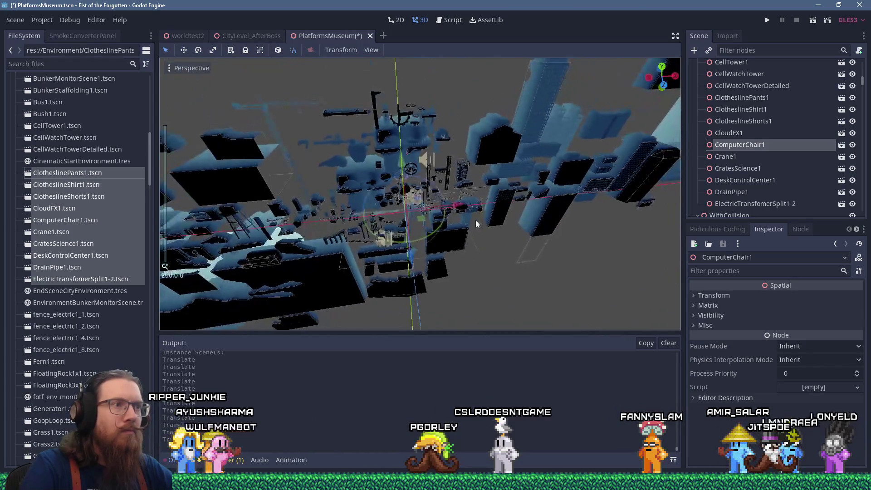
left_click_drag(475, 221, 304, 204)
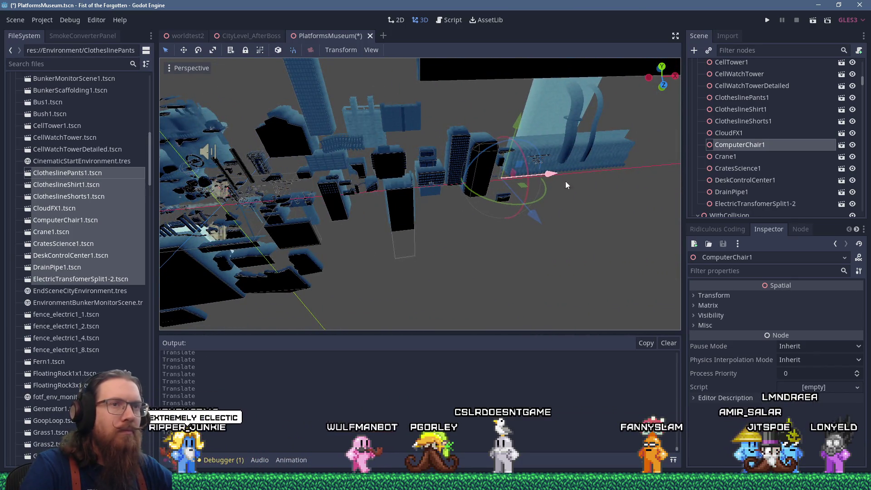
Place CloudFX1 away from the other objects and save the scene
left_click(729, 133)
mouse_move(374, 203)
left_mouse_down()
mouse_move(569, 178)
mouse_move(464, 159)
mouse_move(472, 189)
left_mouse_up()
mouse_move(358, 95)
left_mouse_down()
mouse_move(502, 107)
mouse_move(463, 216)
mouse_move(474, 175)
mouse_move(521, 151)
mouse_move(481, 175)
left_mouse_up()
scroll(475, 175, "up", 3)
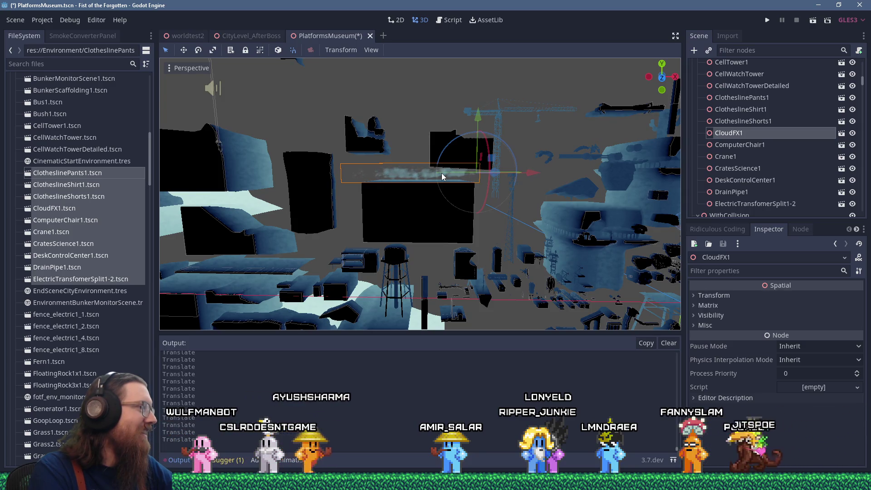
key("ctrl+s")
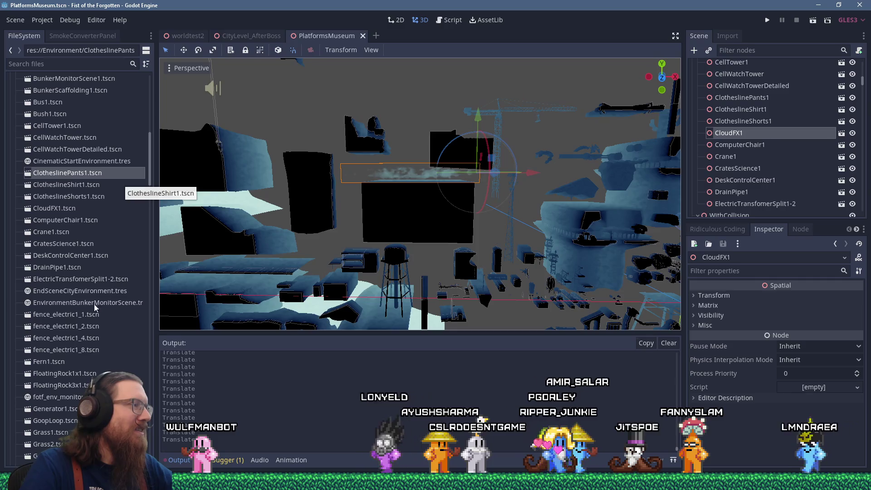
Instance fence_electric1_1.tscn through FloatingRock3x1.tscn into PlatformsMuseum under MeshesOnly
left_click(72, 317)
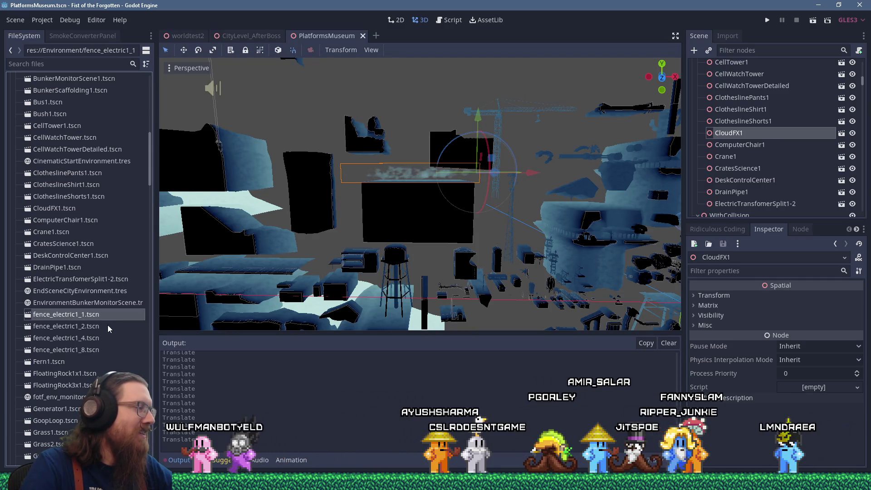
scroll(107, 325, "down", 3)
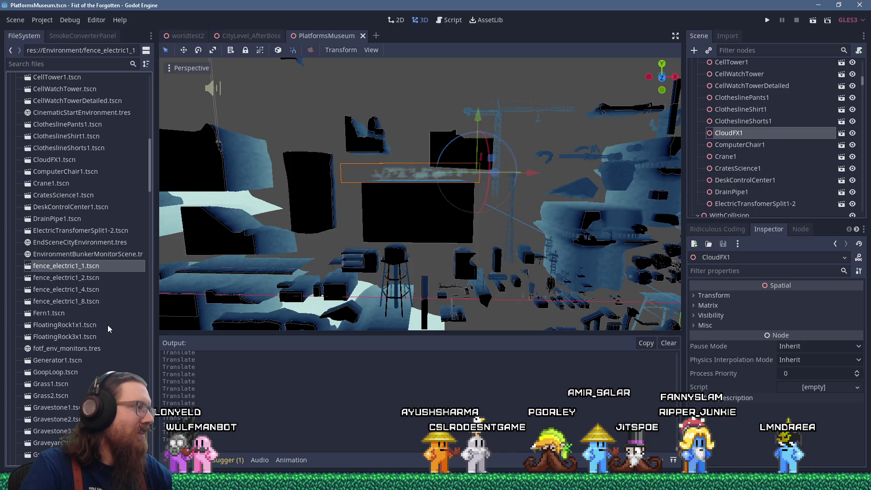
left_click(87, 339, "shift")
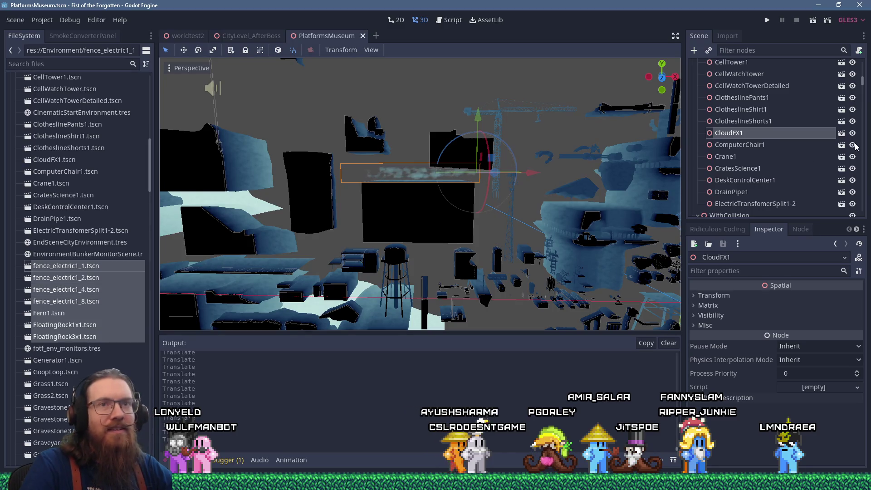
scroll(863, 81, "up", 5)
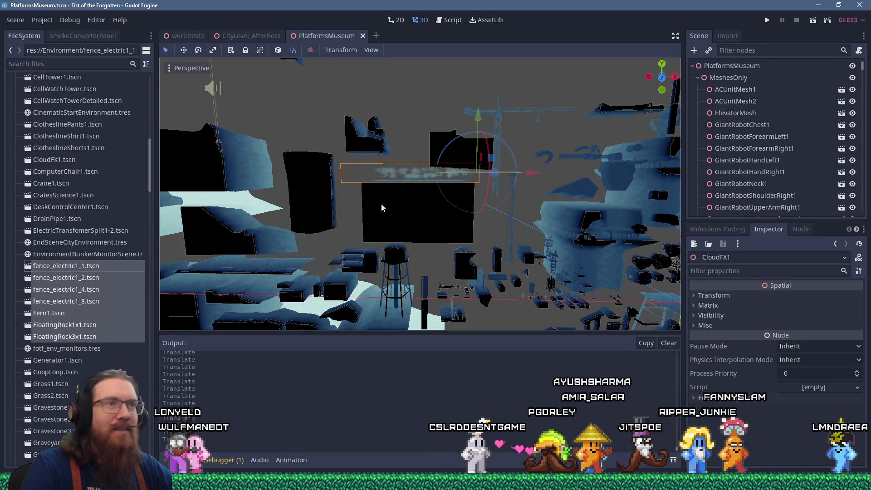
left_click_drag(81, 269, 545, 172)
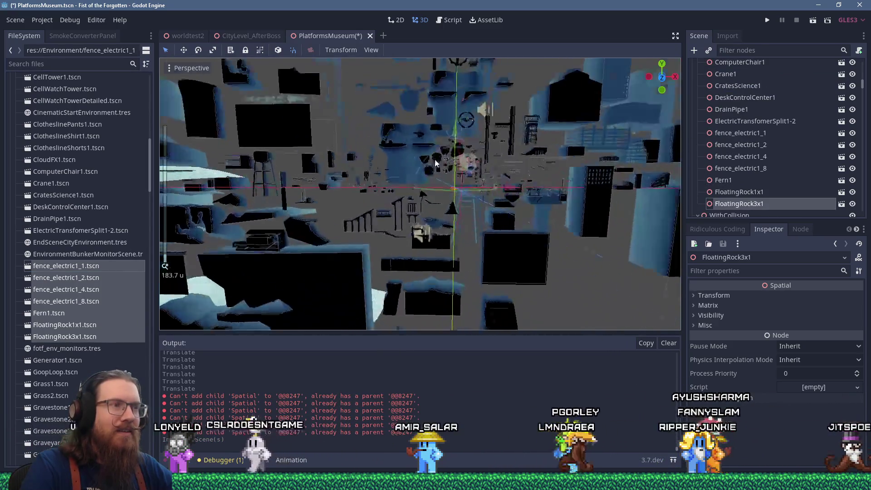
Move FloatingRock1x1 up and fence_electric1_4 left, away from the cluster
scroll(501, 185, "up", 3)
scroll(503, 184, "up", 2)
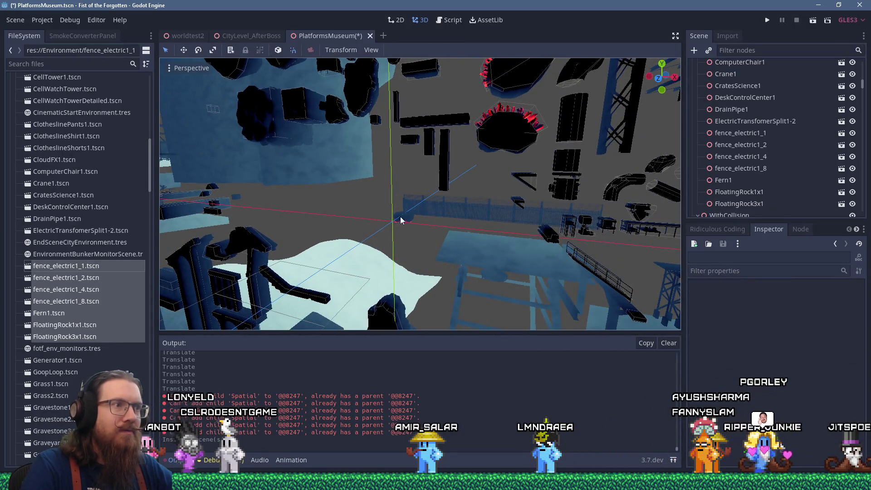
scroll(434, 203, "down", 6)
left_click_drag(433, 203, 424, 250)
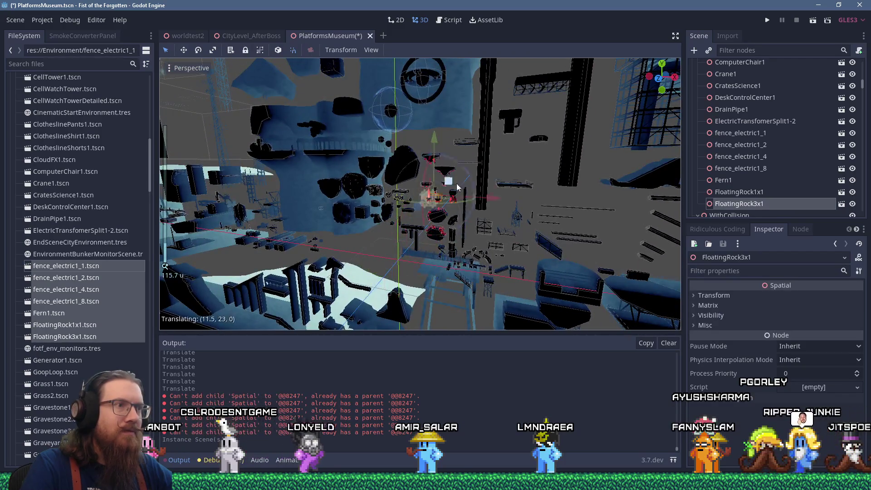
scroll(423, 268, "up", 8)
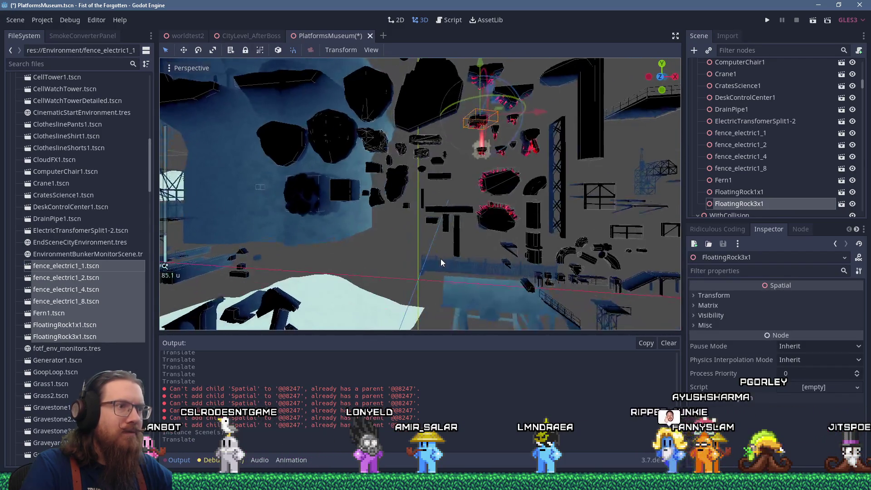
left_click(423, 267)
scroll(423, 267, "down", 6)
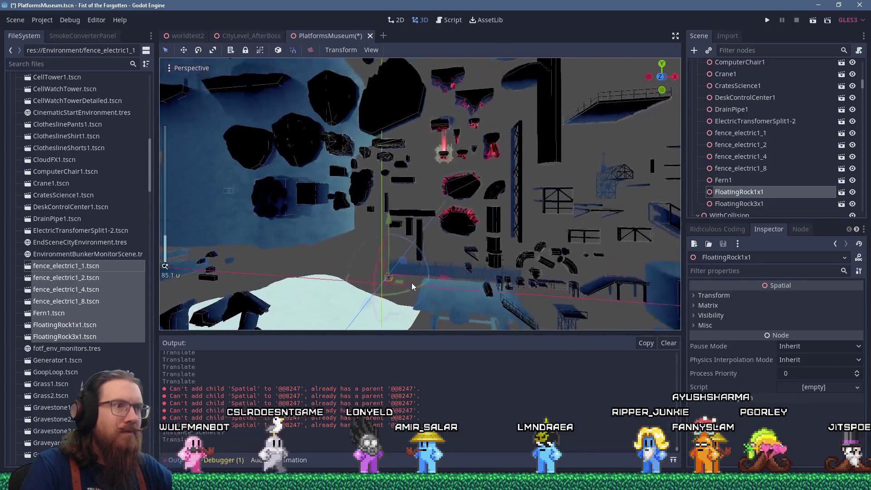
left_click_drag(454, 154, 484, 131)
mouse_move(437, 275)
left_mouse_down()
mouse_move(400, 259)
mouse_move(306, 249)
left_mouse_up()
Re-angle the view and select fence_electric1_2, then ClotheslinePants1, in the cluster
scroll(349, 266, "up", 5)
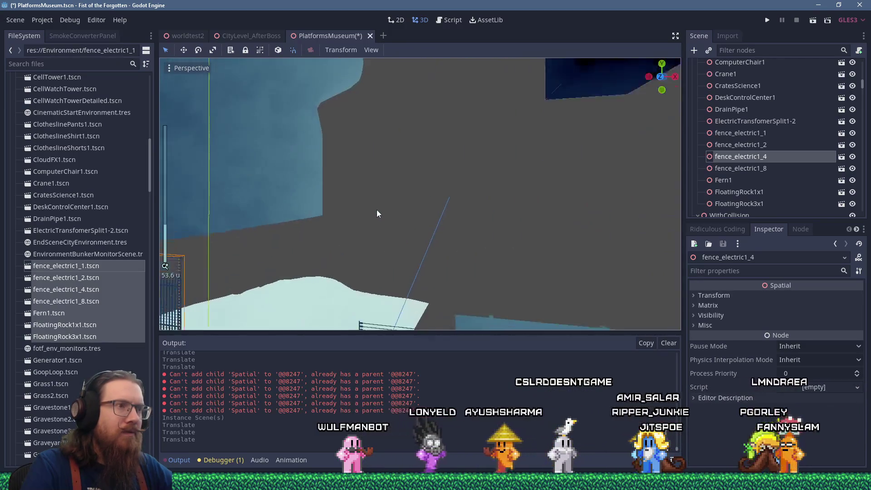
scroll(376, 210, "down", 5)
left_click_drag(402, 217, 303, 248)
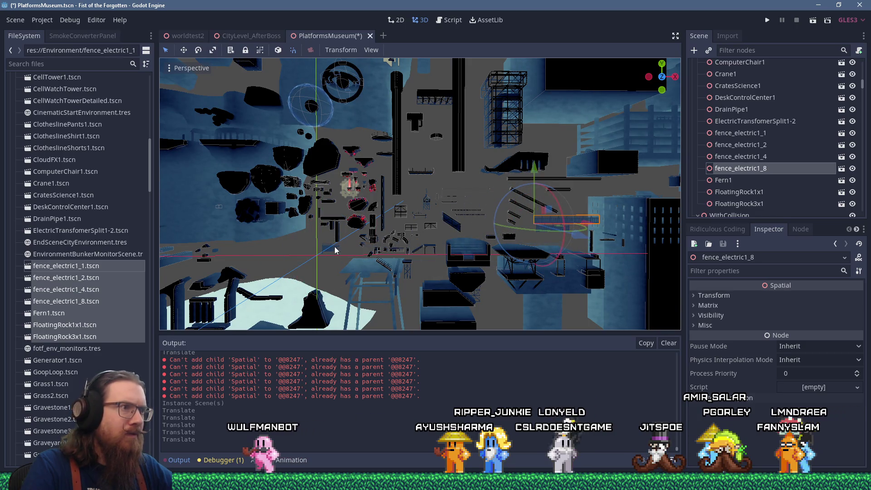
left_click(336, 250)
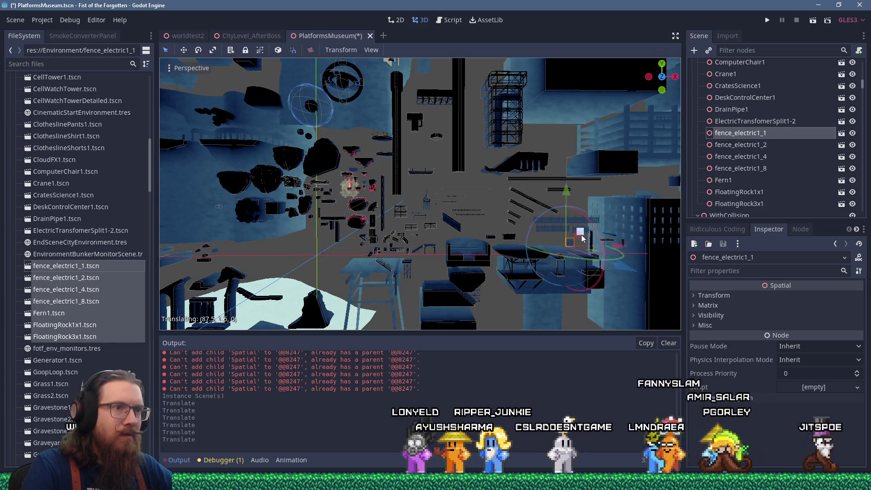
left_click(322, 253)
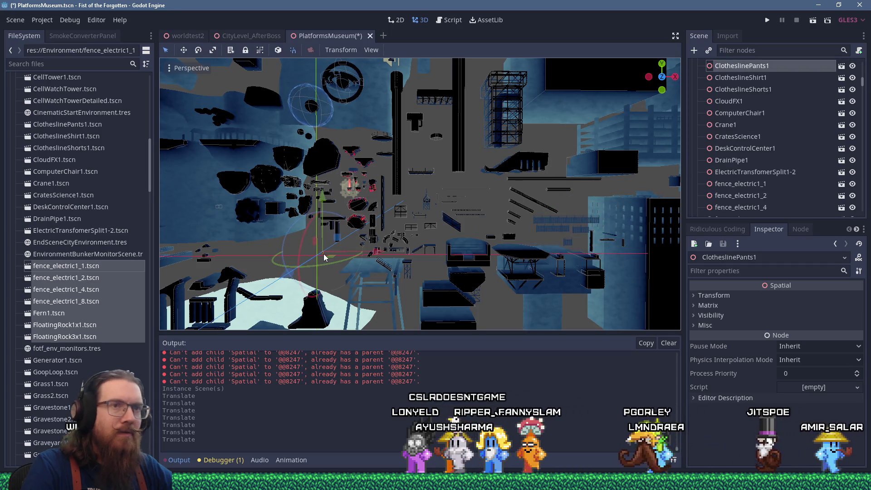
scroll(408, 238, "up", 4)
scroll(408, 239, "down", 6)
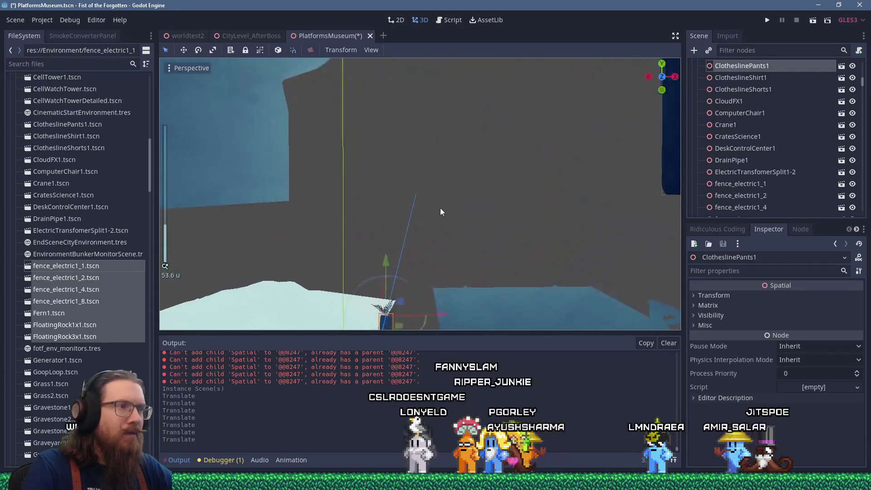
mouse_move(414, 236)
left_mouse_down()
mouse_move(481, 255)
mouse_move(523, 251)
mouse_move(388, 236)
left_mouse_up()
scroll(524, 251, "up", 2)
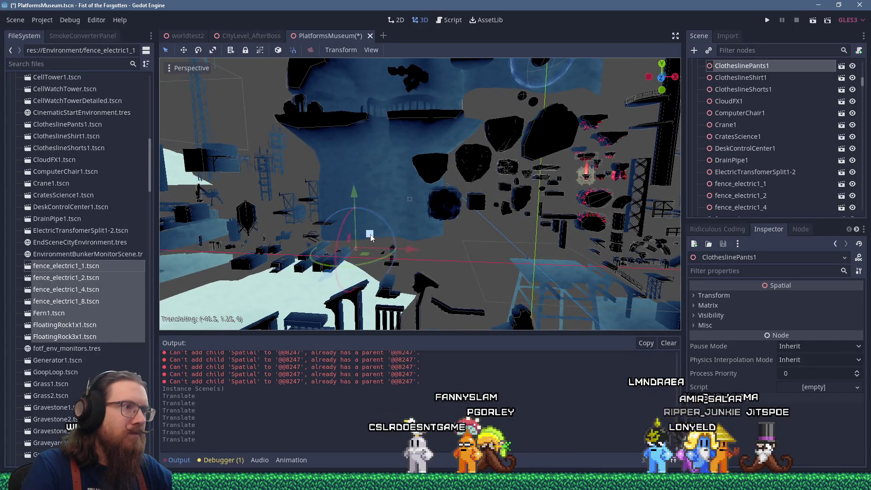
Move Fern1 and ClotheslineShirt1 leftward out of the pile
left_click(520, 228)
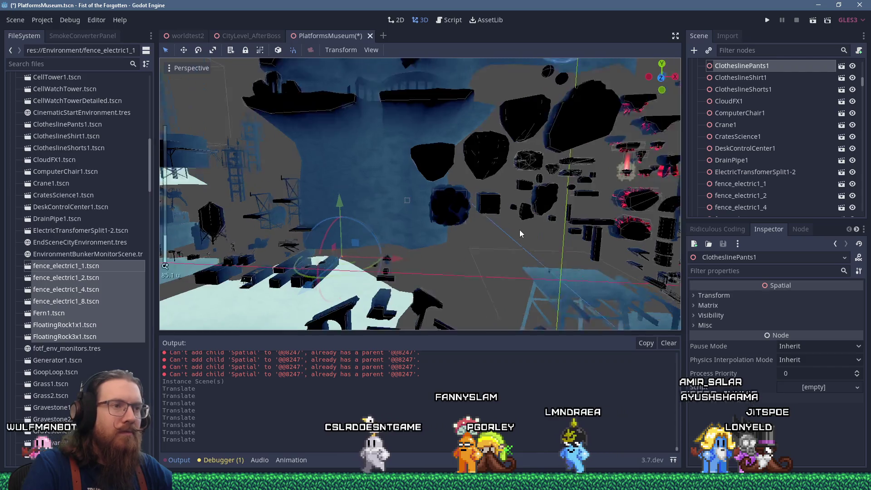
scroll(453, 233, "up", 3)
left_click(453, 231)
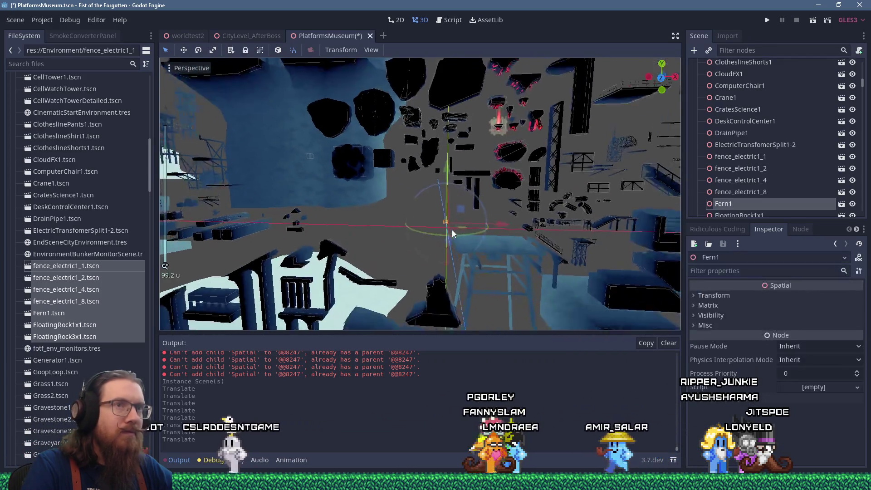
scroll(500, 233, "down", 3)
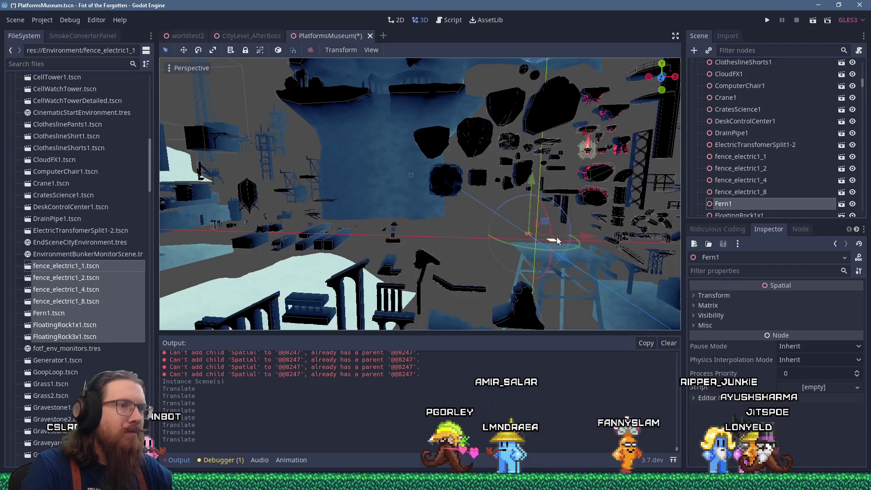
mouse_move(585, 236)
left_mouse_down()
mouse_move(336, 215)
mouse_move(348, 216)
left_mouse_up()
left_click(530, 240)
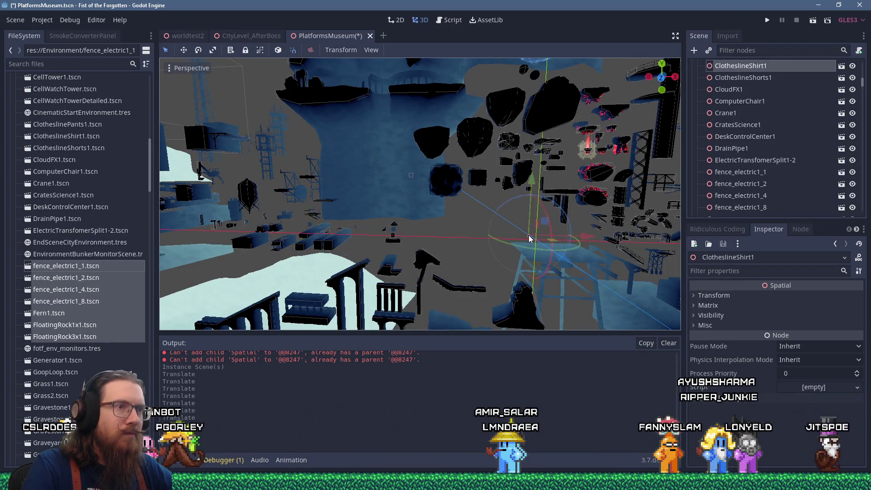
left_click_drag(541, 230, 371, 218)
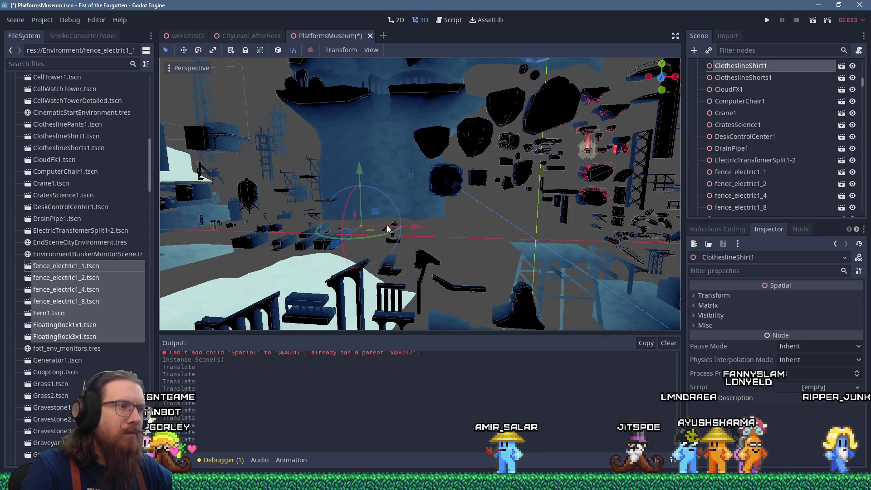
Select ClotheslineShorts1 and save the PlatformsMuseum scene
scroll(389, 226, "up", 5)
left_click(503, 242)
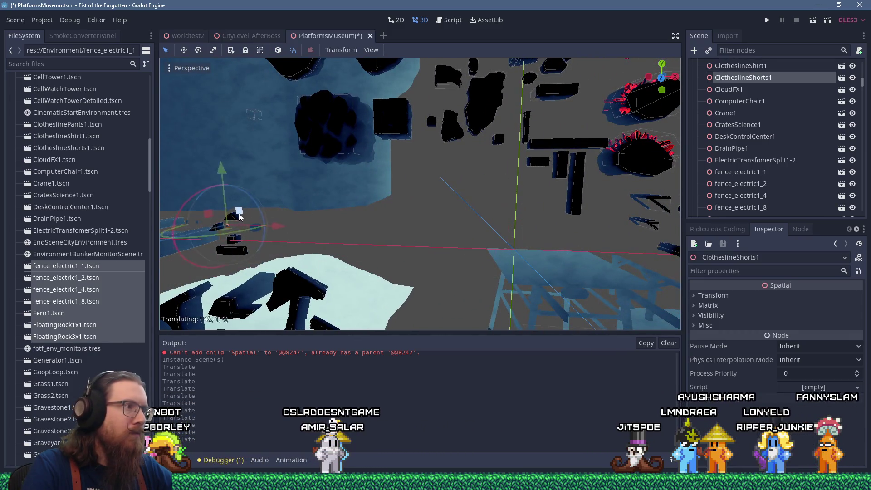
left_click_drag(483, 232, 454, 216)
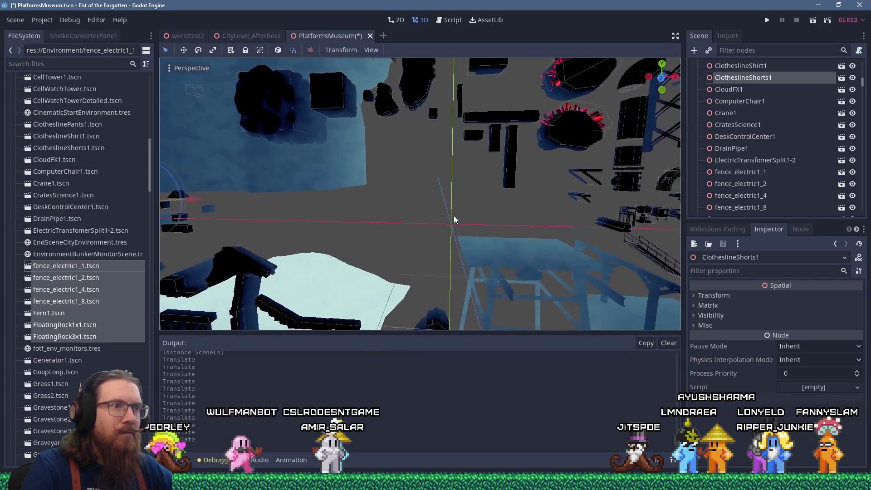
key("ctrl+s")
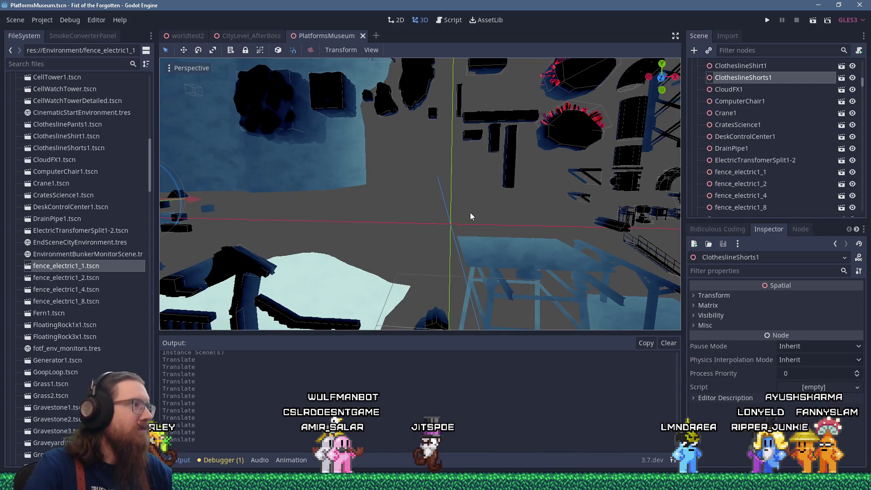
Select the Environment scenes from Generator1.tscn to WaterCollector.tscn and drag them into the scene
left_click(81, 360)
scroll(82, 362, "down", 3)
scroll(84, 364, "down", 7)
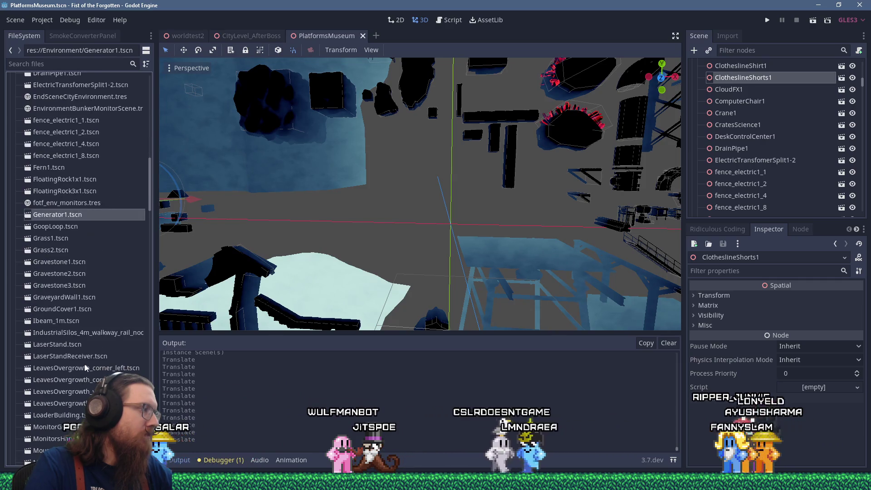
scroll(84, 364, "down", 12)
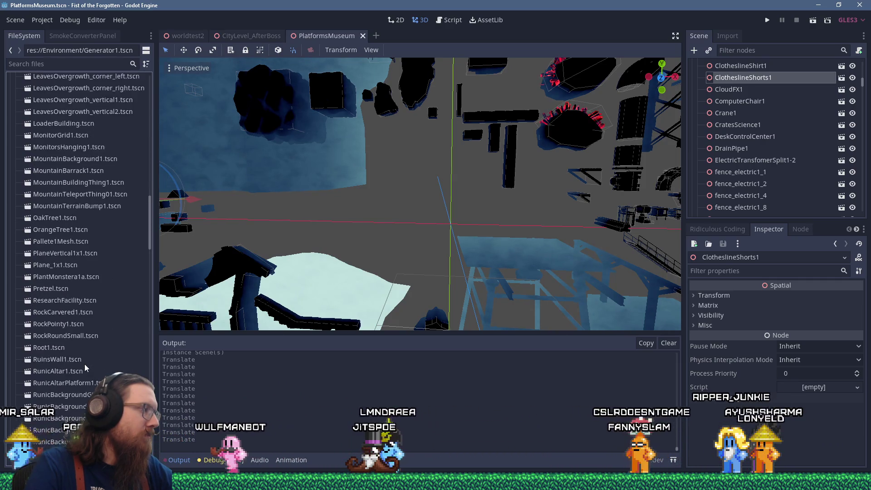
scroll(84, 364, "down", 15)
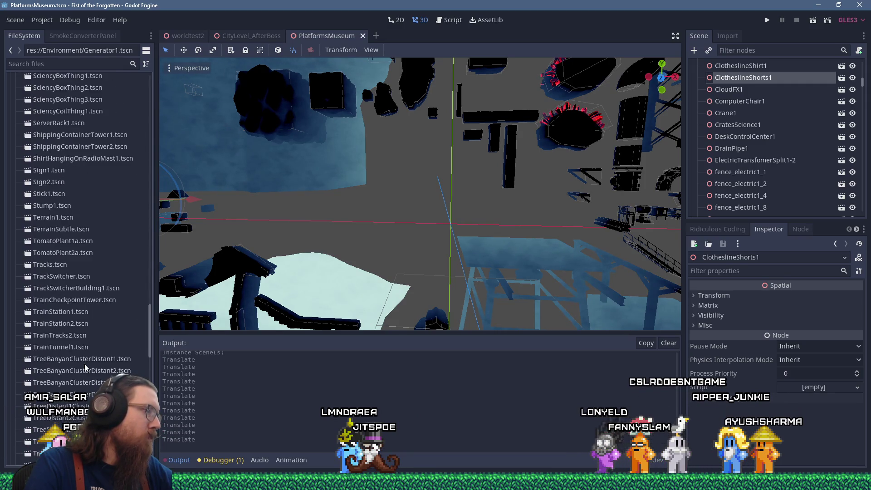
scroll(84, 364, "down", 12)
scroll(85, 364, "down", 3)
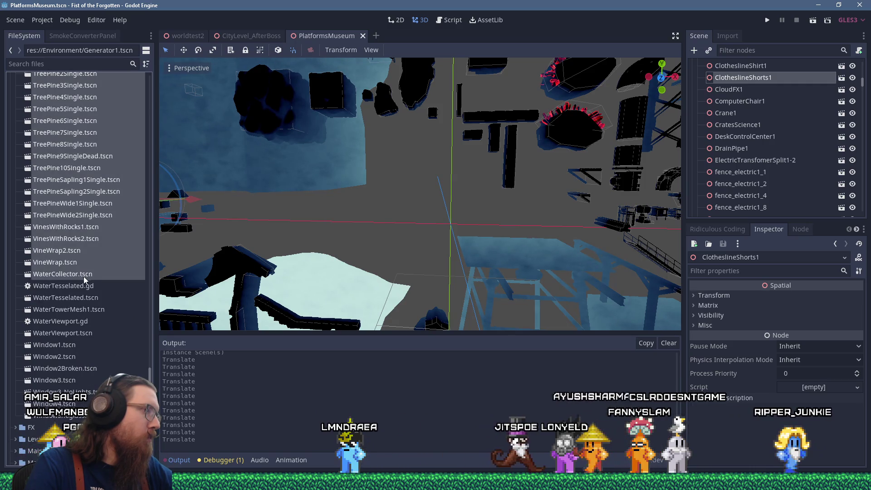
scroll(107, 302, "up", 5)
scroll(107, 301, "up", 20)
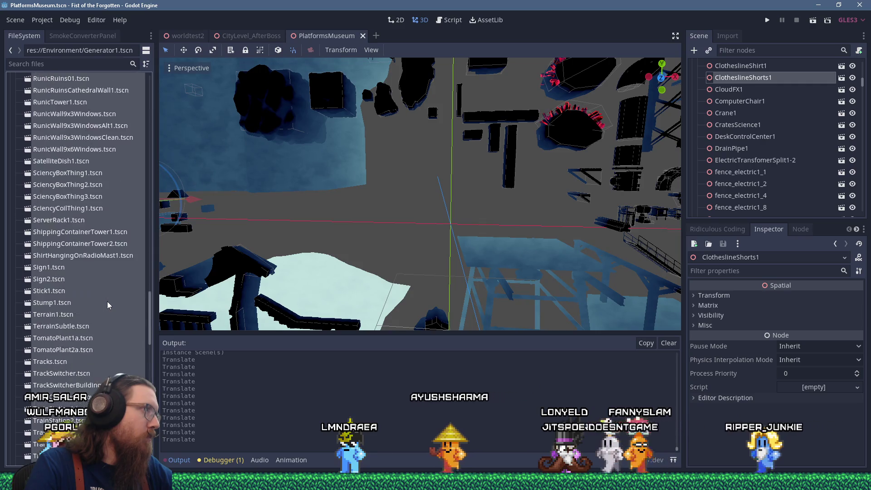
scroll(107, 302, "up", 10)
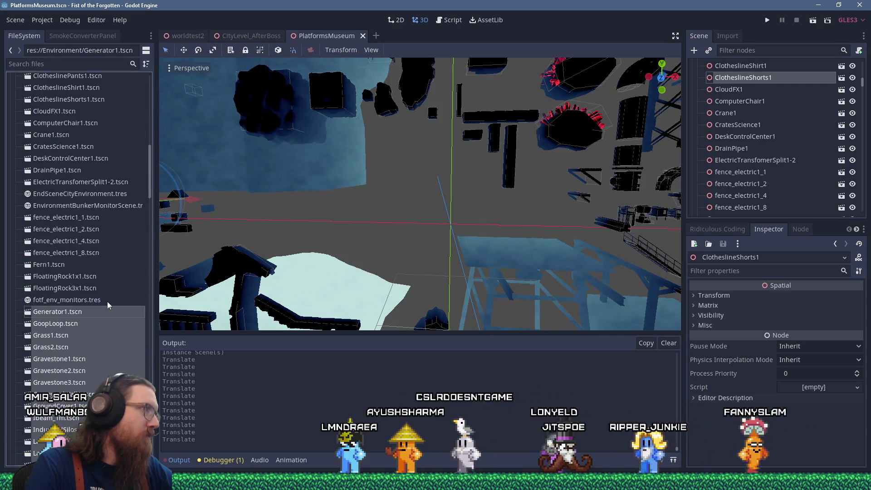
scroll(864, 89, "up", 10)
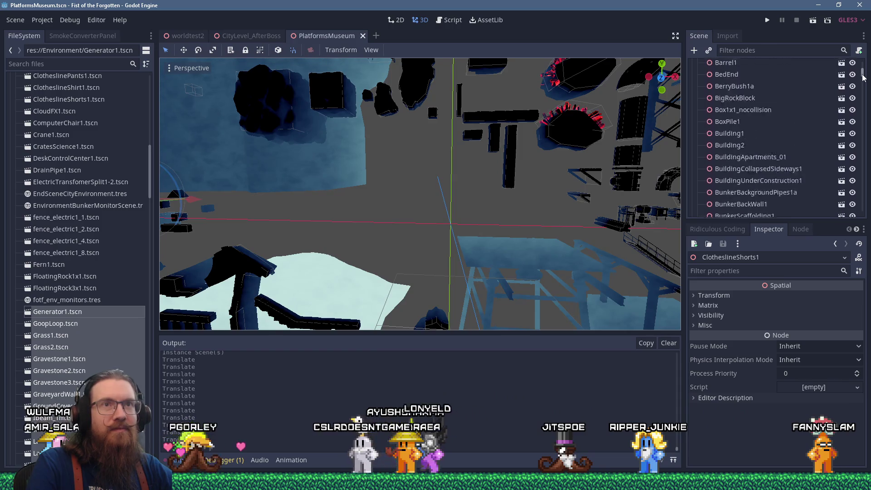
left_click_drag(105, 304, 727, 78)
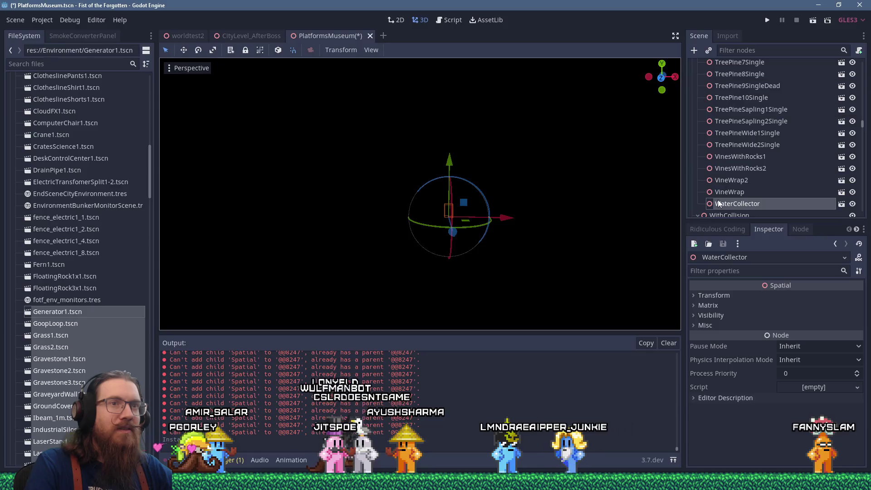
Drag MountainBackground1 to a spot away from the pile, then frame RunicRoots1
scroll(499, 195, "up", 1)
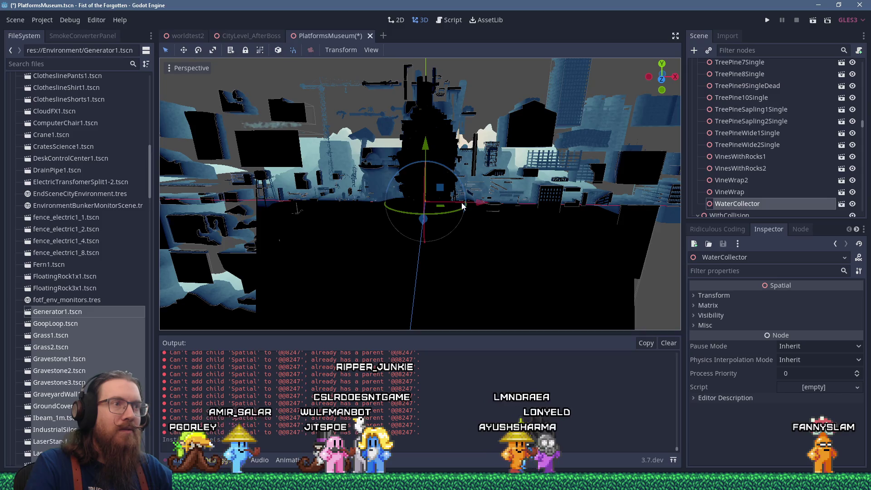
left_click(550, 257)
mouse_move(448, 190)
left_mouse_down()
mouse_move(499, 223)
mouse_move(522, 255)
mouse_move(533, 304)
mouse_move(490, 105)
left_mouse_up()
mouse_move(536, 171)
left_mouse_down()
mouse_move(563, 192)
mouse_move(604, 195)
mouse_move(576, 186)
mouse_move(475, 247)
left_mouse_up()
scroll(476, 247, "down", 5)
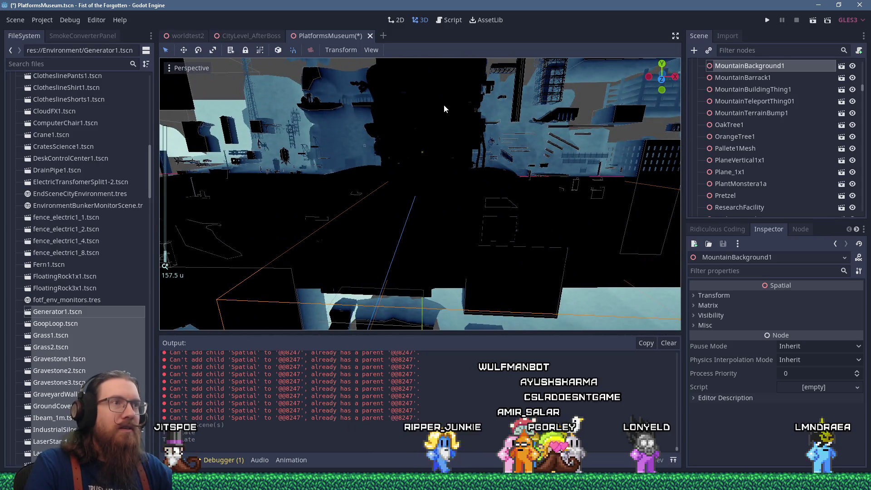
left_click(444, 106)
key("f")
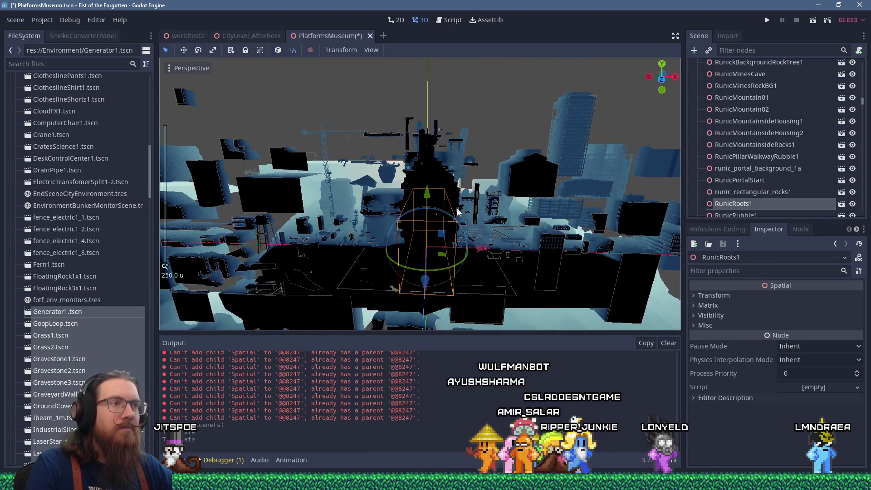
Move RunicRoots1 up and to the right, away from the pile
mouse_move(457, 209)
left_mouse_down()
mouse_move(503, 140)
mouse_move(522, 130)
left_mouse_up()
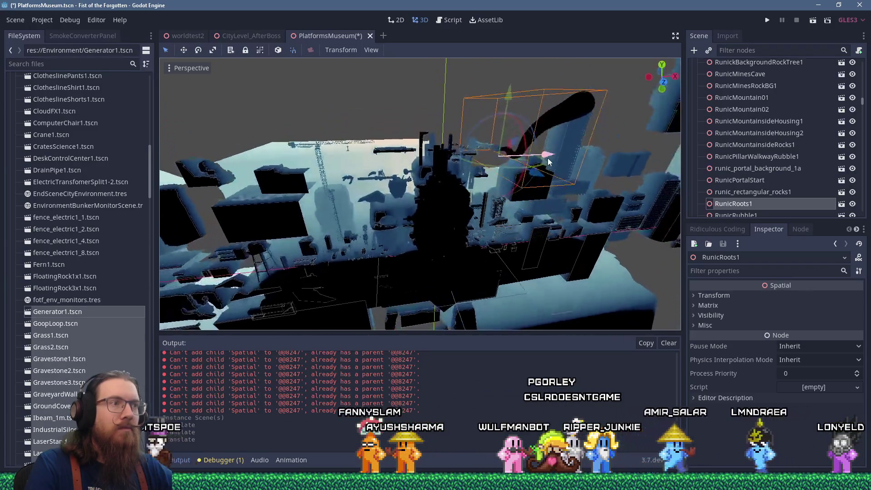
mouse_move(527, 197)
left_mouse_down()
mouse_move(521, 217)
mouse_move(384, 169)
left_mouse_up()
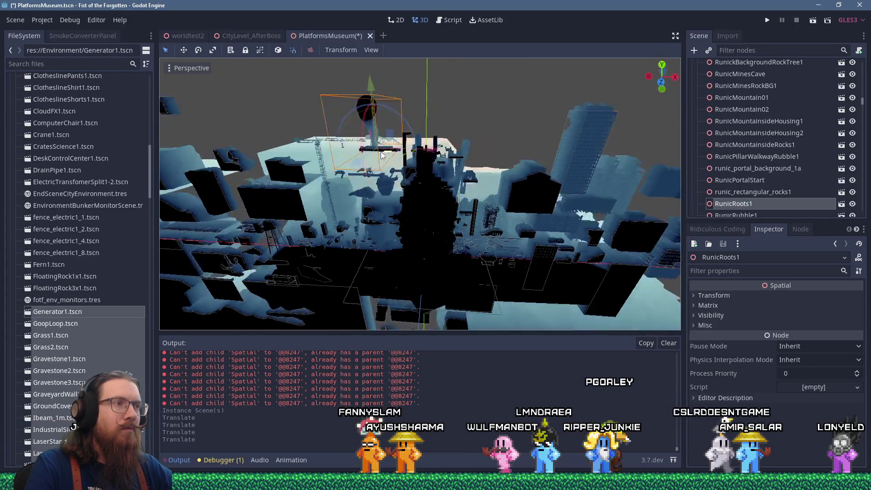
scroll(437, 156, "up", 5)
scroll(441, 146, "down", 5)
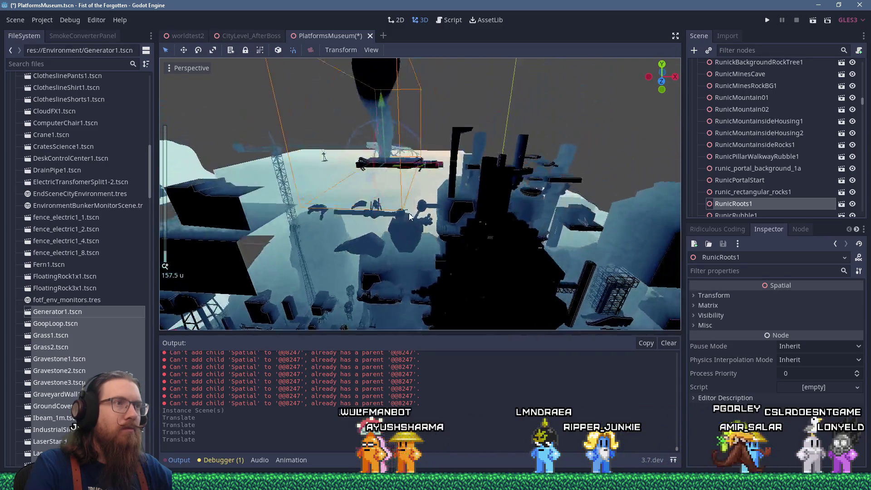
left_click_drag(427, 146, 494, 125)
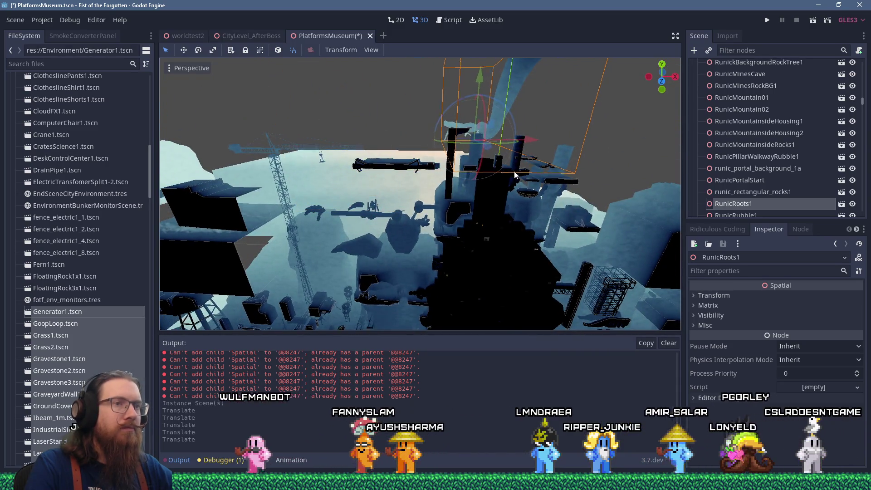
Move ShippingContainerTower2 up-right and push it back along the Z axis
scroll(480, 105, "up", 5)
left_click(465, 188)
scroll(465, 193, "down", 5)
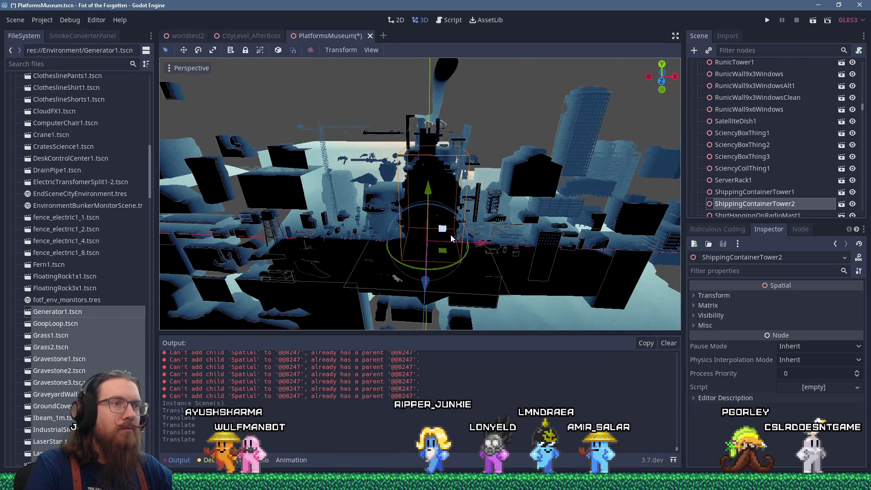
mouse_move(446, 233)
left_mouse_down()
mouse_move(504, 189)
mouse_move(515, 167)
mouse_move(361, 186)
mouse_move(368, 188)
left_mouse_up()
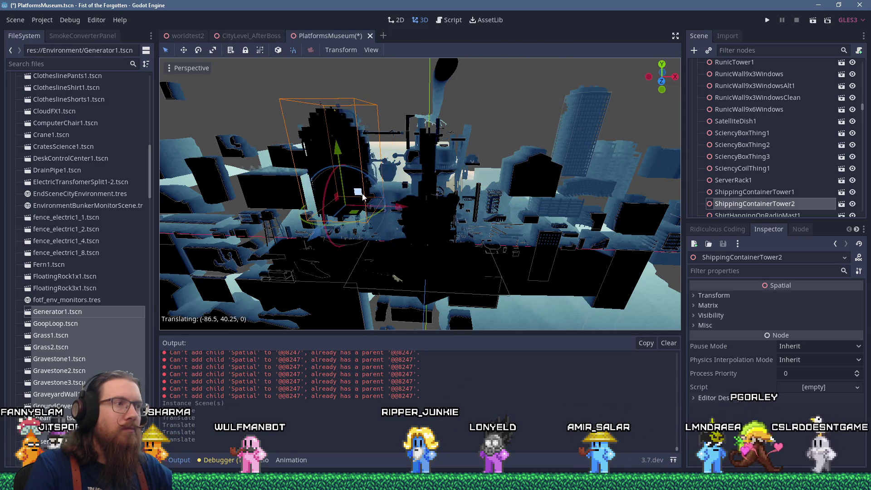
left_click_drag(319, 240, 349, 217)
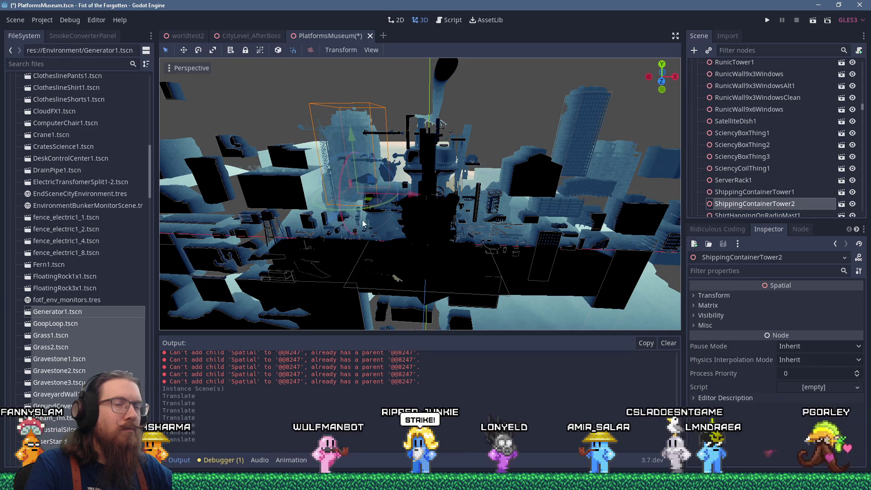
Shift ShippingContainerTower1 about -2.75, 0, -18.75 and slide ShippingContainerTower2 right
left_click(725, 192)
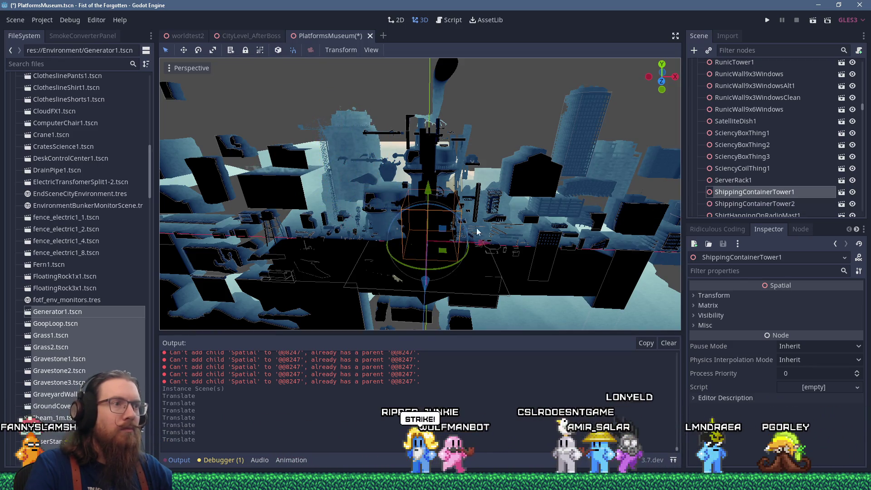
left_click_drag(405, 150, 471, 229)
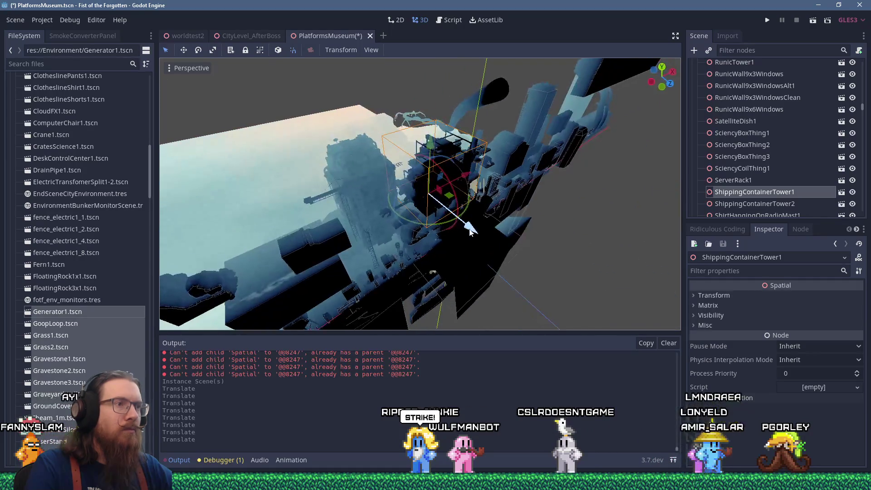
mouse_move(423, 206)
left_mouse_down()
mouse_move(413, 160)
mouse_move(429, 169)
mouse_move(448, 228)
mouse_move(426, 204)
left_mouse_up()
scroll(412, 165, "up", 5)
left_click(419, 179)
mouse_move(444, 310)
left_mouse_down()
mouse_move(422, 204)
mouse_move(426, 173)
mouse_move(453, 174)
mouse_move(442, 152)
mouse_move(486, 268)
left_mouse_up()
mouse_move(354, 198)
left_mouse_down()
mouse_move(469, 203)
mouse_move(326, 192)
mouse_move(449, 159)
mouse_move(427, 155)
left_mouse_up()
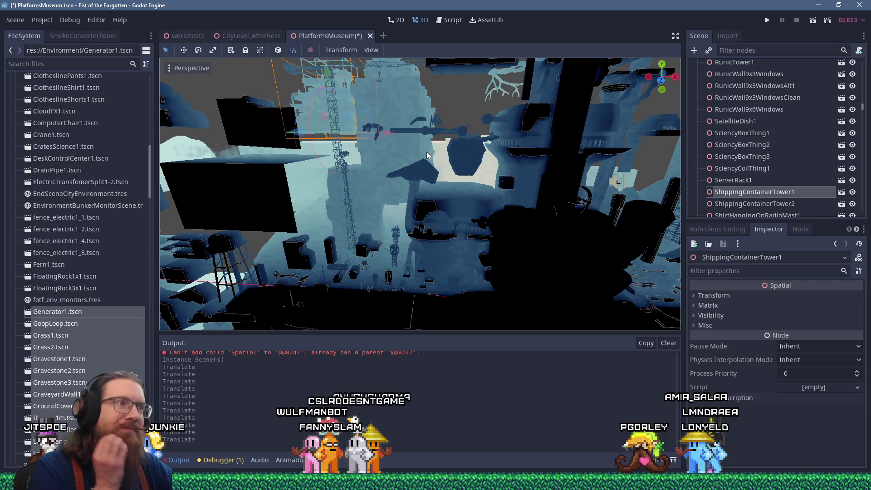
Select Terrain1 and center the view on it
scroll(475, 187, "down", 3)
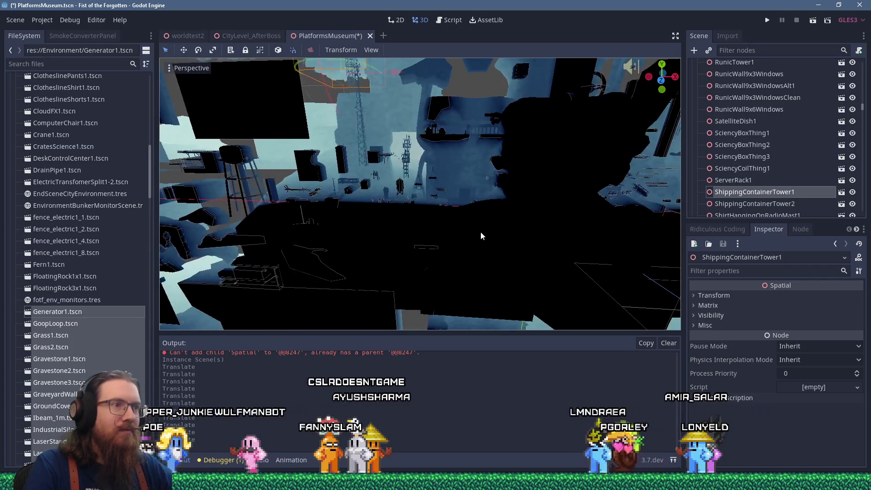
left_click(480, 233)
key("f")
scroll(482, 227, "down", 2)
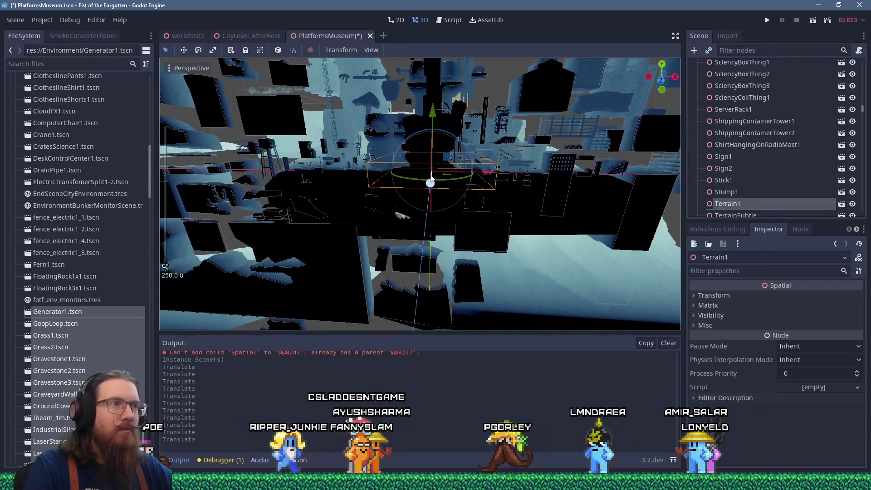
Move Terrain1 away from the other pieces and recenter the view on it
left_click_drag(422, 231, 417, 262)
scroll(510, 122, "up", 6)
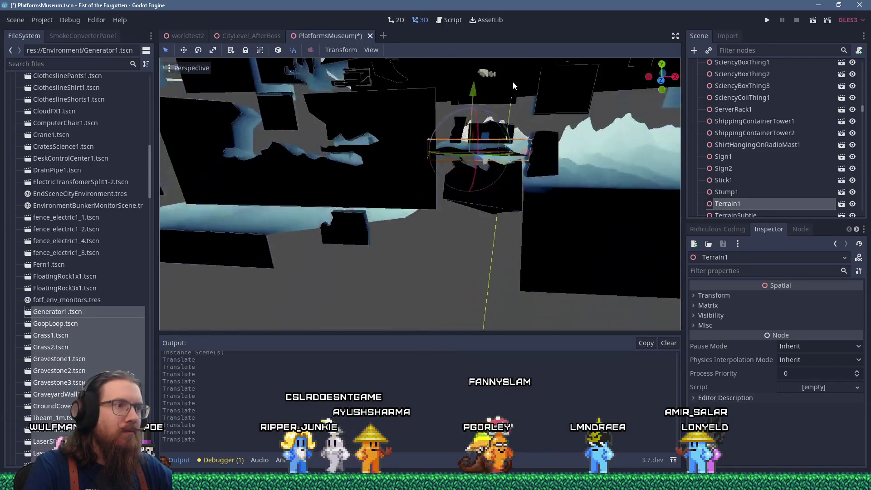
key("f")
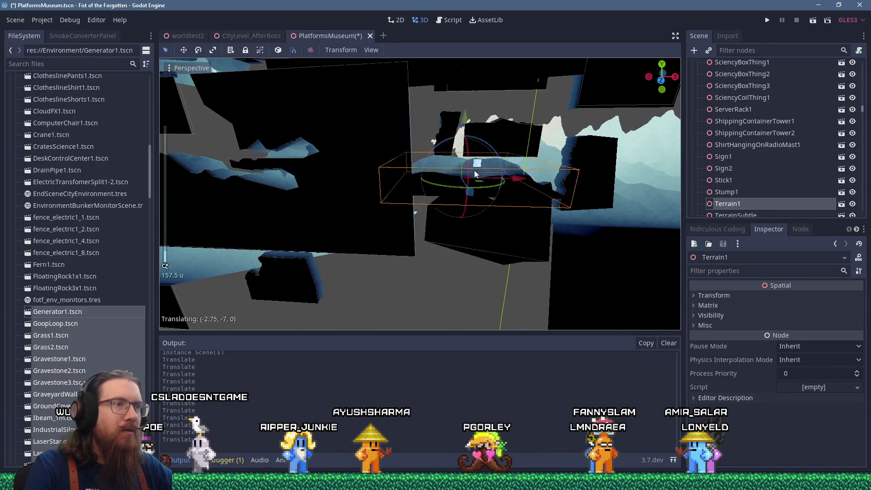
scroll(479, 166, "up", 5)
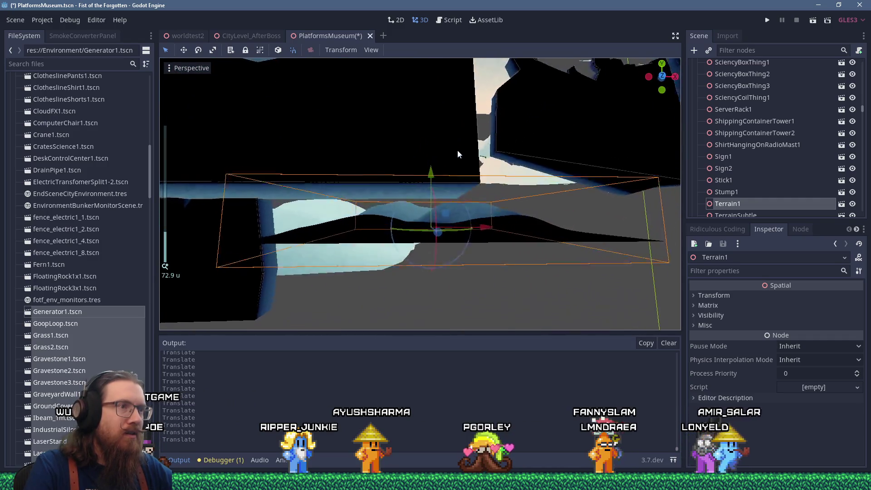
scroll(443, 176, "down", 8)
scroll(429, 261, "up", 2)
mouse_move(428, 262)
left_mouse_down()
mouse_move(397, 269)
mouse_move(420, 206)
mouse_move(430, 241)
mouse_move(431, 195)
mouse_move(433, 235)
mouse_move(447, 199)
mouse_move(516, 116)
mouse_move(459, 196)
mouse_move(532, 131)
mouse_move(495, 158)
left_mouse_up()
Select RunicCylThing2 and orbit around it to inspect its position
left_click(435, 236)
scroll(435, 236, "up", 2)
scroll(503, 244, "down", 5)
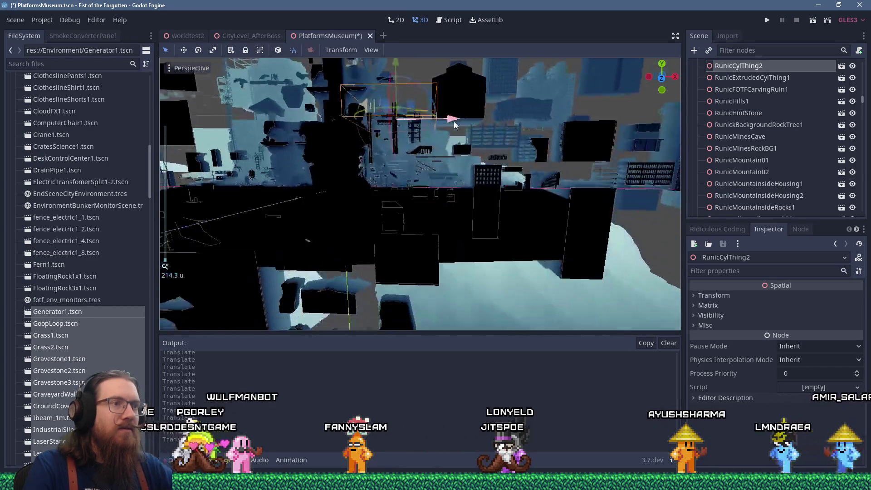
left_click_drag(479, 119, 518, 180)
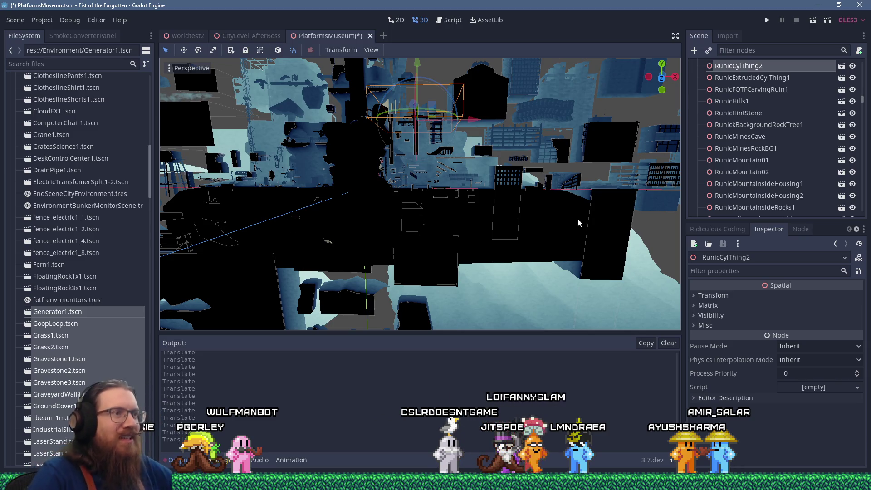
left_click_drag(377, 198, 508, 233)
mouse_move(522, 173)
left_mouse_down()
mouse_move(447, 206)
mouse_move(459, 243)
left_mouse_up()
scroll(460, 227, "down", 3)
mouse_move(460, 212)
left_mouse_down()
mouse_move(432, 211)
mouse_move(453, 218)
mouse_move(477, 261)
mouse_move(485, 226)
mouse_move(353, 144)
mouse_move(499, 129)
mouse_move(515, 159)
mouse_move(528, 237)
mouse_move(479, 115)
mouse_move(448, 155)
mouse_move(455, 202)
mouse_move(590, 64)
mouse_move(495, 187)
mouse_move(481, 175)
left_mouse_up()
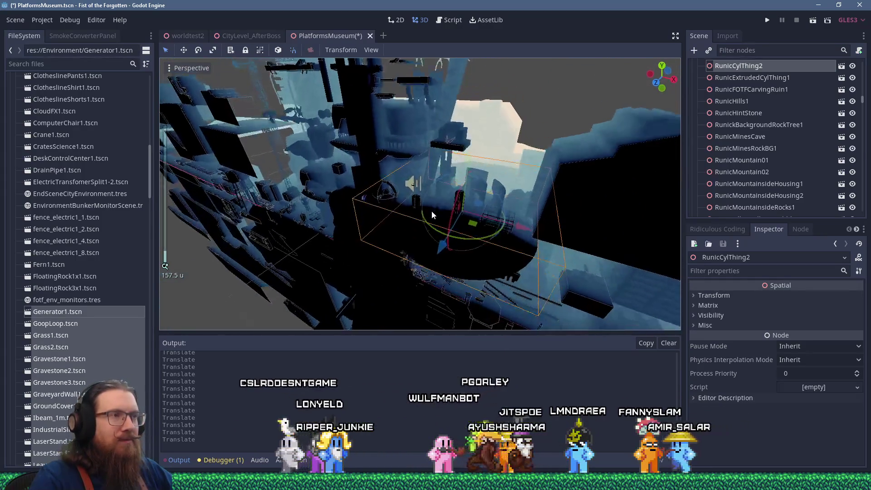
scroll(499, 129, "up", 2)
Move RunicHills1 far down below the pile, then select MountainBuildingThing1
left_click(461, 192)
scroll(459, 194, "down", 5)
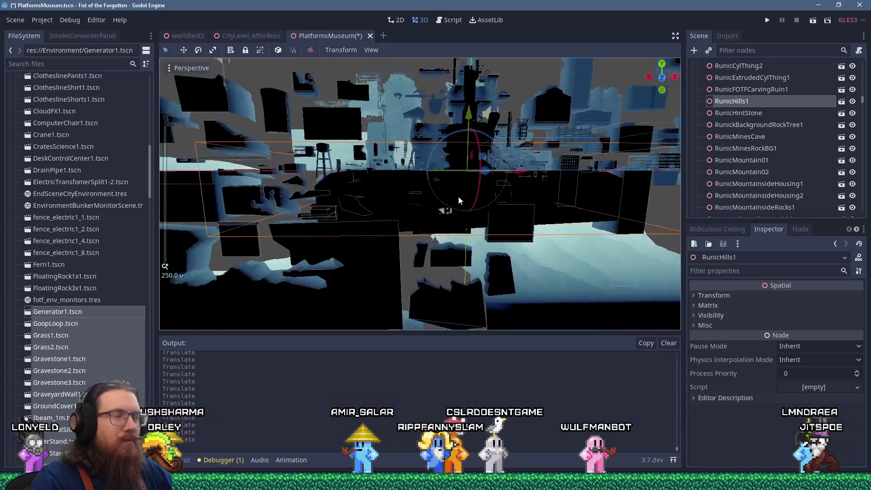
left_click_drag(454, 205, 435, 212)
mouse_move(482, 173)
left_mouse_down()
mouse_move(529, 263)
mouse_move(531, 293)
mouse_move(480, 145)
mouse_move(454, 254)
mouse_move(414, 253)
mouse_move(447, 202)
left_mouse_up()
scroll(446, 203, "up", 3)
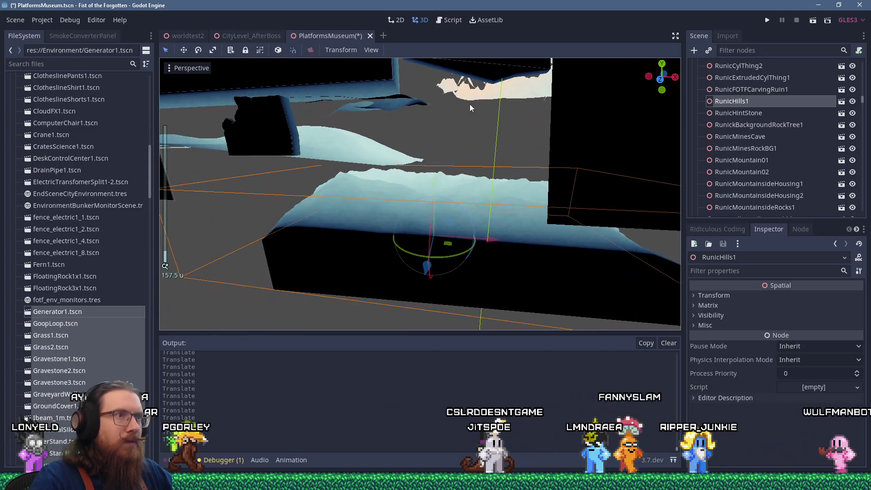
mouse_move(471, 107)
left_mouse_down()
mouse_move(427, 190)
mouse_move(399, 287)
mouse_move(429, 265)
mouse_move(488, 293)
mouse_move(532, 299)
mouse_move(467, 300)
left_mouse_up()
left_click(306, 211)
left_click_drag(305, 214, 396, 210)
Move MountainBuildingThing1 to a clear spot, shifting it along the Z axis
scroll(396, 210, "down", 2)
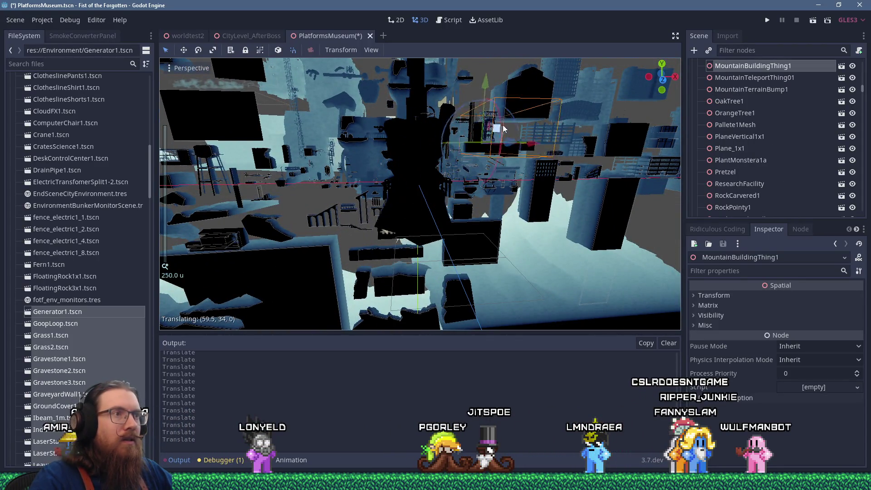
mouse_move(510, 118)
left_mouse_down()
mouse_move(451, 176)
mouse_move(458, 191)
mouse_move(477, 181)
mouse_move(456, 196)
mouse_move(448, 175)
mouse_move(489, 182)
mouse_move(307, 167)
mouse_move(203, 172)
mouse_move(437, 167)
mouse_move(374, 189)
left_mouse_up()
scroll(451, 175, "up", 6)
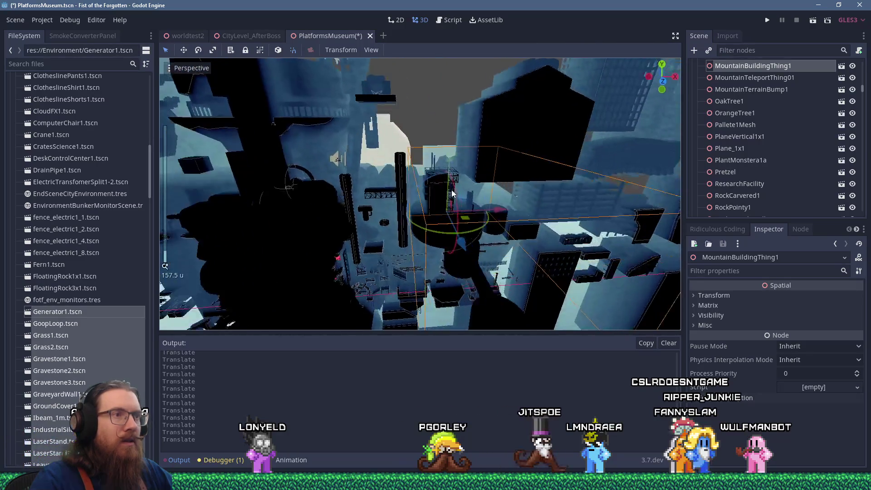
scroll(510, 186, "down", 2)
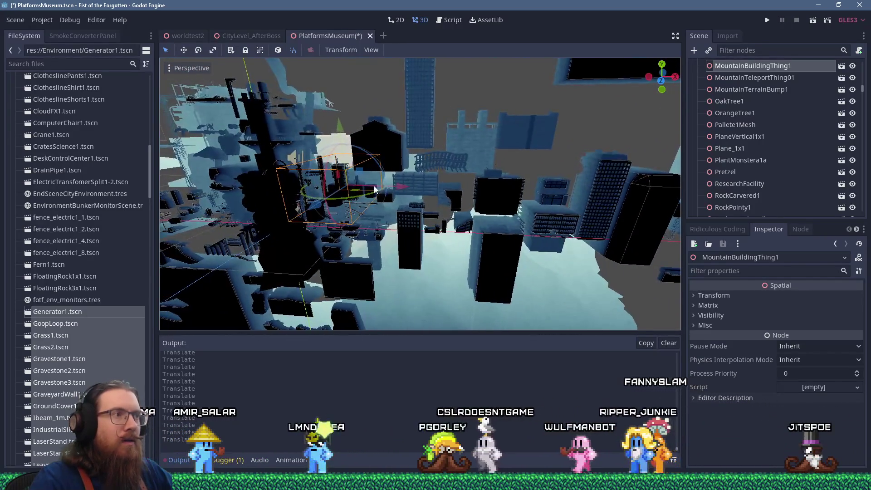
mouse_move(584, 193)
left_mouse_down()
mouse_move(535, 194)
mouse_move(360, 263)
mouse_move(448, 198)
left_mouse_up()
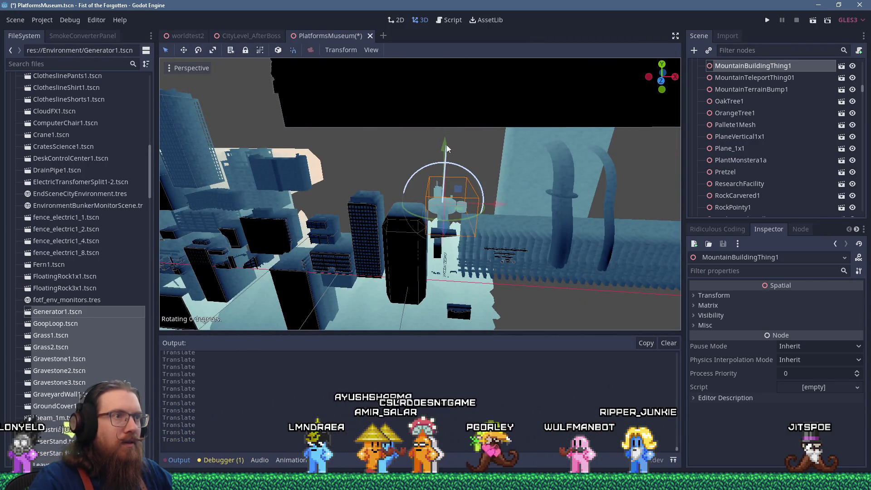
mouse_move(447, 123)
left_mouse_down()
mouse_move(432, 221)
mouse_move(415, 196)
mouse_move(562, 170)
mouse_move(441, 194)
mouse_move(439, 216)
mouse_move(489, 214)
mouse_move(514, 234)
left_mouse_up()
Move RunicTower1 away from the centre and raise it upward
left_click(440, 194)
scroll(514, 233, "up", 2)
left_click_drag(509, 265, 397, 192)
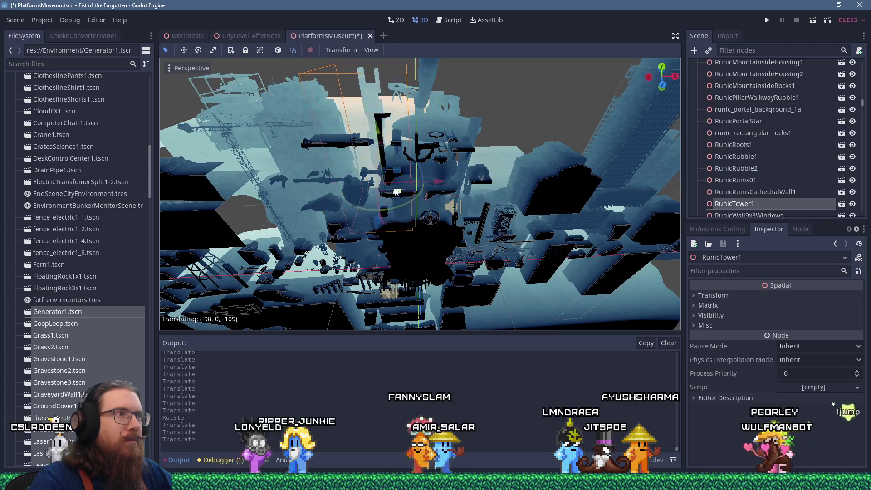
left_click_drag(386, 149, 374, 110)
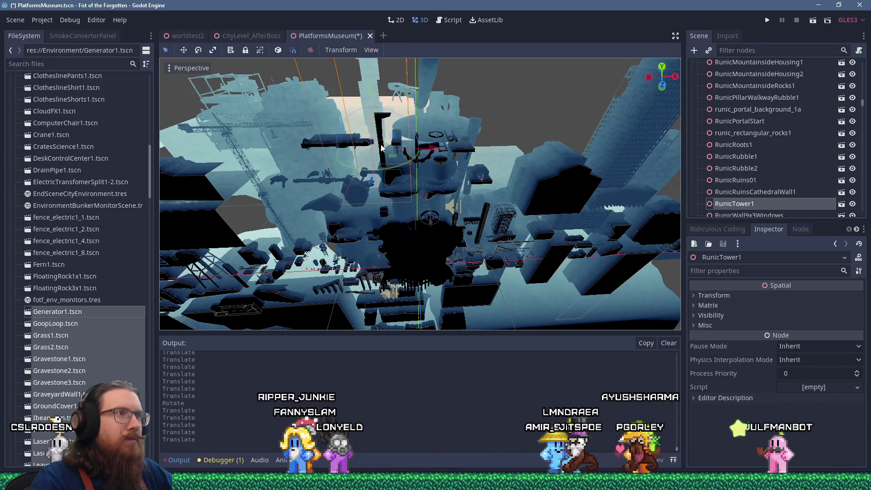
Focus on RunicMountainsideRocks1 and move it up and to the side
left_click(383, 150)
key("f")
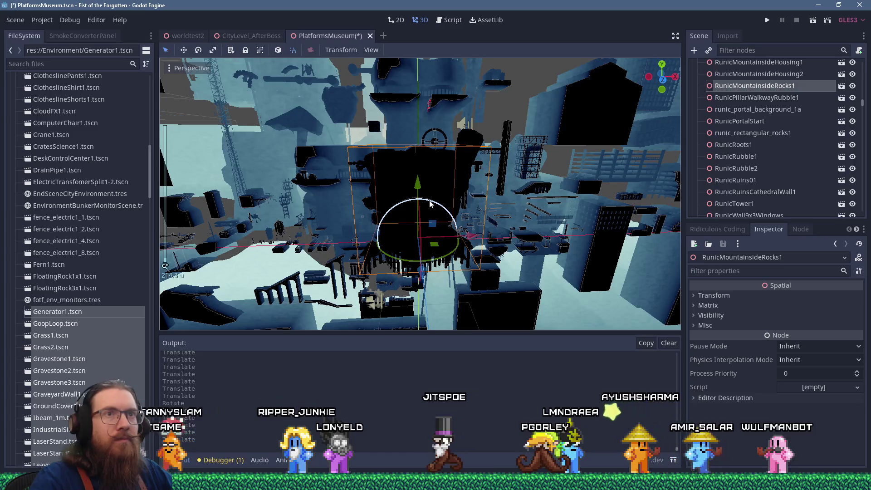
scroll(431, 204, "down", 2)
mouse_move(432, 223)
left_mouse_down()
mouse_move(467, 168)
mouse_move(522, 122)
left_mouse_up()
scroll(509, 267, "up", 5)
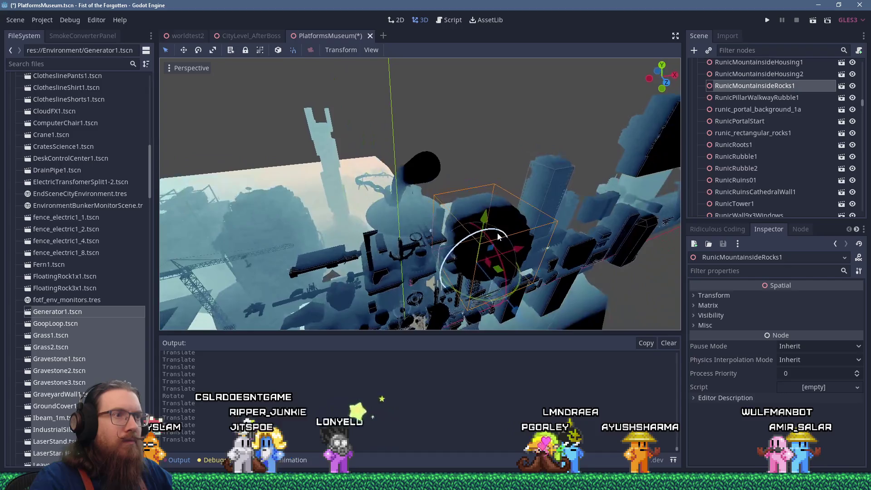
scroll(516, 313, "down", 3)
mouse_move(451, 221)
left_mouse_down()
mouse_move(416, 187)
mouse_move(496, 161)
mouse_move(510, 262)
mouse_move(502, 236)
mouse_move(393, 168)
mouse_move(431, 191)
mouse_move(445, 228)
mouse_move(458, 100)
mouse_move(469, 266)
left_mouse_up()
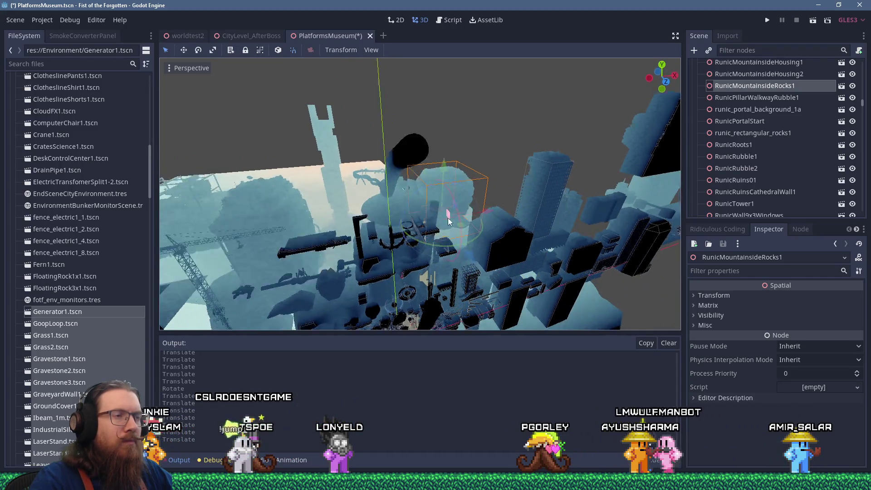
scroll(495, 158, "up", 4)
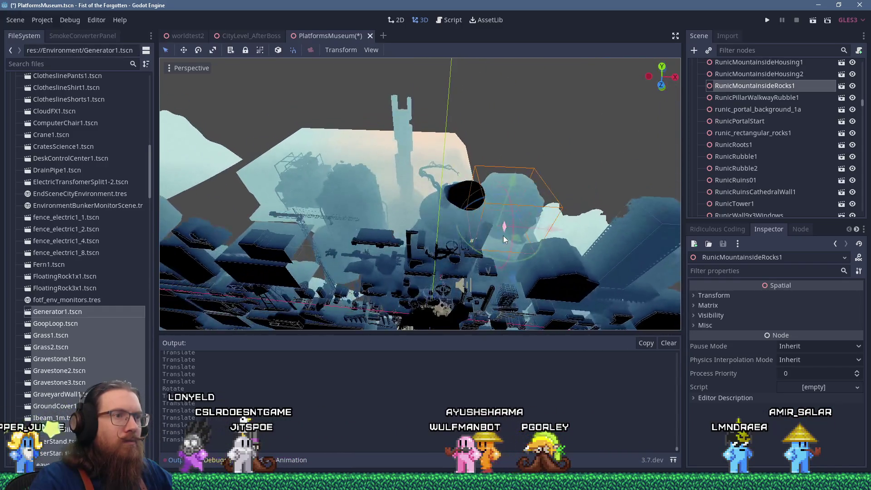
Select RunicCylArches1 and view the scene from another side
left_click(405, 187)
scroll(409, 173, "up", 2)
scroll(413, 156, "up", 2)
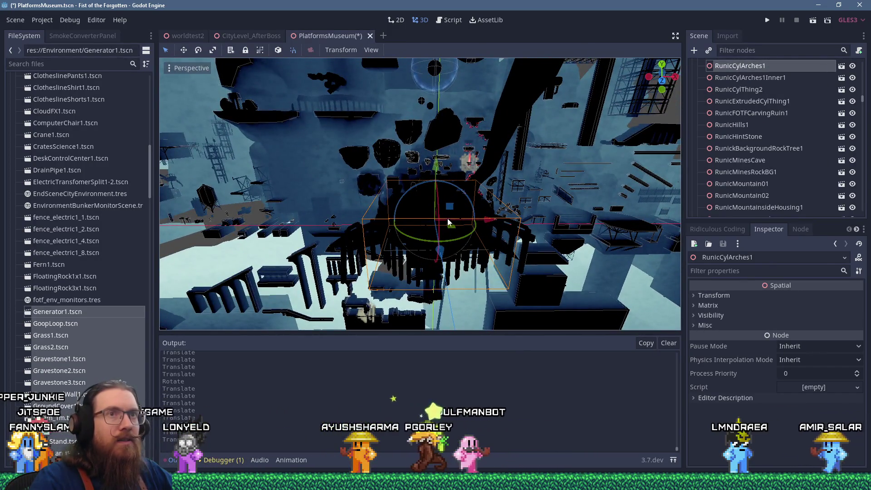
scroll(463, 210, "down", 2)
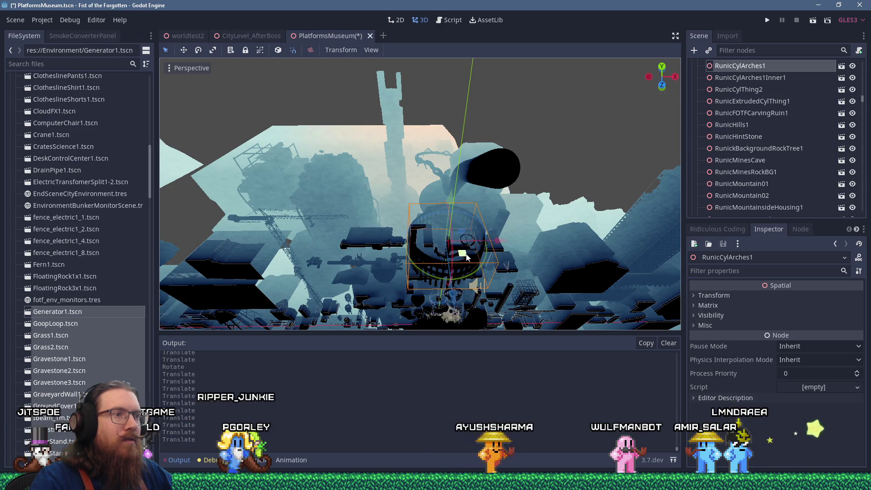
mouse_move(415, 197)
left_mouse_down()
mouse_move(399, 239)
mouse_move(442, 110)
left_mouse_up()
scroll(466, 240, "down", 2)
Move Root1 along Z and X, roughly 9.75, 0, 34.75 away from the pile
left_click(466, 239)
left_click_drag(466, 239, 465, 222)
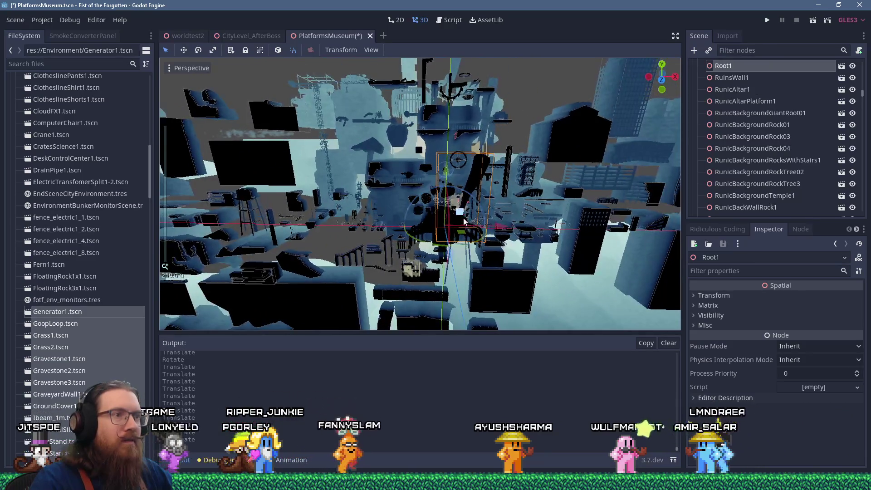
left_click_drag(468, 105, 489, 179)
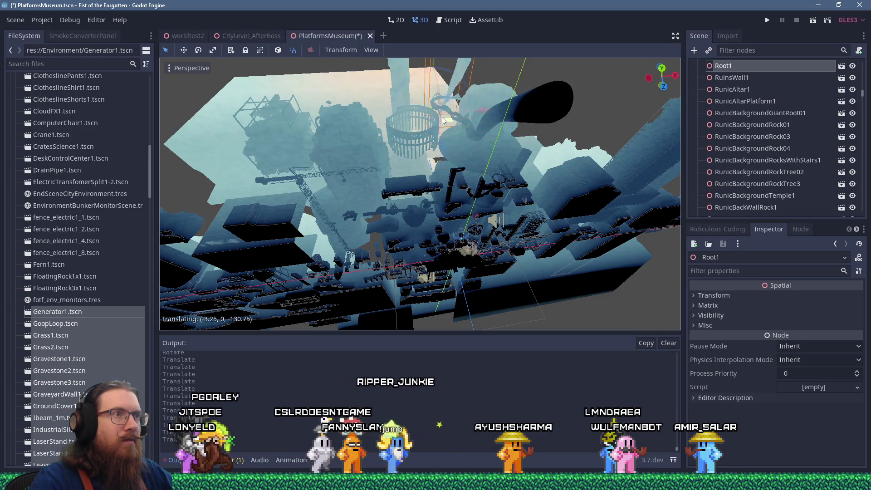
left_click_drag(429, 104, 438, 103)
scroll(451, 200, "up", 3)
mouse_move(451, 200)
left_mouse_down()
mouse_move(447, 178)
mouse_move(434, 169)
left_mouse_up()
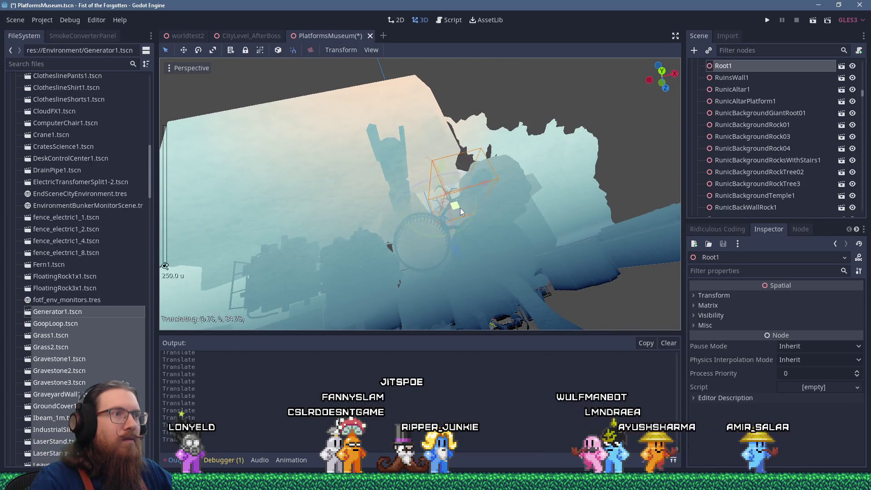
left_click_drag(462, 210, 445, 168)
scroll(445, 168, "up", 1)
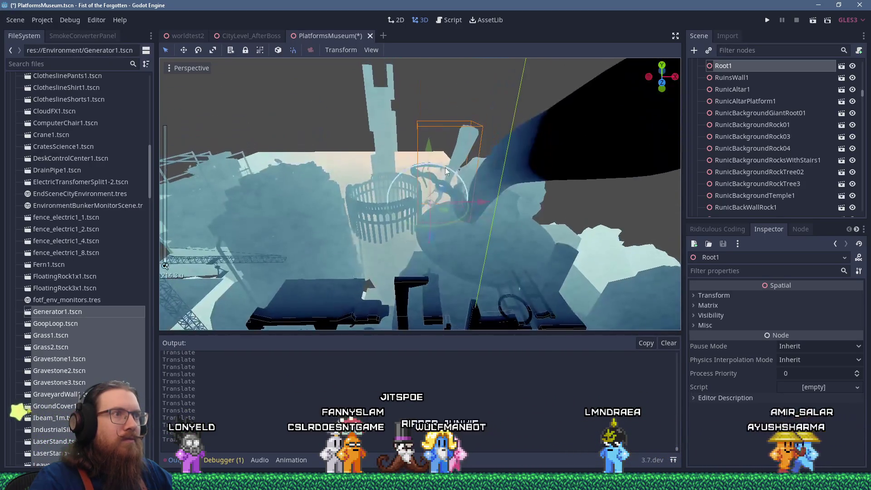
mouse_move(449, 98)
left_mouse_down()
mouse_move(451, 159)
mouse_move(472, 164)
mouse_move(469, 195)
mouse_move(478, 209)
left_mouse_up()
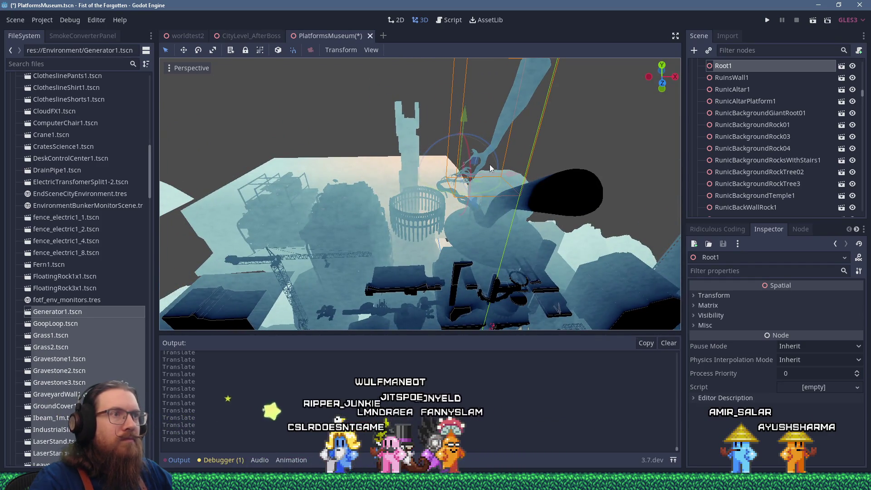
left_click_drag(504, 177, 445, 189)
scroll(445, 189, "down", 2)
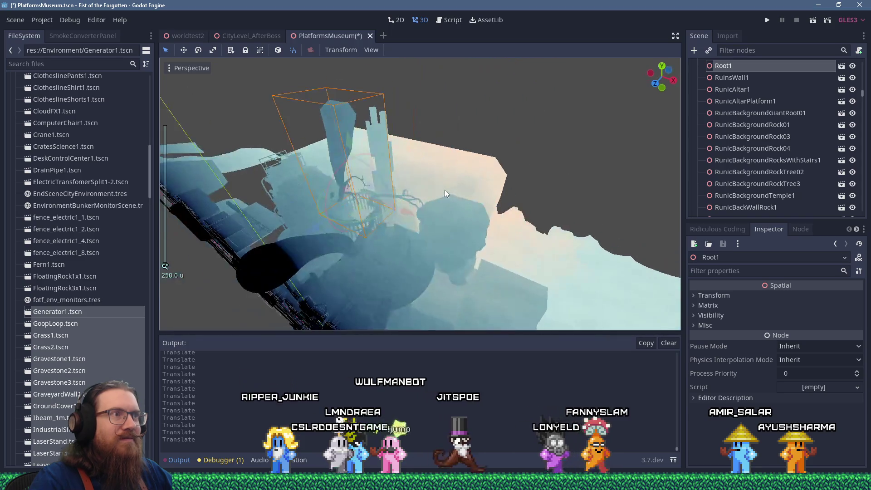
mouse_move(331, 211)
left_mouse_down()
mouse_move(380, 209)
mouse_move(368, 145)
mouse_move(415, 202)
mouse_move(415, 124)
mouse_move(408, 204)
left_mouse_up()
Move SatelliteDish1 along its X axis and raise it along Y
left_click(415, 124)
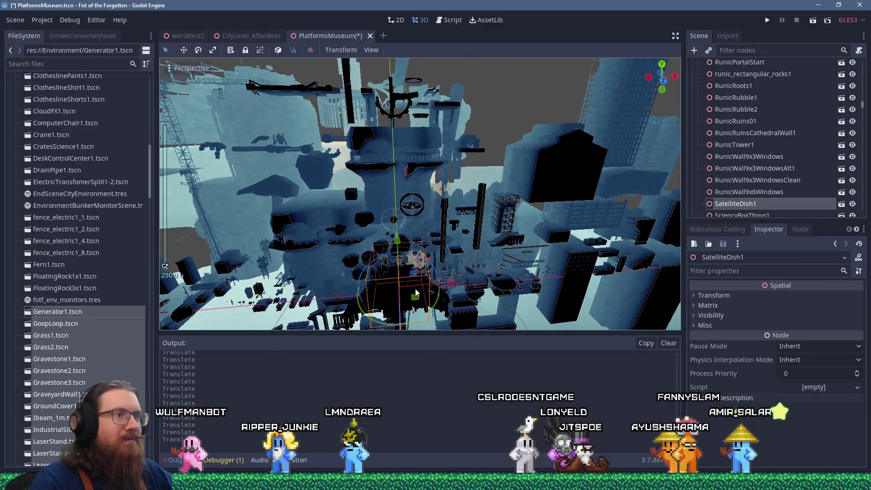
mouse_move(514, 95)
left_mouse_down()
mouse_move(478, 141)
mouse_move(372, 103)
mouse_move(340, 110)
mouse_move(319, 140)
left_mouse_up()
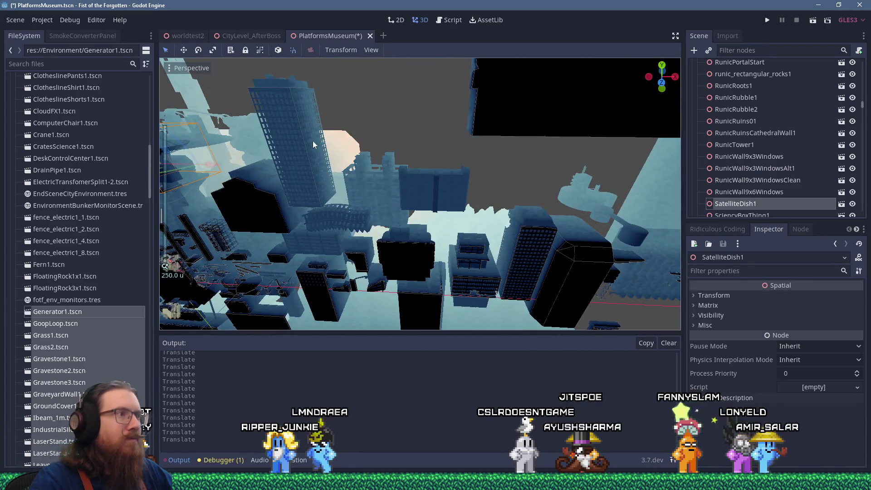
mouse_move(207, 165)
left_mouse_down()
mouse_move(533, 185)
mouse_move(492, 164)
mouse_move(575, 170)
mouse_move(554, 187)
left_mouse_up()
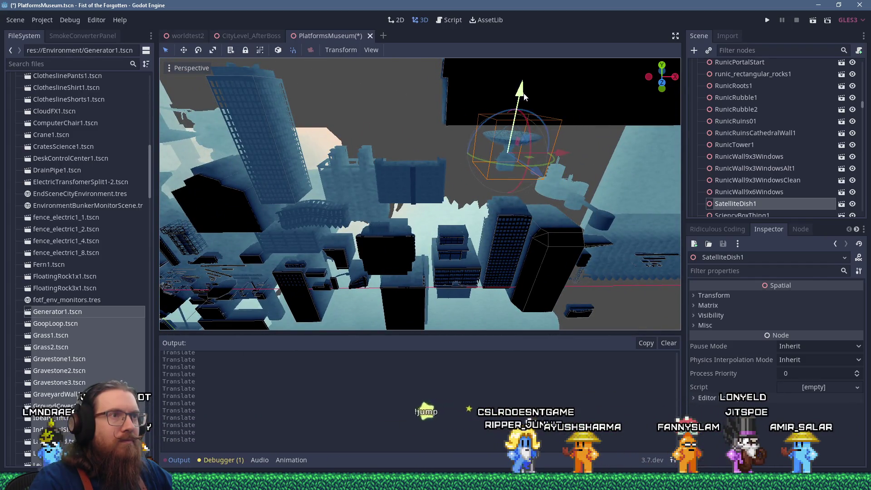
mouse_move(520, 117)
left_mouse_down()
mouse_move(584, 138)
mouse_move(476, 194)
left_mouse_up()
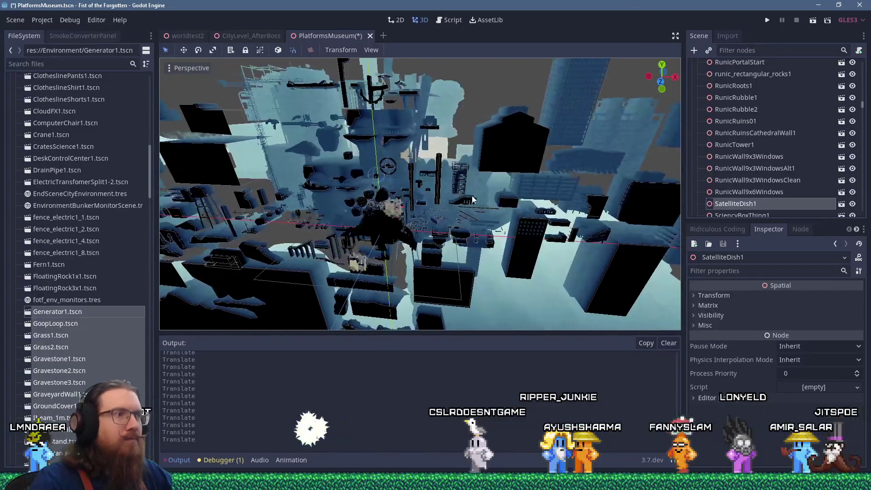
Move RunicCylArches1Inner1 out of the pile, about -99.75, 0, -75.75
left_click(382, 221)
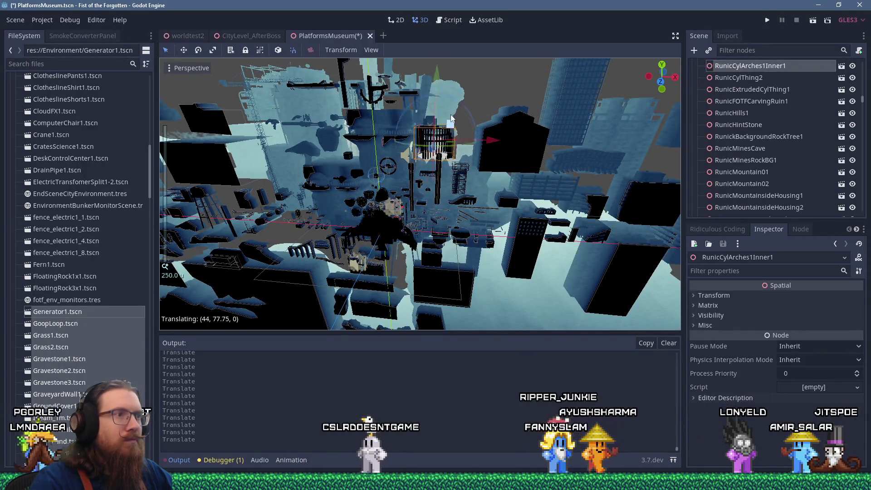
key("f")
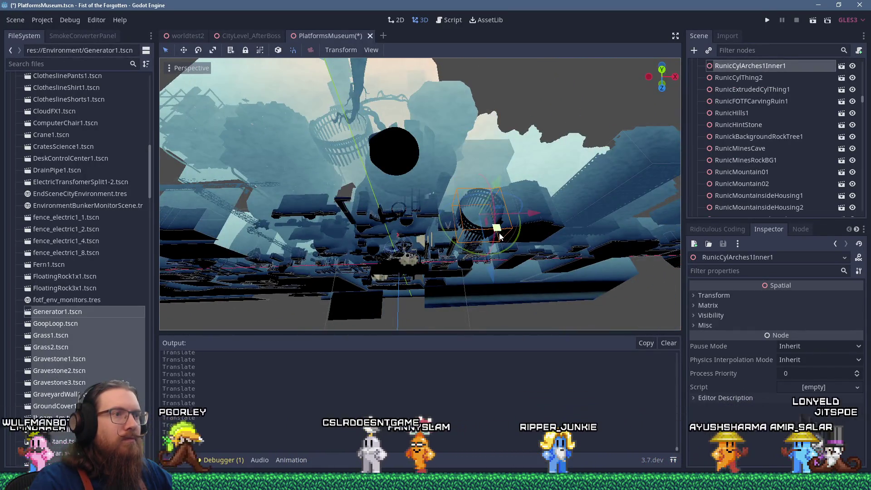
left_click_drag(501, 233, 487, 172)
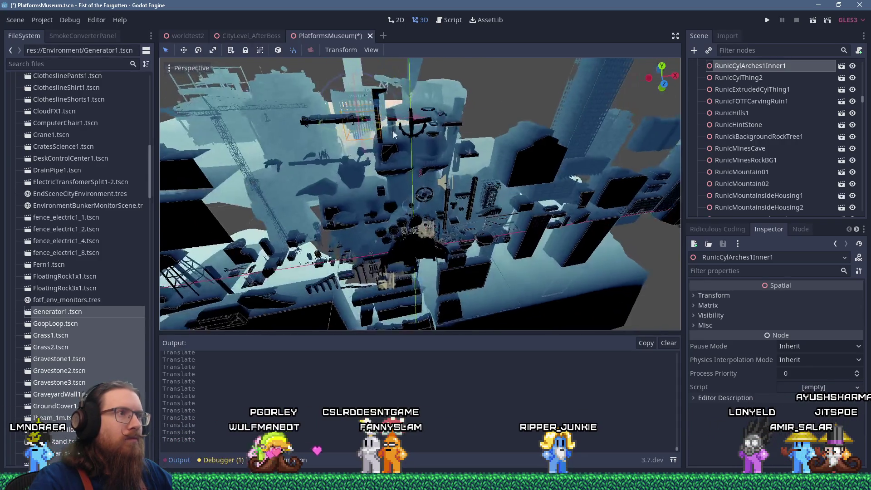
scroll(393, 127, "up", 5)
scroll(411, 143, "down", 4)
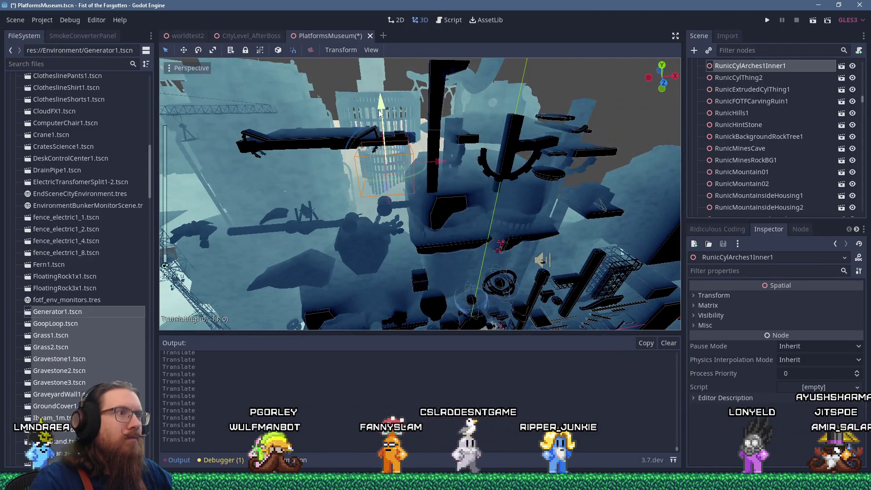
left_click_drag(380, 113, 359, 313)
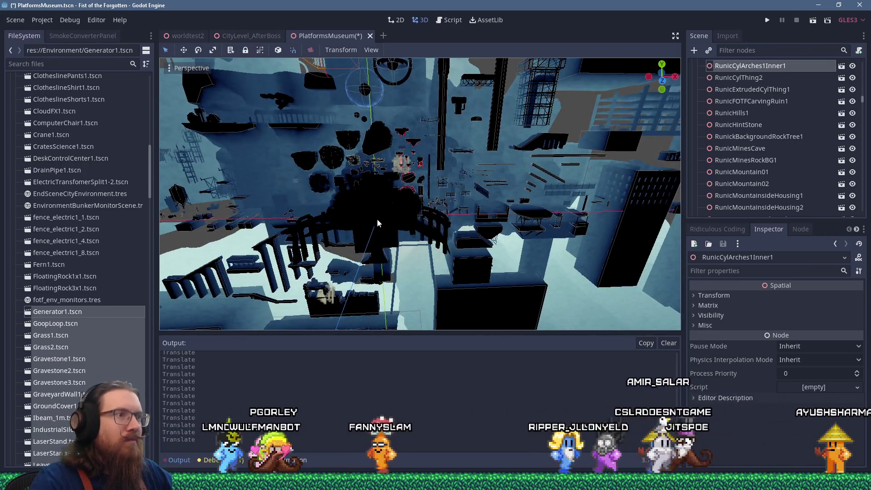
Frame RunicBossRoomCylinder1 and drag it outward along the X and Z axes, away from the cluster
left_click(379, 224)
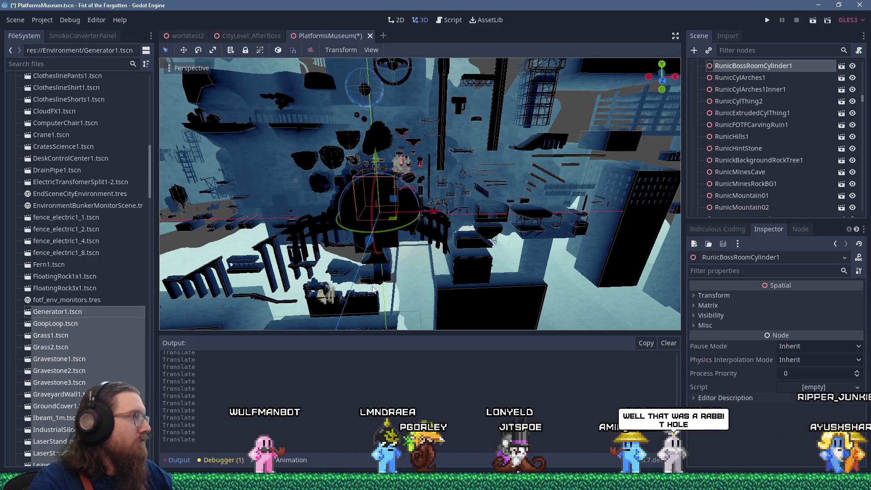
mouse_move(442, 119)
left_mouse_down()
mouse_move(429, 189)
mouse_move(406, 203)
mouse_move(422, 225)
mouse_move(451, 223)
mouse_move(419, 197)
mouse_move(457, 272)
left_mouse_up()
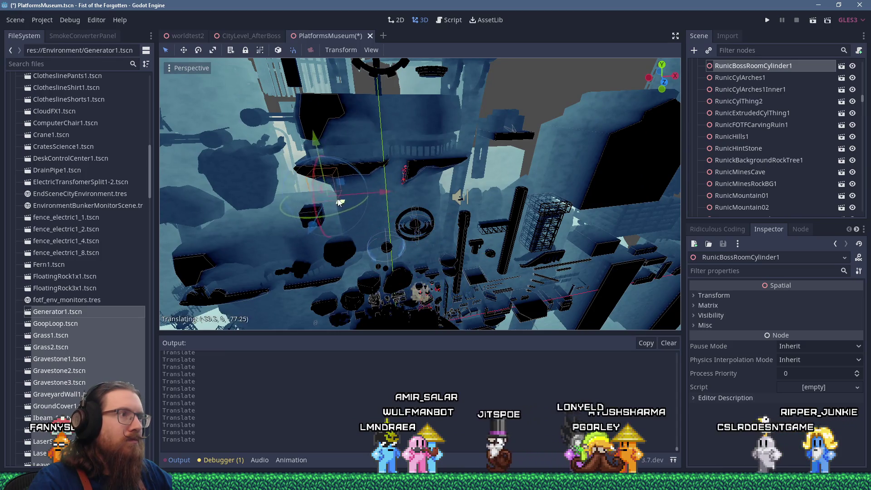
key("f")
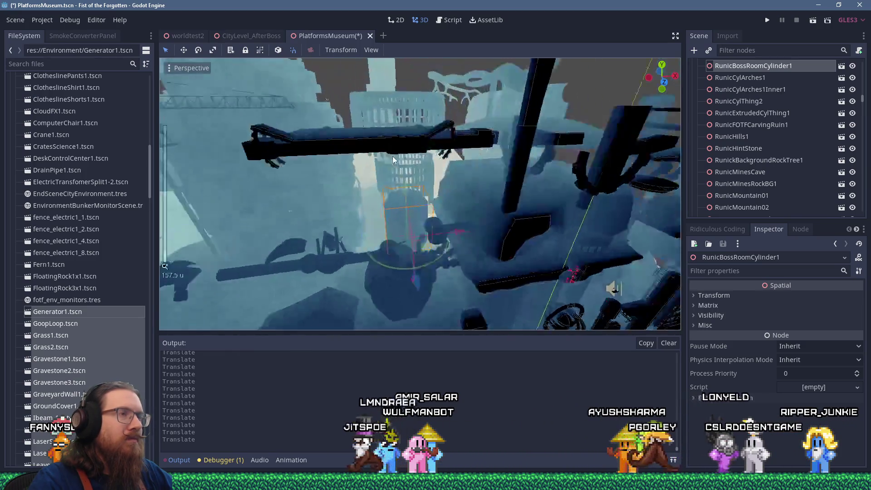
mouse_move(453, 283)
left_mouse_down()
mouse_move(462, 284)
mouse_move(433, 247)
left_mouse_up()
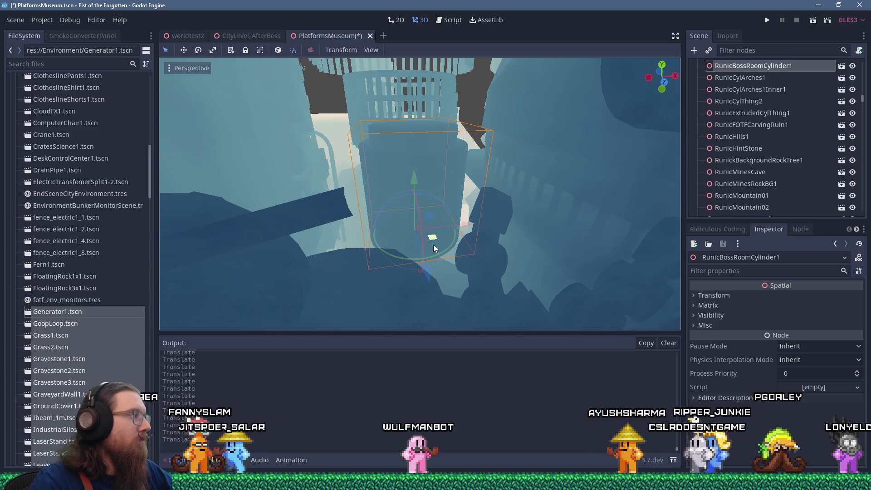
scroll(428, 236, "down", 10)
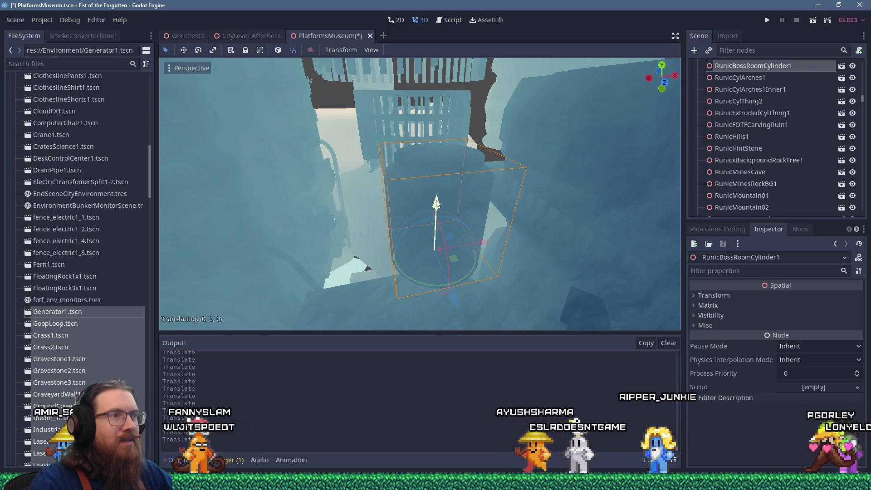
mouse_move(452, 294)
left_mouse_down()
mouse_move(472, 283)
mouse_move(479, 266)
left_mouse_up()
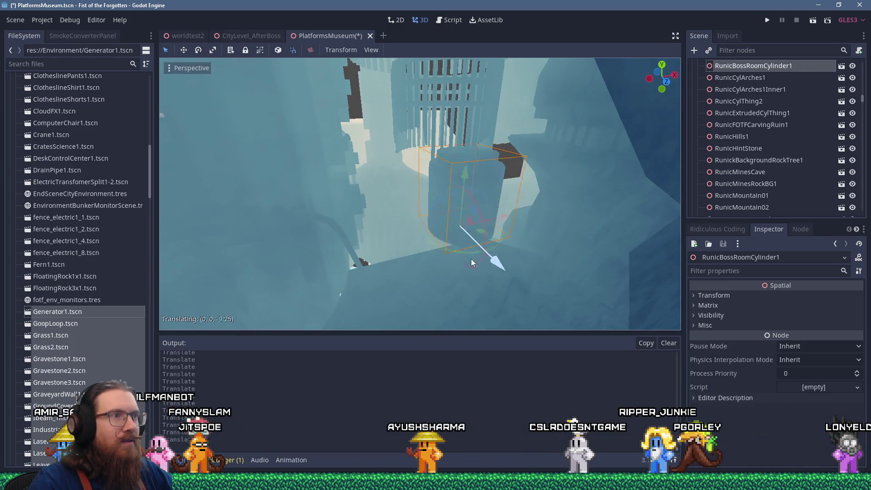
left_click_drag(439, 237, 425, 225)
scroll(386, 206, "down", 5)
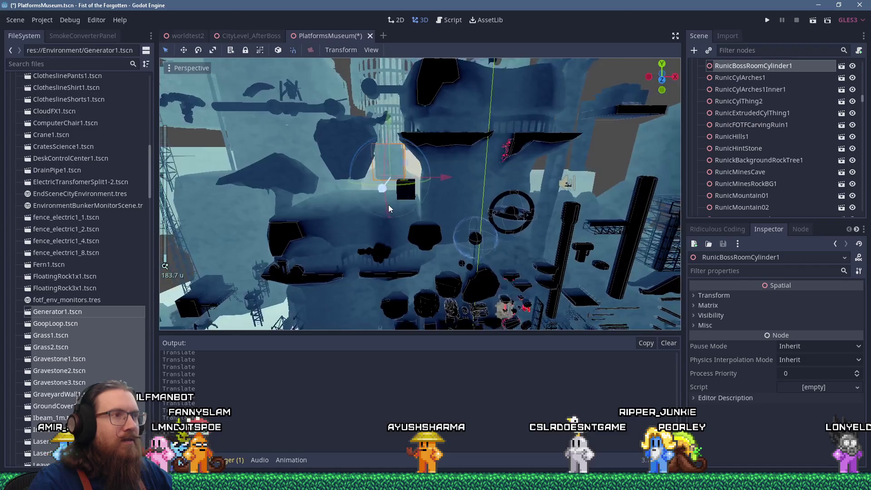
scroll(423, 216, "up", 4)
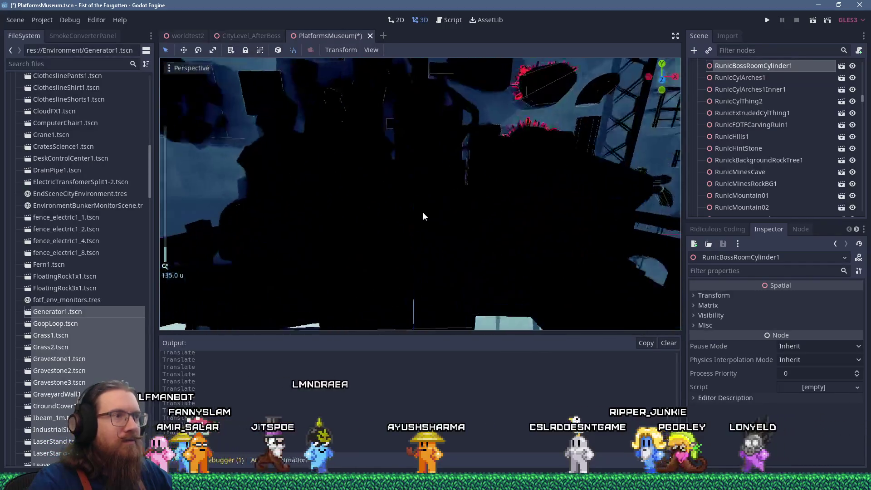
scroll(423, 216, "down", 3)
Move RunicExtrudedCylThing1 up and out of the crowded middle
left_click(423, 211)
mouse_move(431, 191)
left_mouse_down()
mouse_move(447, 137)
mouse_move(453, 159)
mouse_move(386, 246)
mouse_move(426, 272)
left_mouse_up()
scroll(482, 273, "down", 5)
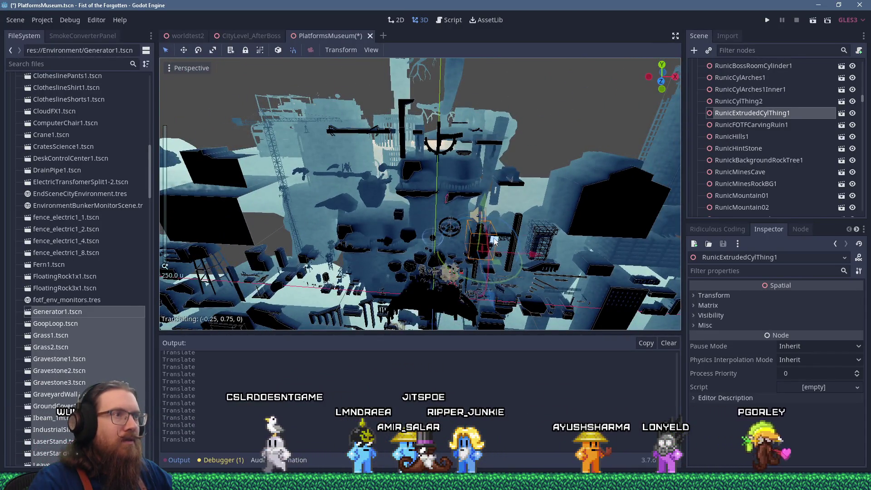
scroll(482, 186, "up", 5)
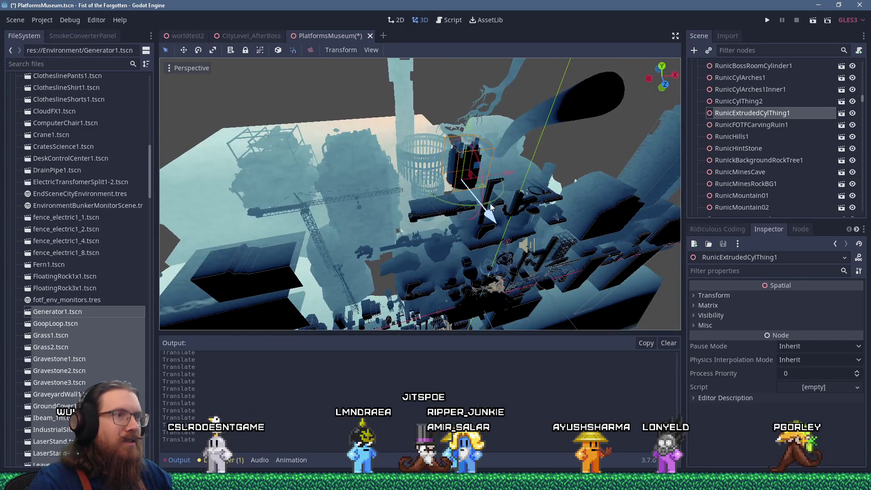
mouse_move(430, 165)
left_mouse_down()
mouse_move(454, 165)
mouse_move(467, 184)
mouse_move(447, 213)
mouse_move(440, 142)
left_mouse_up()
scroll(447, 217, "down", 3)
Raise the unnamed Scene Root instance higher and open its source scene
left_click(447, 217)
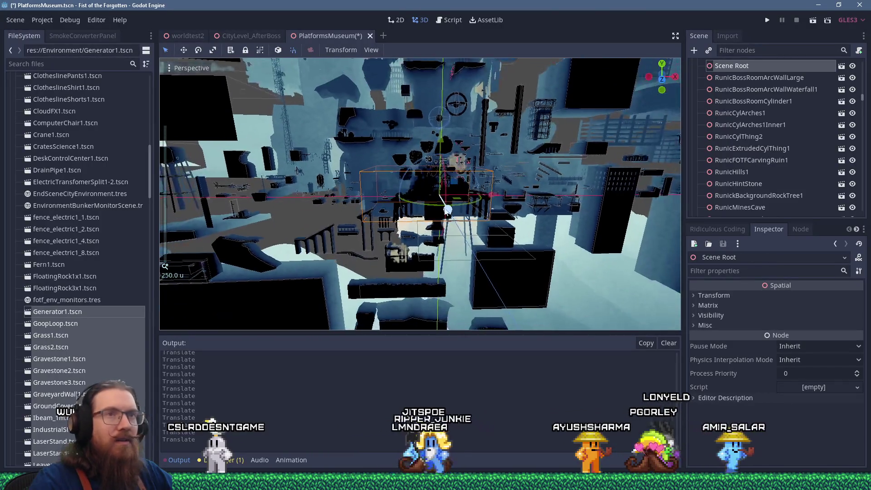
mouse_move(449, 83)
left_mouse_down()
mouse_move(445, 26)
mouse_move(439, 48)
mouse_move(440, 36)
left_mouse_up()
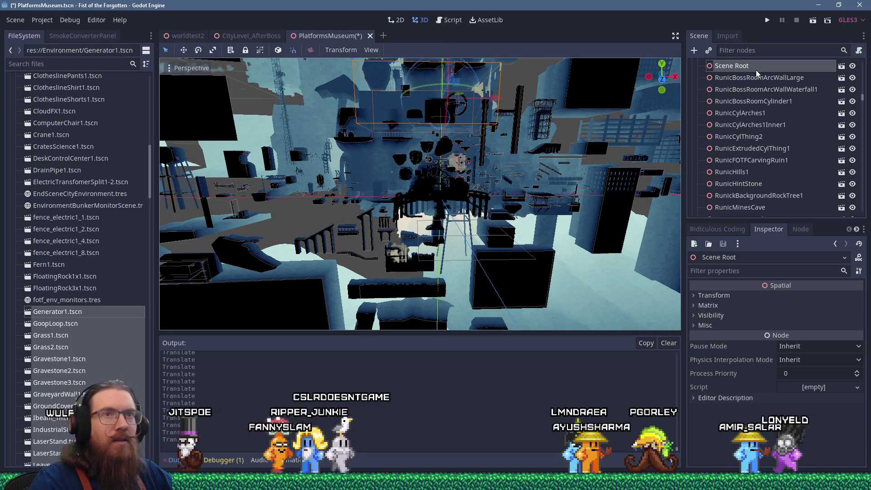
left_click(841, 65)
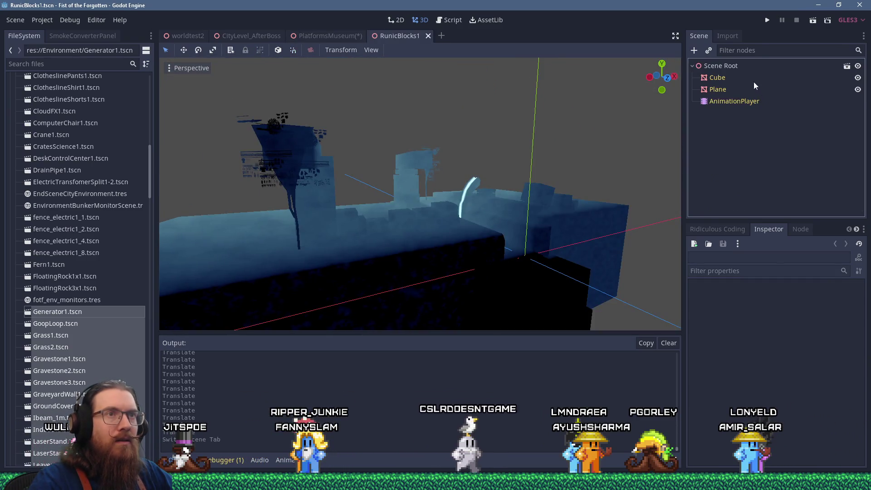
Rename the source scene's root node to RunicBlocks1, save, and inspect the block structure
double_click(736, 66)
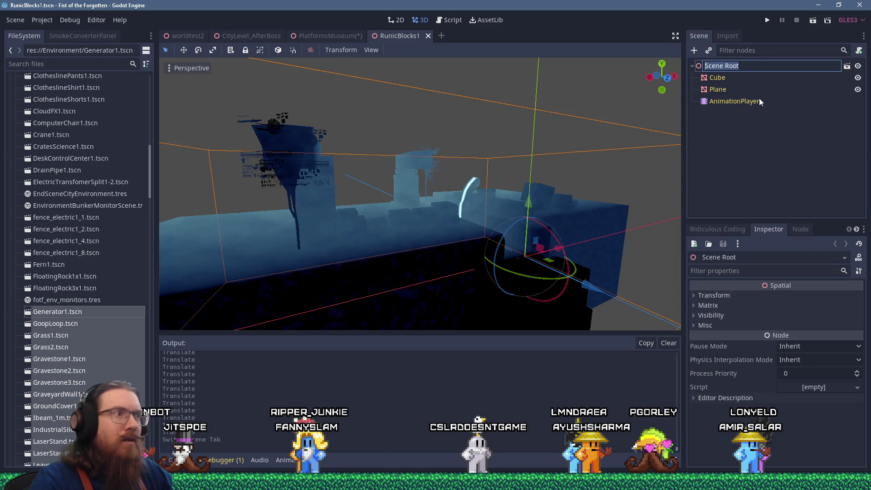
type("Runic")
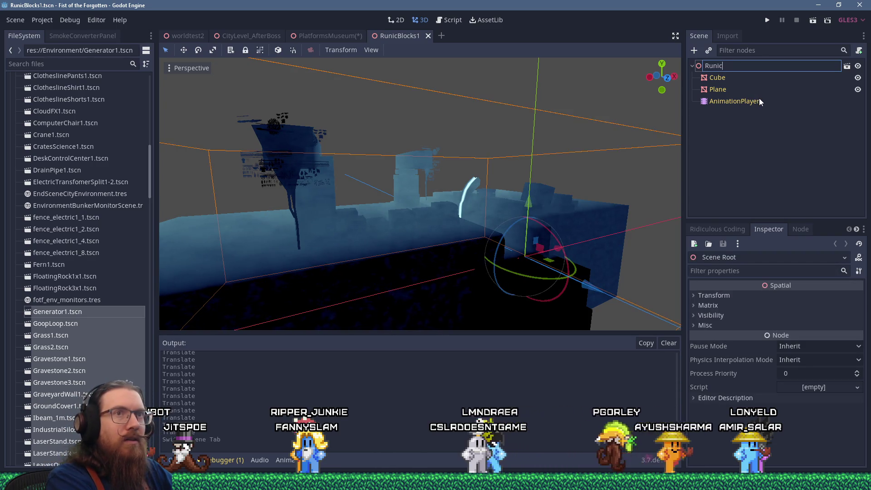
type("Blocks1")
key("Return")
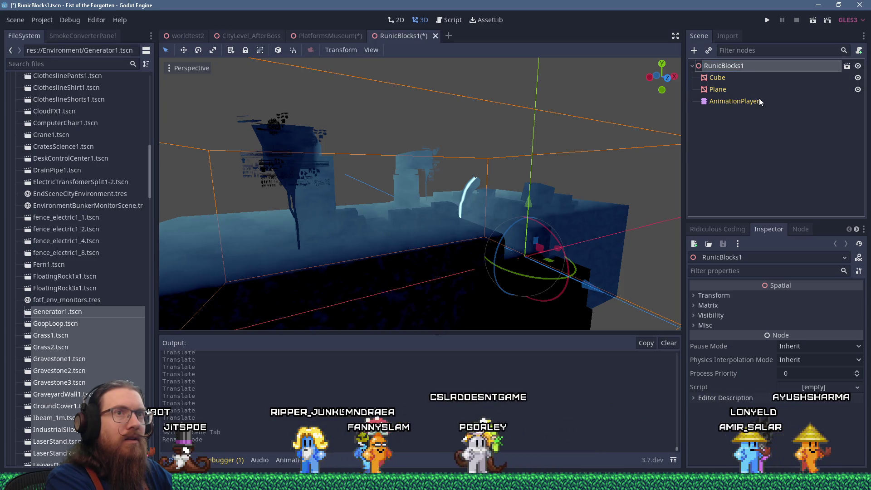
key("ctrl+s")
scroll(457, 156, "up", 6)
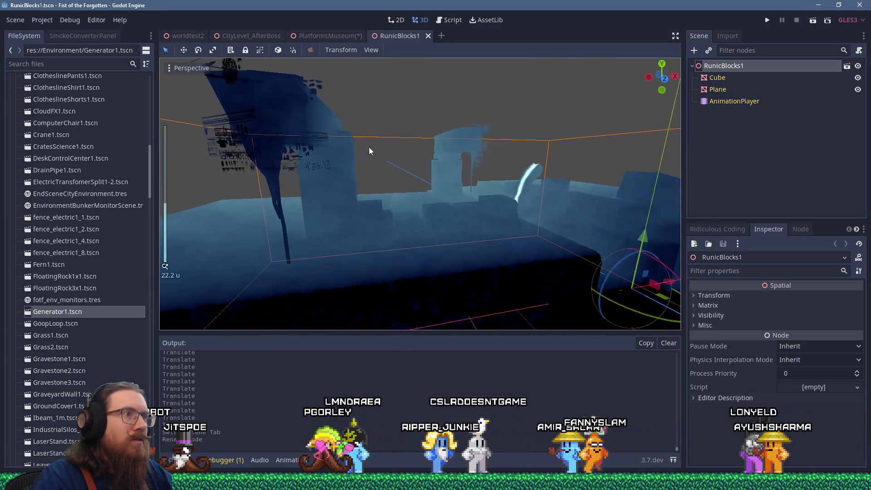
scroll(435, 160, "up", 2)
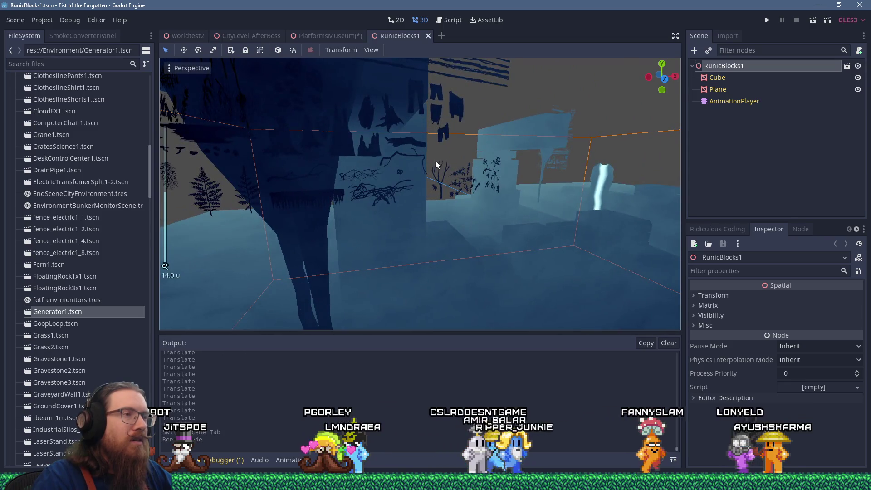
mouse_move(420, 134)
left_mouse_down()
mouse_move(434, 159)
mouse_move(515, 119)
mouse_move(409, 143)
mouse_move(252, 143)
mouse_move(390, 167)
mouse_move(369, 146)
mouse_move(442, 176)
mouse_move(371, 128)
mouse_move(440, 178)
mouse_move(488, 159)
mouse_move(437, 102)
mouse_move(428, 126)
left_mouse_up()
scroll(441, 176, "down", 10)
scroll(488, 158, "up", 5)
mouse_move(445, 168)
left_mouse_down()
mouse_move(440, 185)
mouse_move(484, 181)
mouse_move(273, 171)
mouse_move(409, 185)
left_mouse_up()
scroll(327, 175, "down", 6)
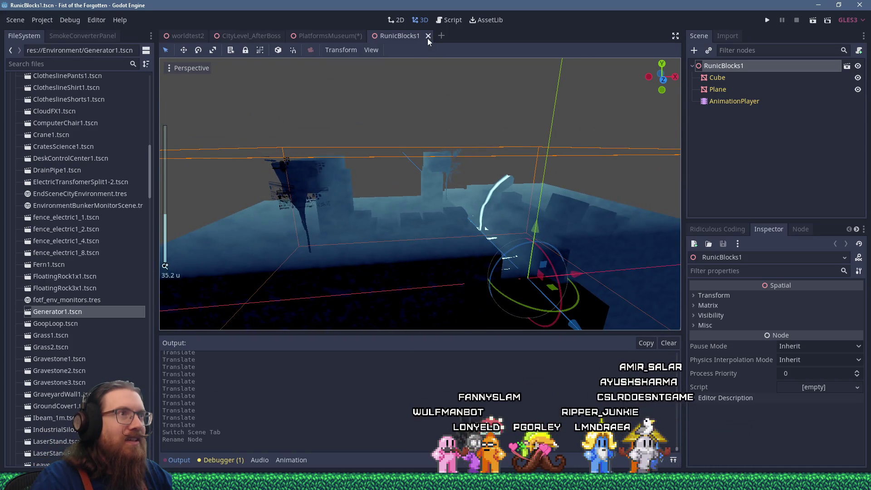
Close the RunicBlocks1 scene, then rename PlatformsMuseum's Scene Root node to RunicBlocks1 and frame it
left_click(428, 37)
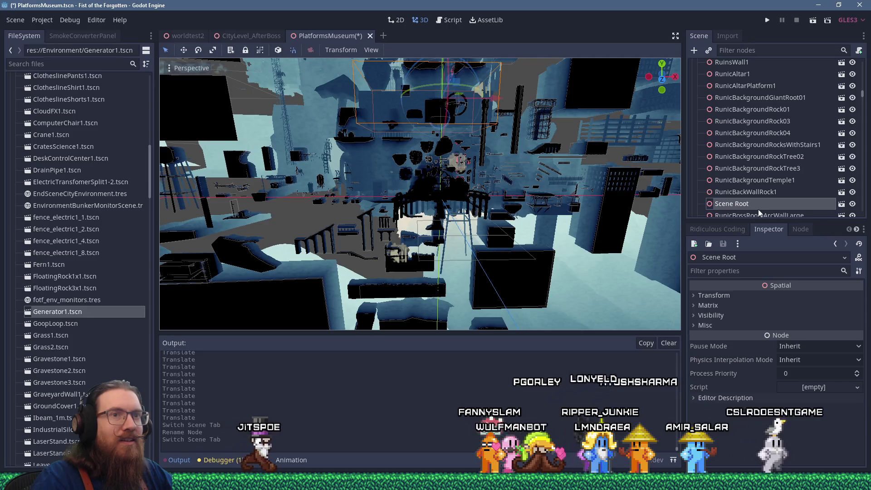
type("Runi")
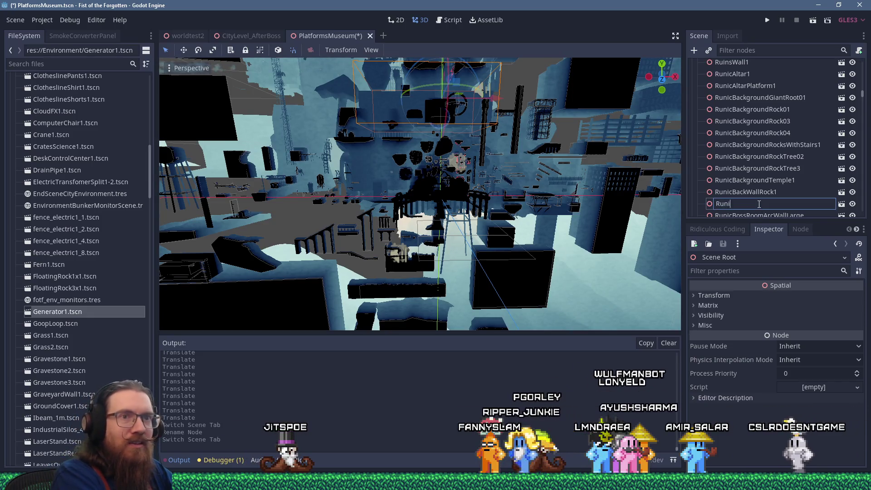
key("BackSpace")
key("BackSpace")
key("BackSpace")
type("locks1")
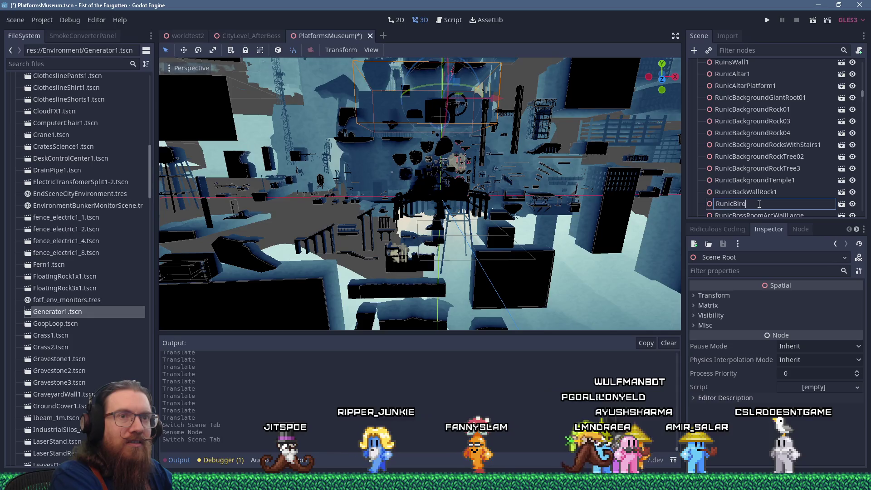
key("Return")
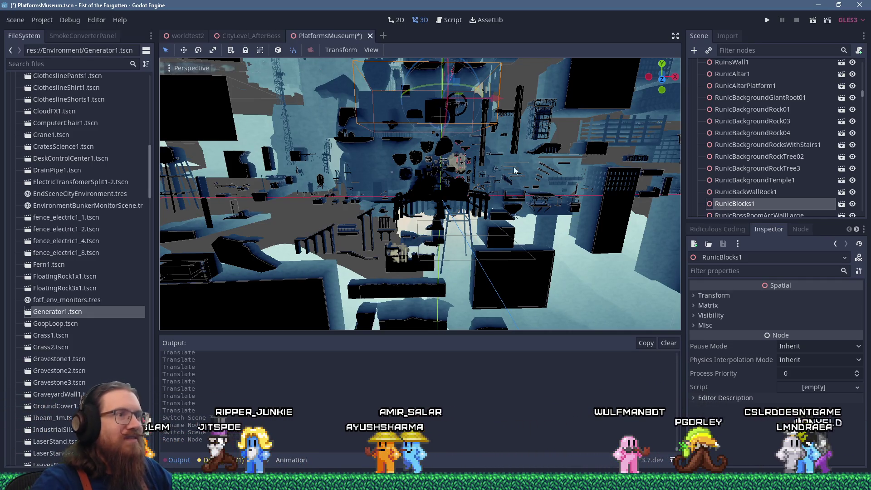
key("f")
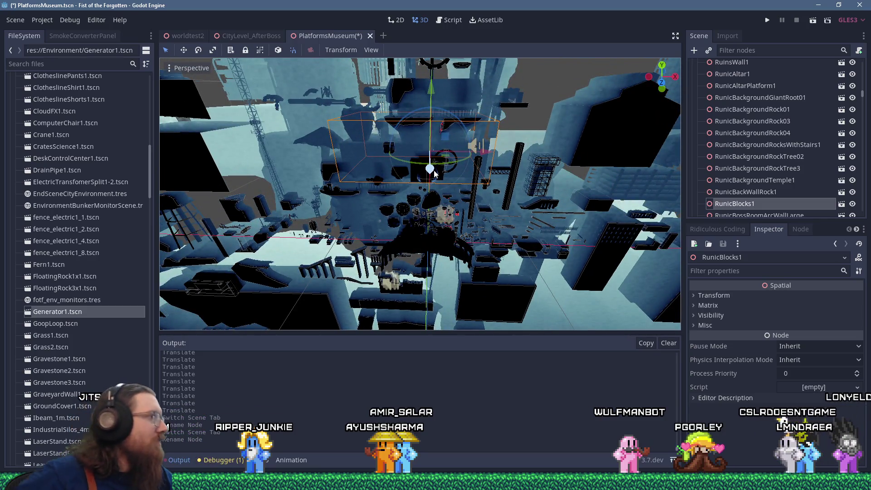
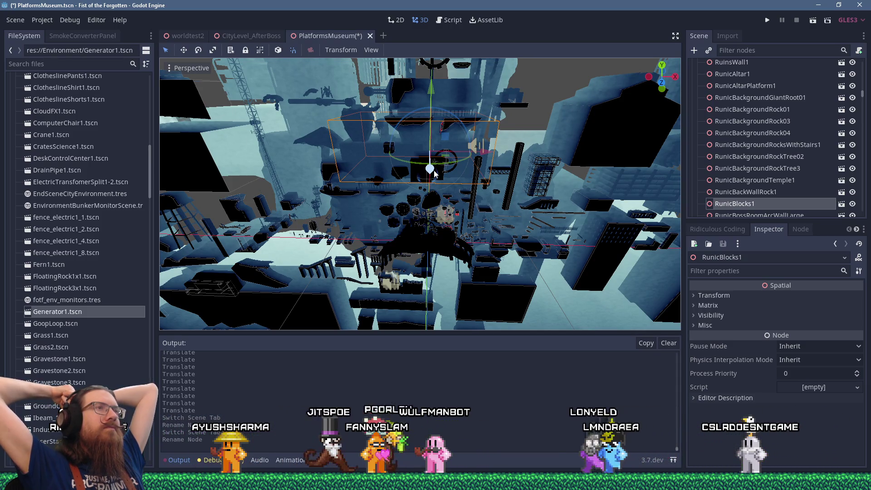
Search the built-in documentation for 'lz' from the script editor, then close the search
left_click(449, 20)
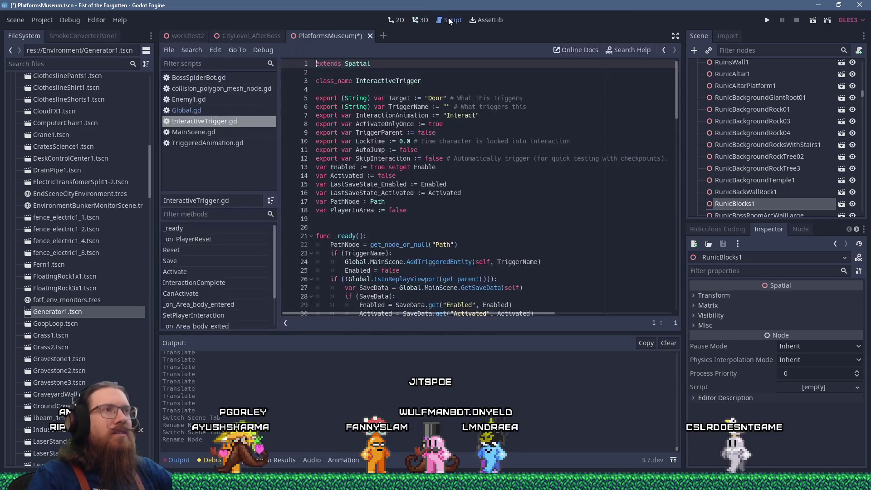
left_click(635, 53)
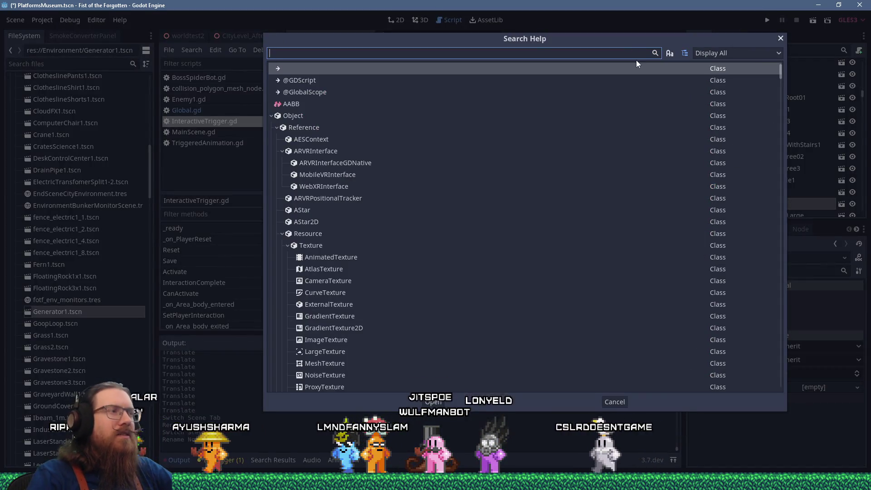
type("lz")
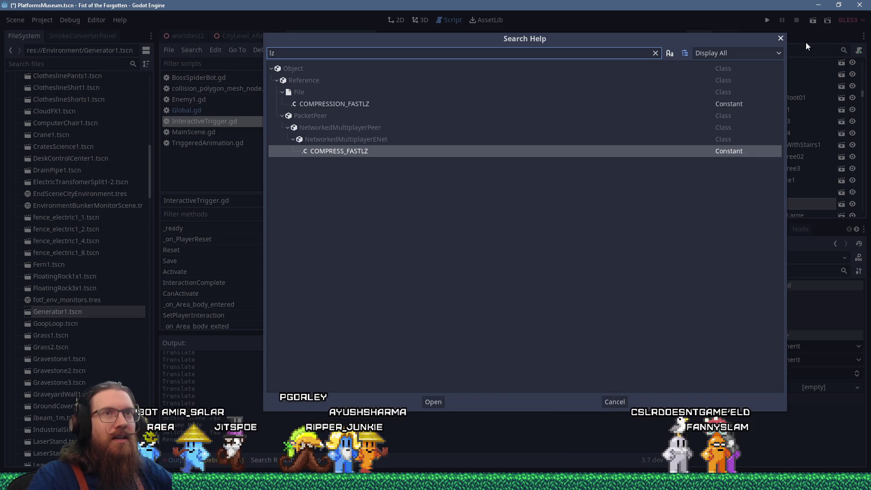
left_click(781, 38)
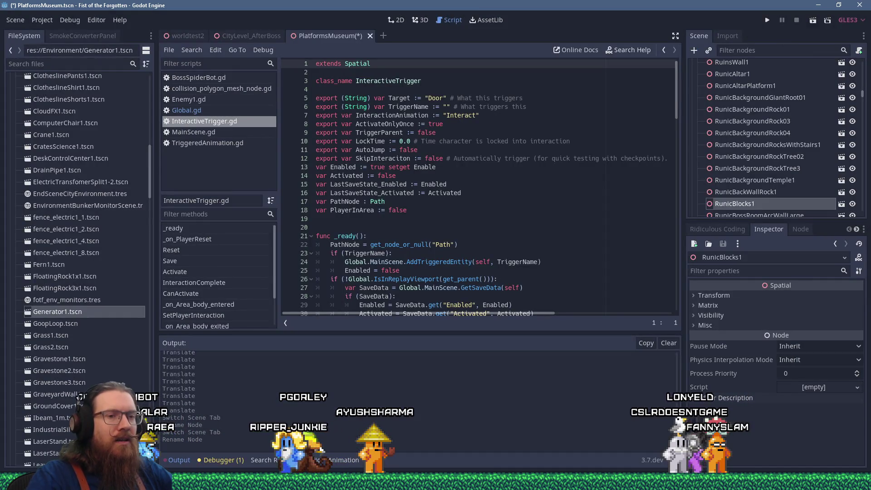
Back in the 3D view, select runic_rectangular_rocks1 and focus the camera on it
left_click(420, 21)
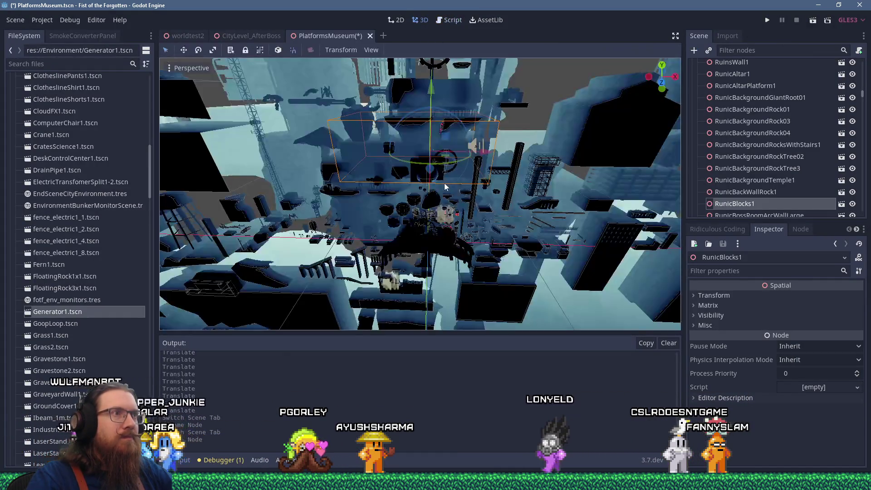
mouse_move(459, 164)
left_mouse_down()
mouse_move(479, 197)
mouse_move(475, 228)
mouse_move(406, 136)
mouse_move(414, 145)
left_mouse_up()
scroll(415, 146, "up", 3)
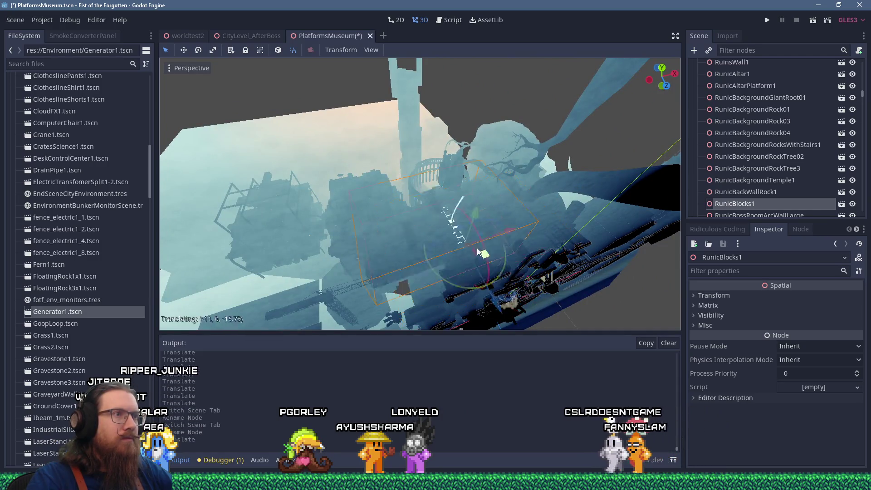
mouse_move(390, 160)
left_mouse_down()
mouse_move(390, 174)
mouse_move(366, 135)
mouse_move(475, 100)
mouse_move(461, 162)
left_mouse_up()
scroll(726, 200, "down", 3)
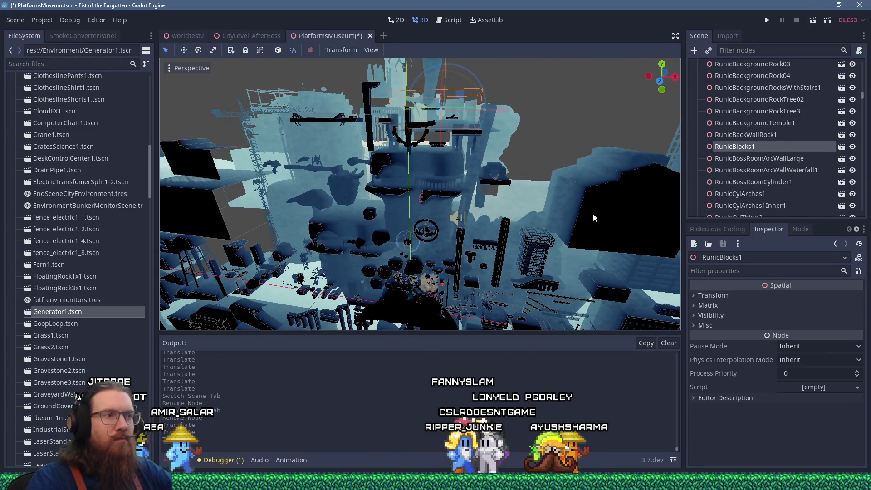
scroll(495, 157, "up", 5)
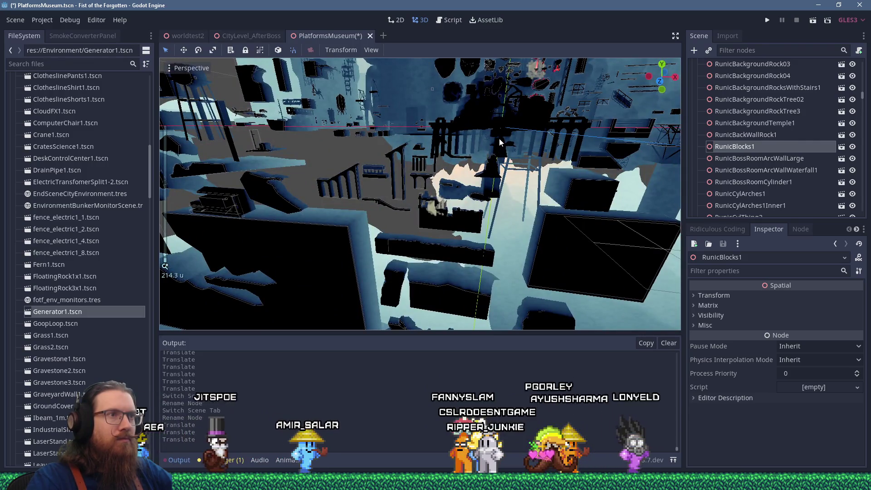
left_click(500, 138)
key("f")
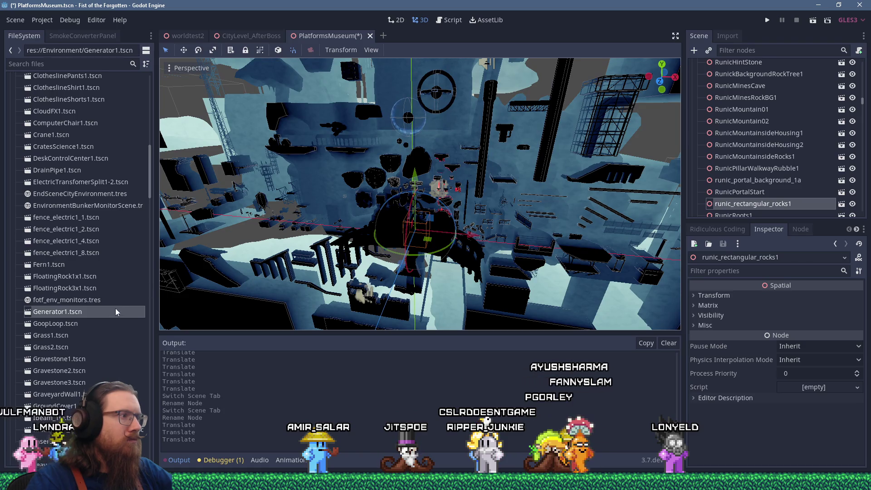
Scroll the FileSystem dock down to the water tower and Window scene files
scroll(115, 308, "down", 10)
scroll(115, 309, "down", 15)
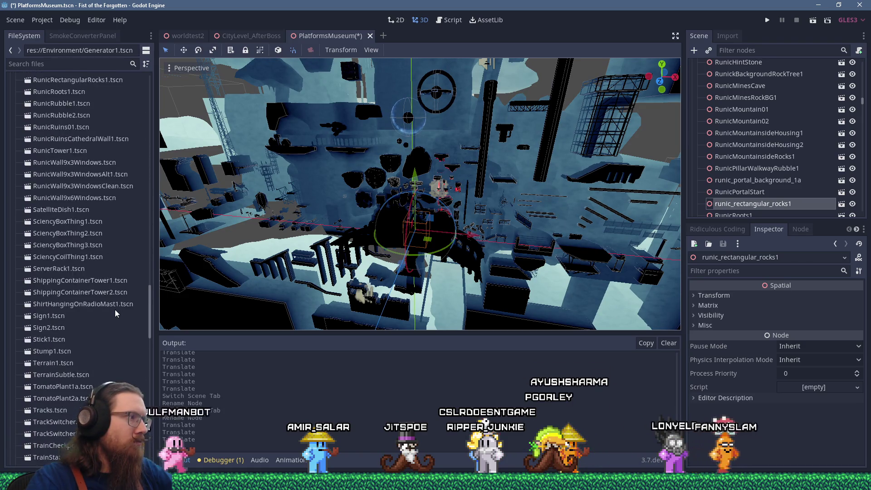
scroll(115, 310, "down", 2)
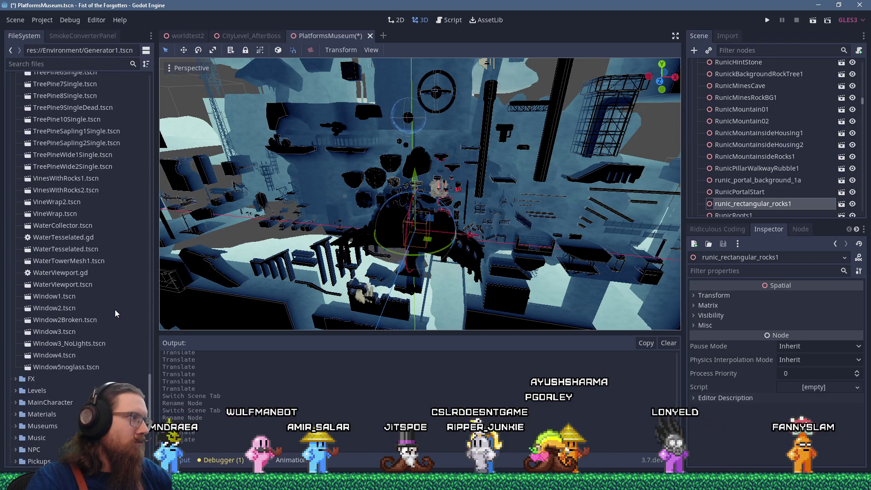
left_click(86, 253)
Instance WaterTowerMesh1.tscn and Window1–Window5noglass.tscn into PlatformsMuseum, then save the scene
left_click(86, 261, "shift")
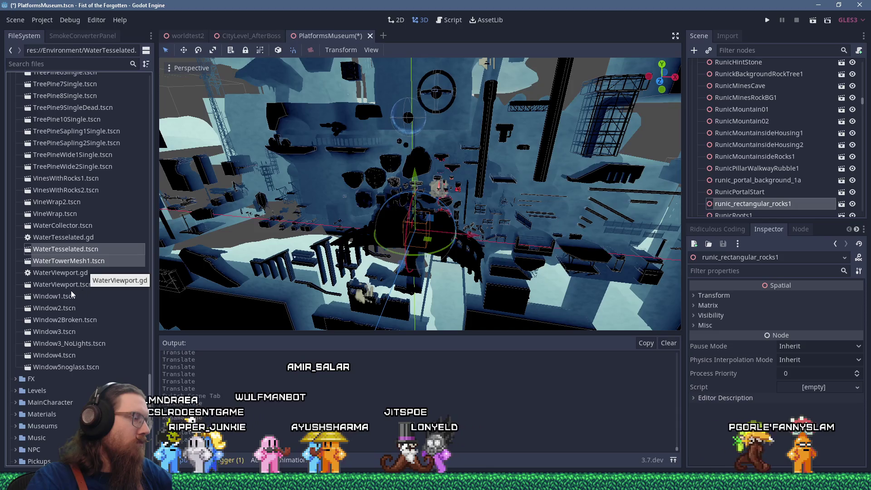
left_click(70, 263)
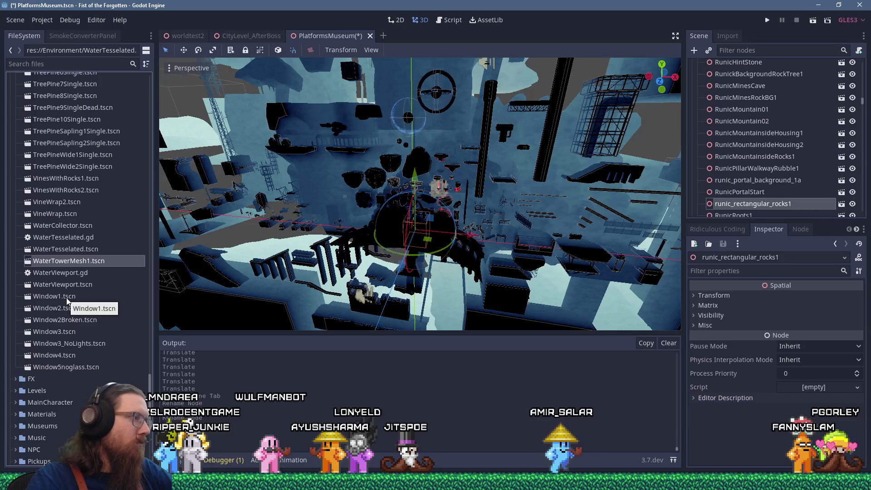
left_click(61, 367, "shift")
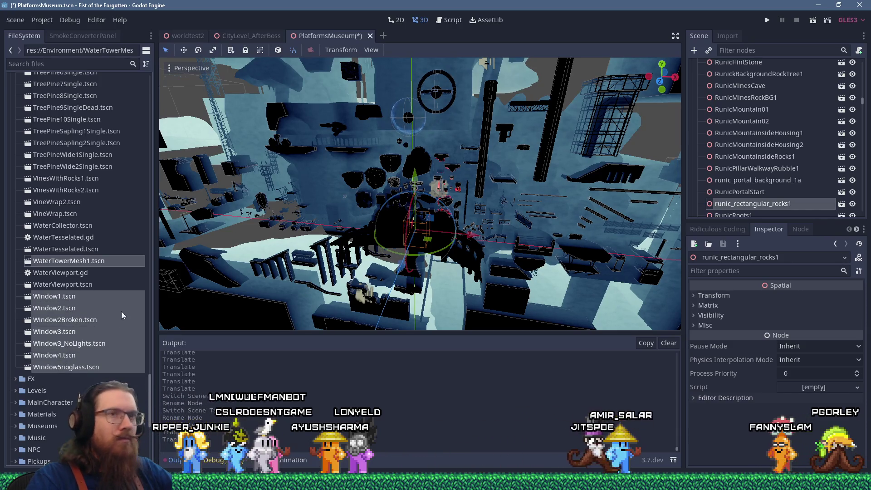
left_click_drag(864, 102, 864, 63)
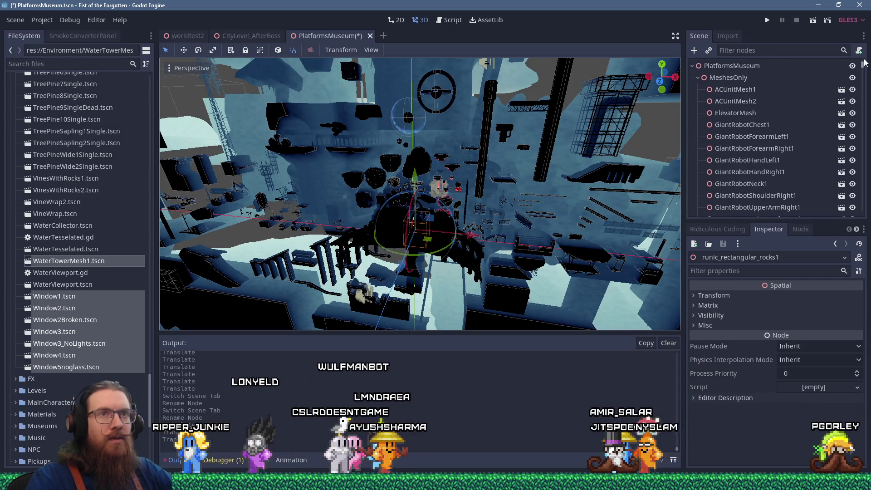
mouse_move(68, 260)
left_mouse_down()
mouse_move(105, 263)
mouse_move(490, 186)
left_mouse_up()
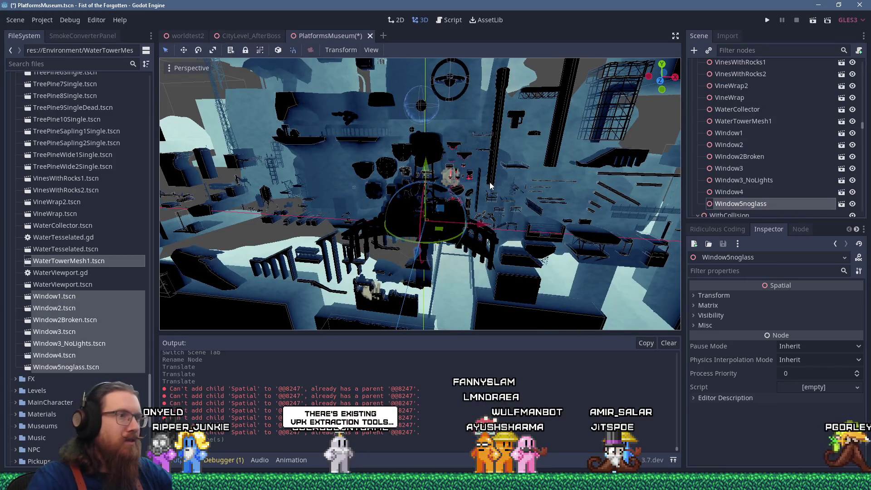
key("ctrl+s")
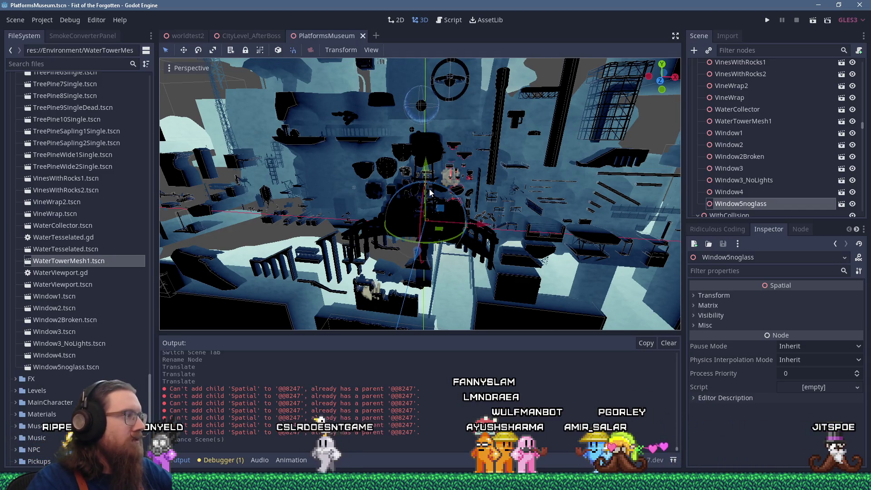
Drag GraveyardWall1 outward from the central cluster
scroll(432, 187, "up", 5)
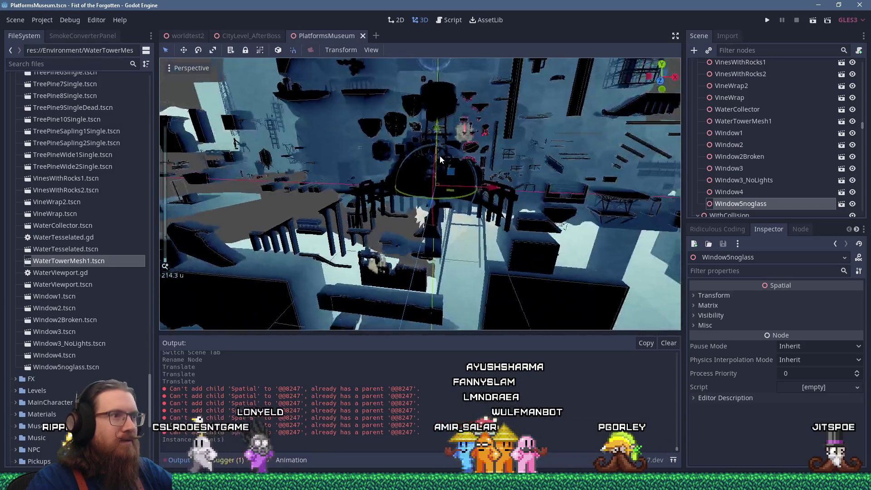
scroll(440, 155, "up", 4)
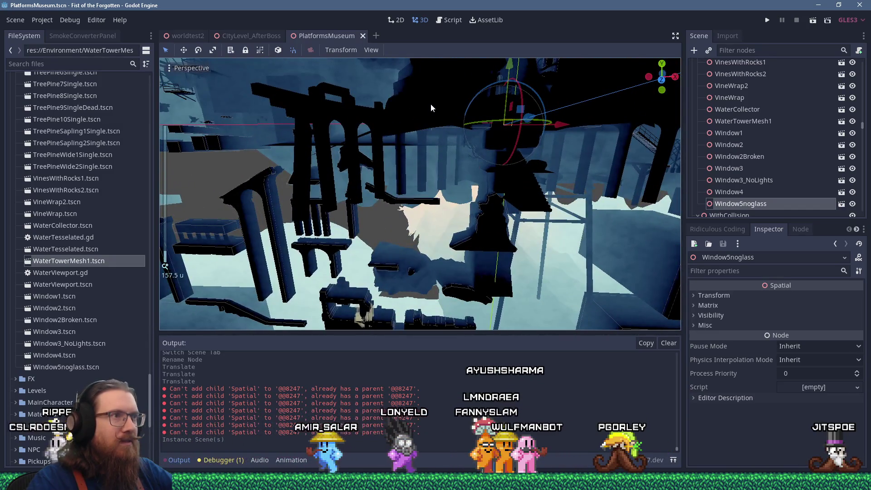
mouse_move(431, 103)
left_mouse_down()
mouse_move(430, 136)
mouse_move(415, 140)
mouse_move(402, 118)
mouse_move(446, 170)
left_mouse_up()
scroll(431, 133, "up", 5)
scroll(446, 170, "up", 3)
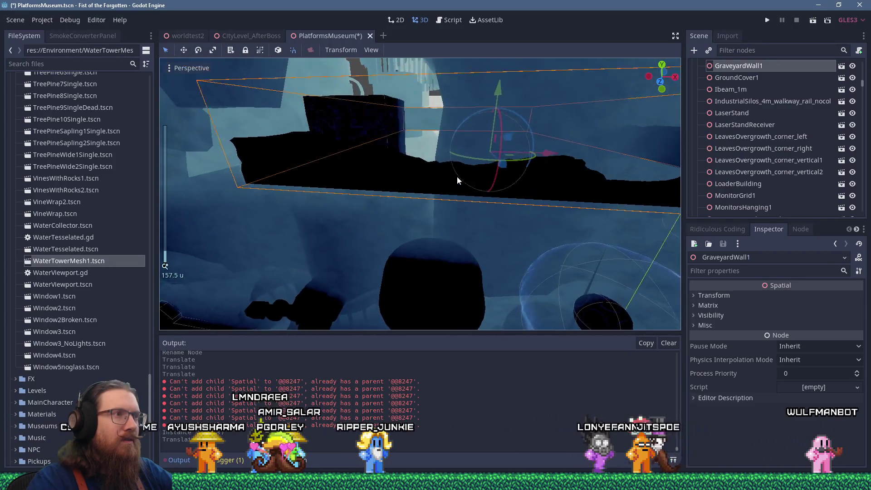
scroll(467, 171, "down", 5)
Select and focus RunicBossRoomArcWallLarge, then lift it up out of the cluster
left_click_drag(495, 165, 533, 144)
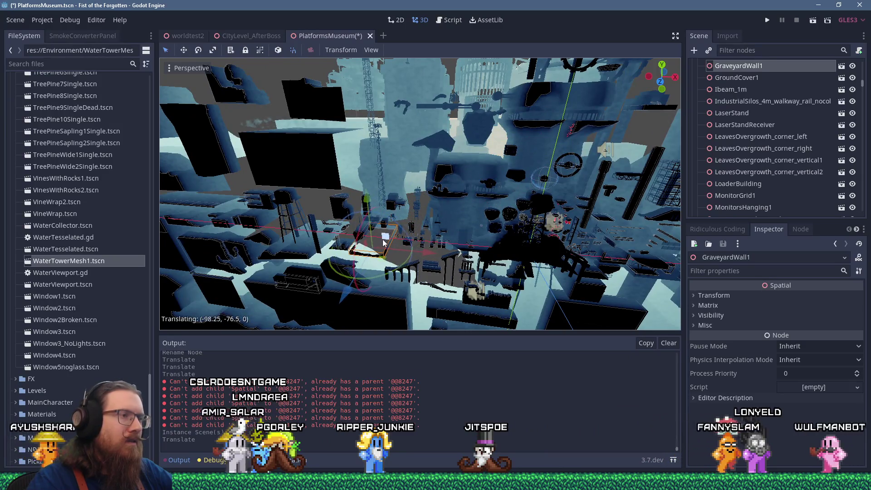
scroll(383, 243, "up", 5)
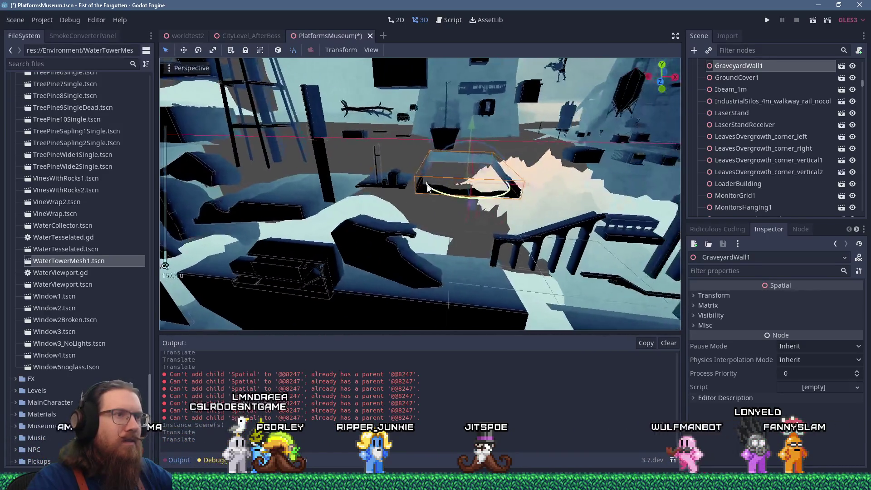
scroll(454, 195, "up", 2)
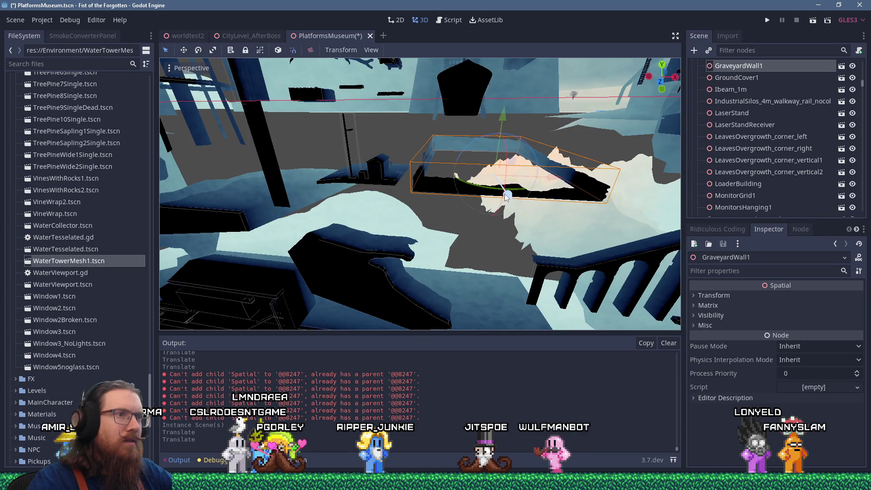
scroll(436, 164, "down", 4)
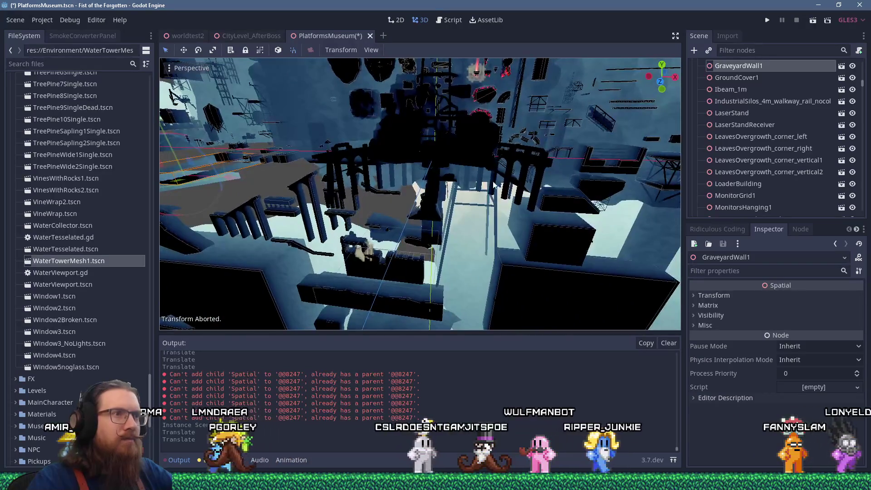
left_click(510, 188)
key("f")
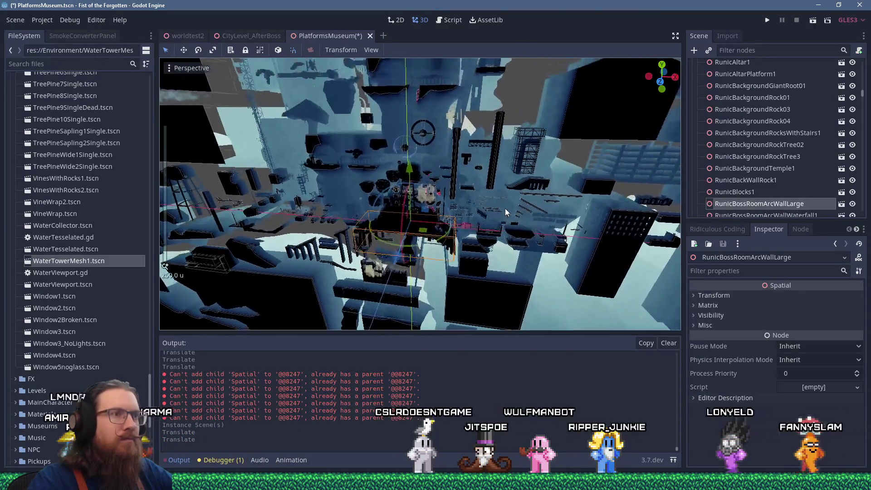
mouse_move(427, 200)
left_mouse_down()
mouse_move(450, 136)
mouse_move(454, 86)
left_mouse_up()
key("f")
scroll(449, 149, "up", 4)
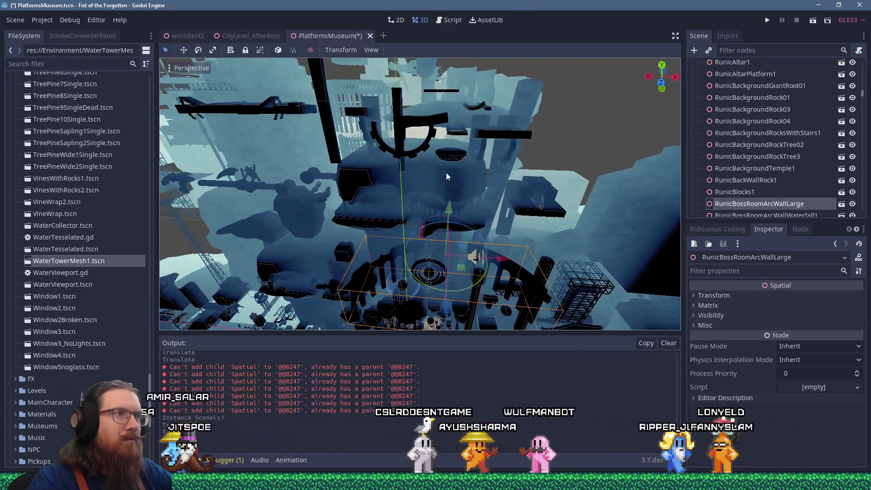
scroll(447, 177, "down", 4)
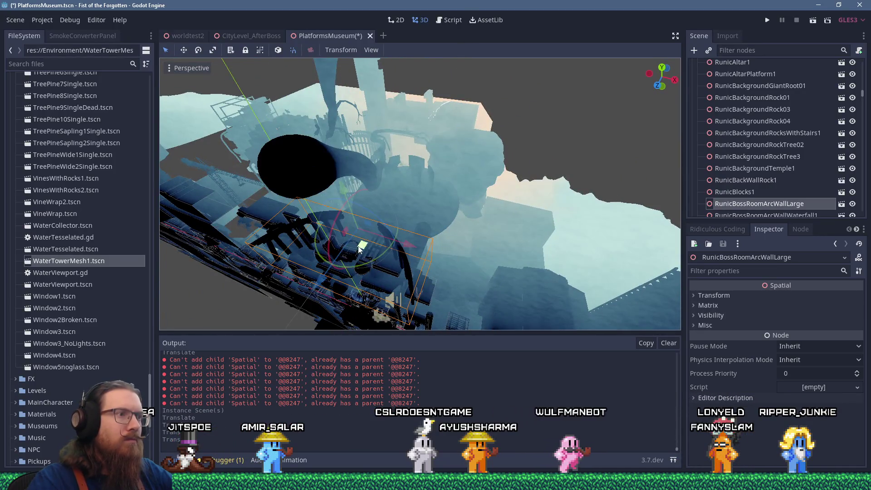
scroll(408, 220, "up", 10)
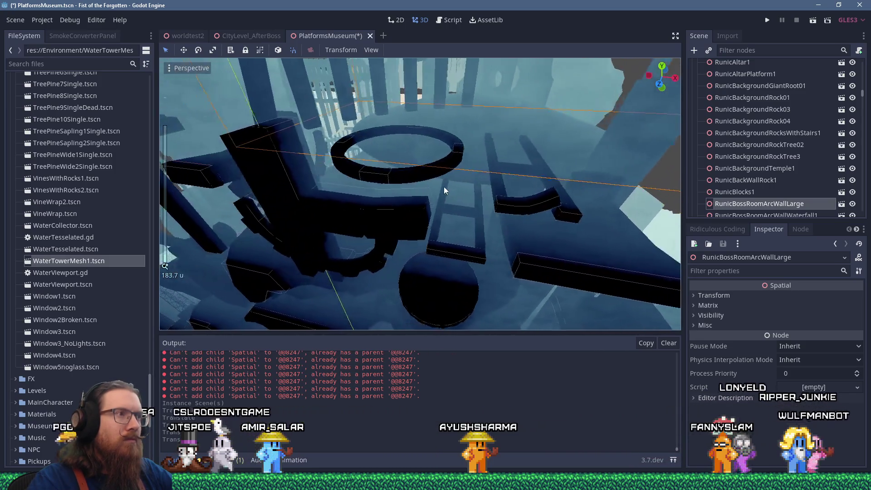
scroll(456, 190, "down", 5)
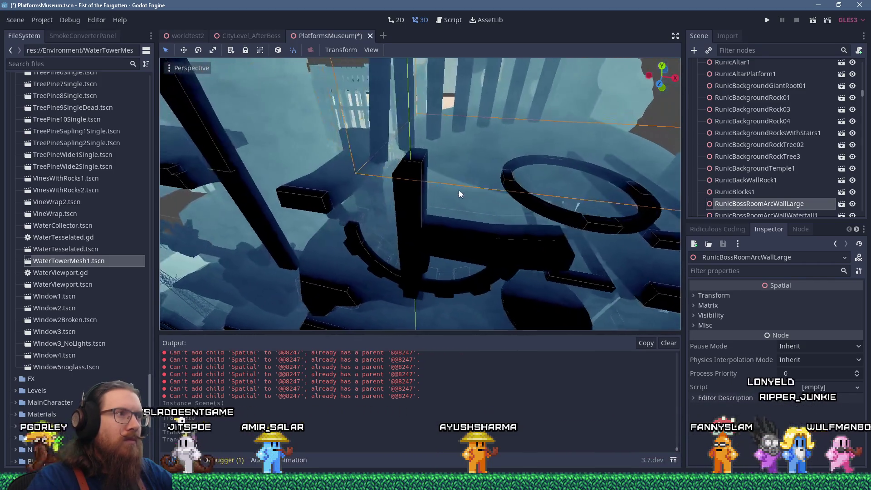
scroll(452, 190, "up", 3)
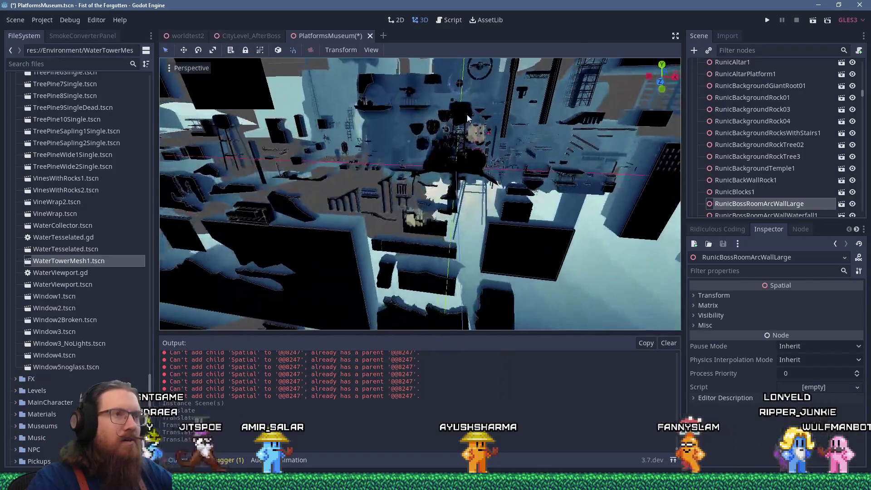
Select TrainTunnel1 and drag it down out of the central cluster
left_click(461, 135)
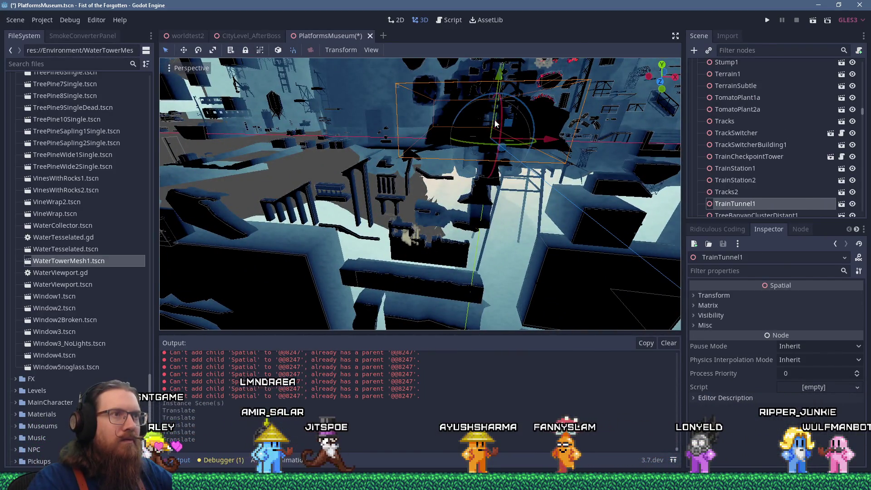
mouse_move(509, 123)
left_mouse_down()
mouse_move(495, 211)
mouse_move(499, 255)
left_mouse_up()
scroll(523, 271, "up", 6)
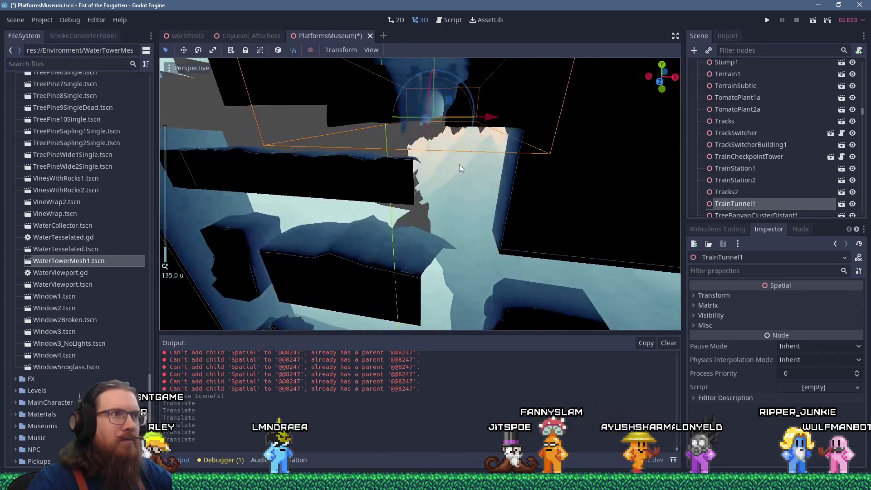
left_click_drag(456, 188, 460, 202)
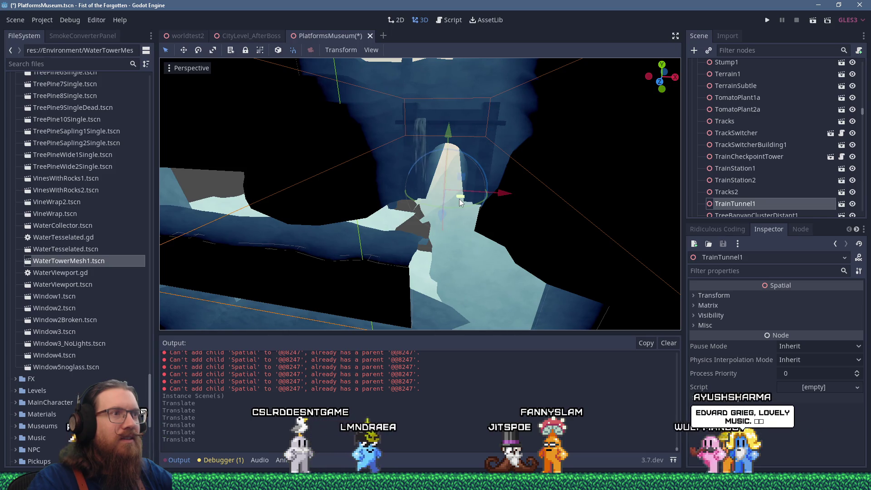
scroll(460, 202, "up", 2)
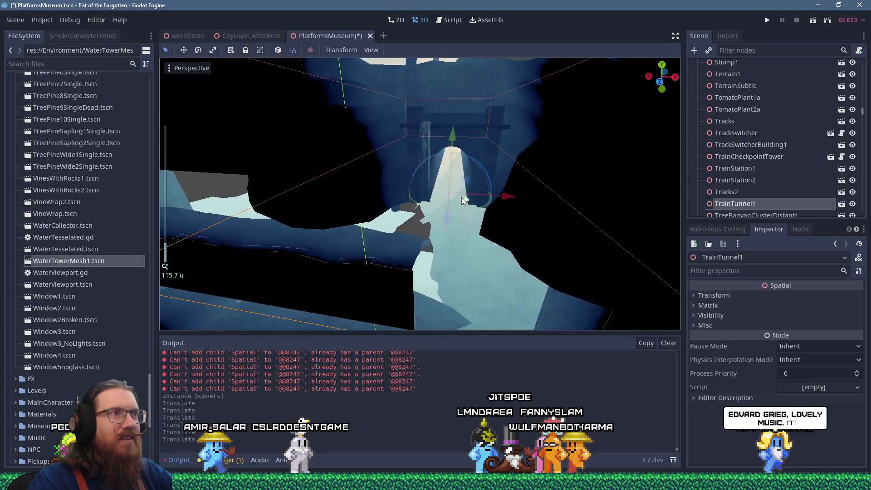
mouse_move(459, 194)
left_mouse_down()
mouse_move(464, 205)
mouse_move(489, 198)
mouse_move(447, 203)
mouse_move(517, 209)
mouse_move(546, 247)
left_mouse_up()
scroll(447, 203, "down", 4)
scroll(490, 200, "down", 3)
Slide TrainTunnel1 far left, raise it a little, and nudge it along Z
left_click_drag(589, 271, 330, 255)
mouse_move(310, 284)
left_mouse_down()
mouse_move(459, 249)
mouse_move(396, 245)
left_mouse_up()
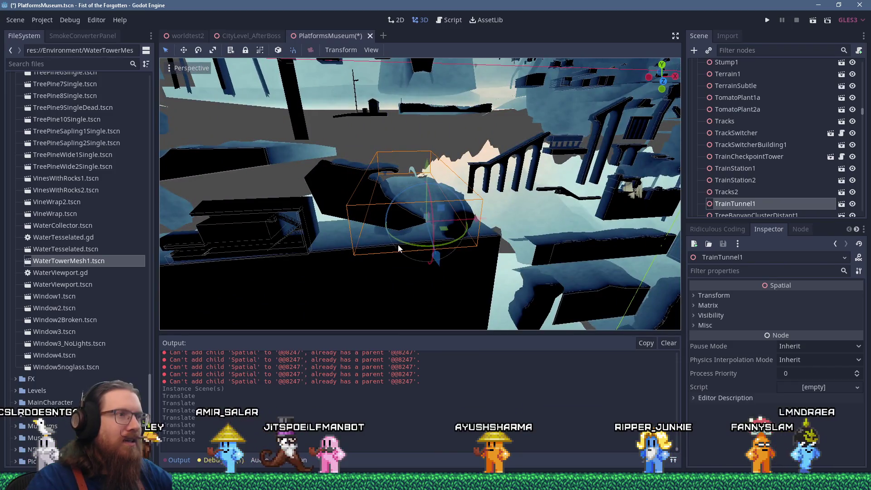
mouse_move(429, 175)
left_mouse_down()
mouse_move(424, 127)
mouse_move(409, 172)
mouse_move(480, 180)
mouse_move(483, 159)
mouse_move(544, 138)
mouse_move(564, 88)
mouse_move(410, 192)
mouse_move(449, 236)
mouse_move(450, 252)
mouse_move(431, 215)
left_mouse_up()
scroll(472, 271, "up", 3)
scroll(411, 155, "up", 2)
left_click_drag(412, 154, 410, 102)
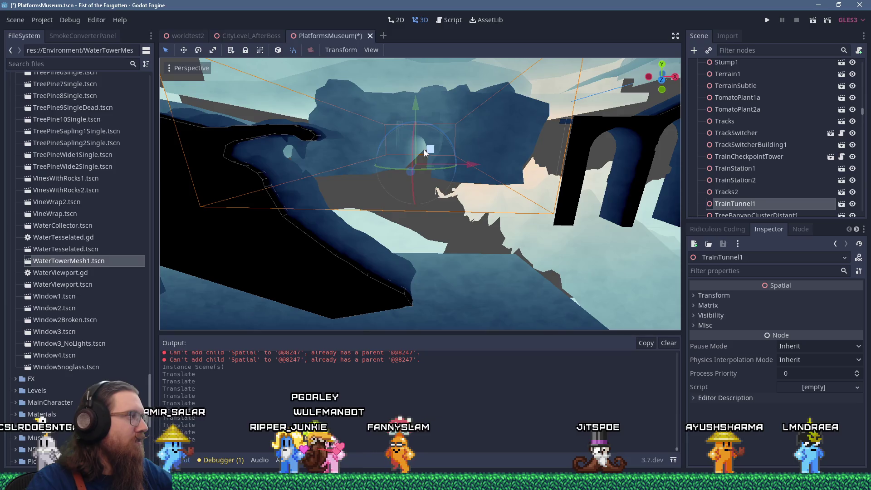
scroll(435, 179, "down", 2)
left_click_drag(474, 219, 503, 220)
mouse_move(388, 205)
left_mouse_down()
mouse_move(393, 216)
mouse_move(519, 221)
mouse_move(326, 191)
mouse_move(457, 207)
left_mouse_up()
scroll(456, 208, "down", 6)
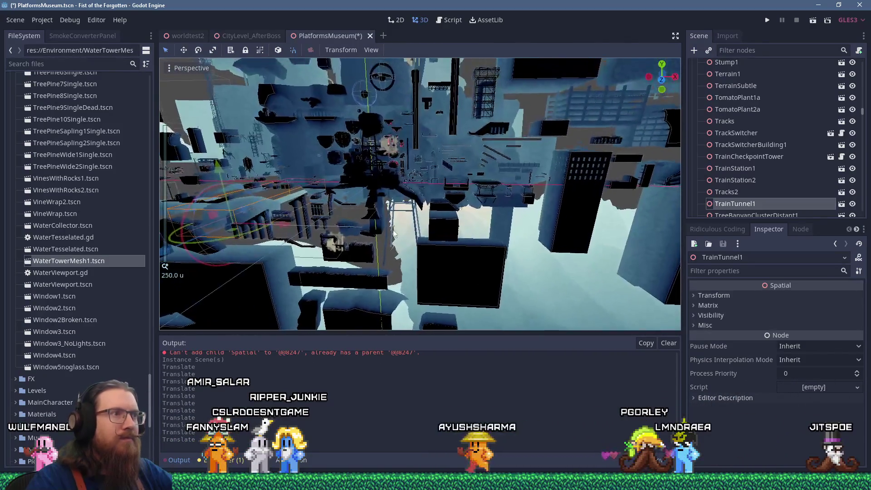
scroll(386, 205, "up", 2)
Select RunicBackgroundRocksWithStairs1, lift it up out of the cluster, and frame it
left_click(391, 202)
scroll(393, 201, "down", 2)
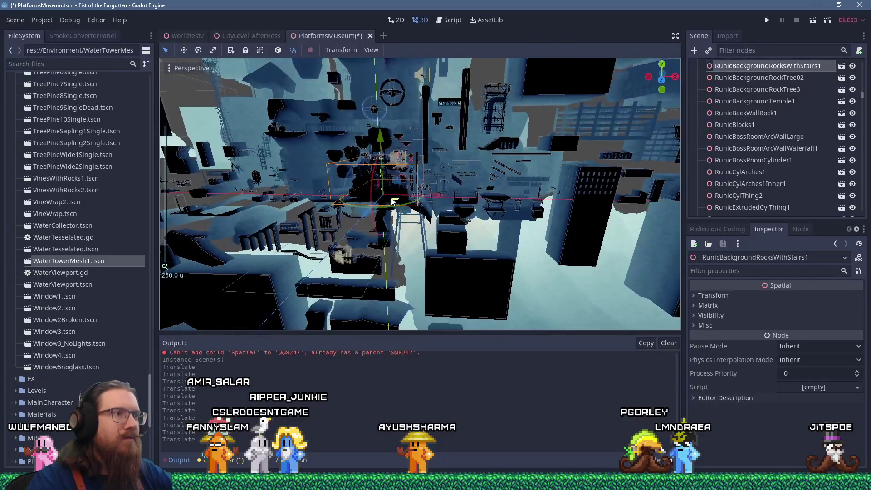
scroll(421, 234, "up", 6)
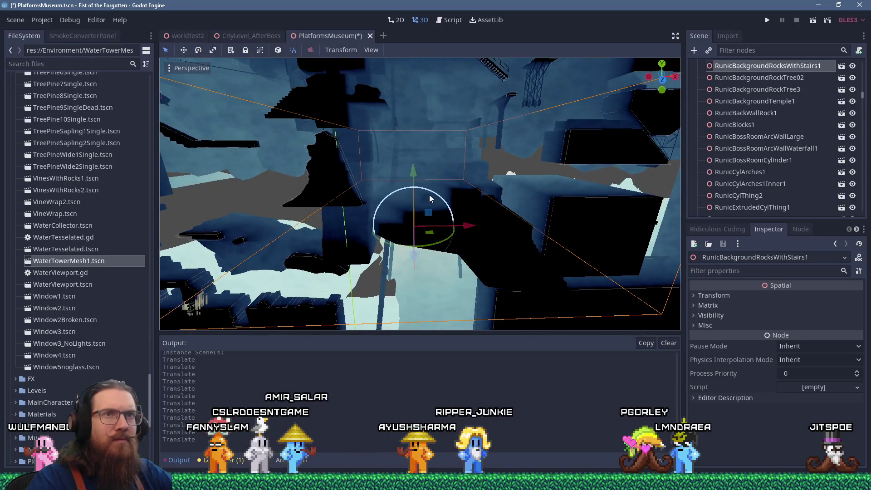
left_click_drag(429, 195, 435, 200)
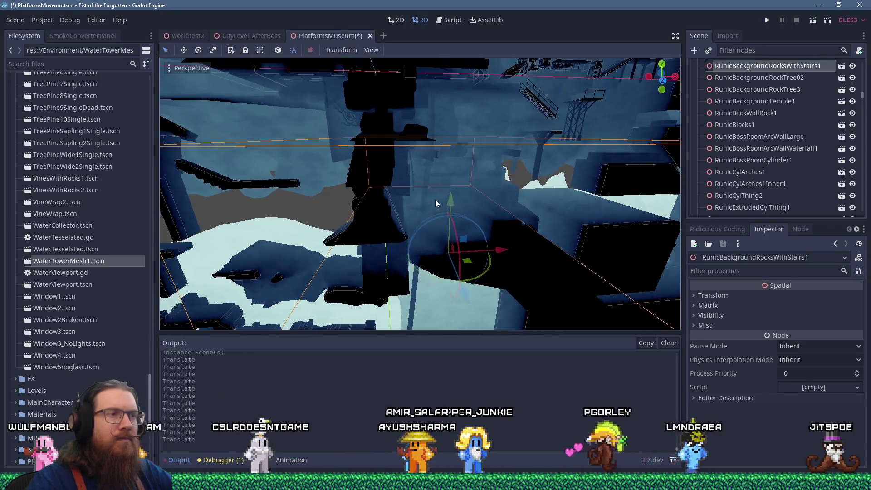
scroll(436, 203, "down", 5)
mouse_move(458, 232)
left_mouse_down()
mouse_move(388, 245)
mouse_move(426, 203)
mouse_move(458, 136)
left_mouse_up()
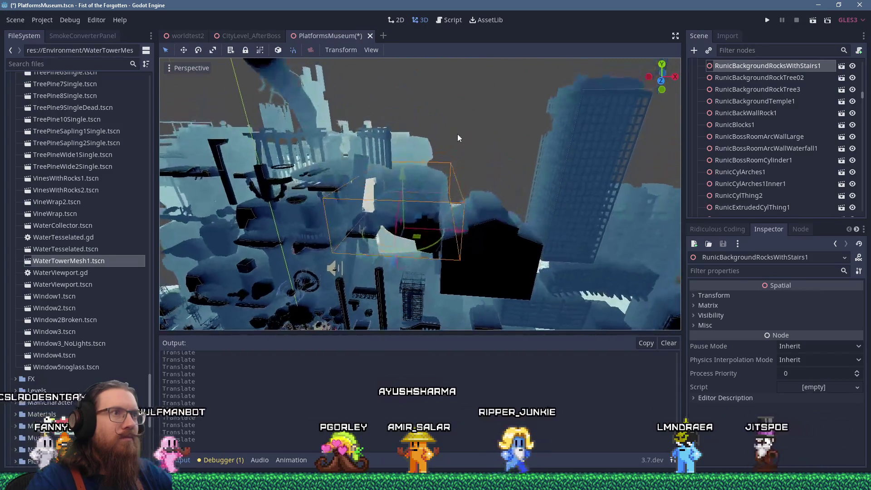
scroll(432, 216, "up", 3)
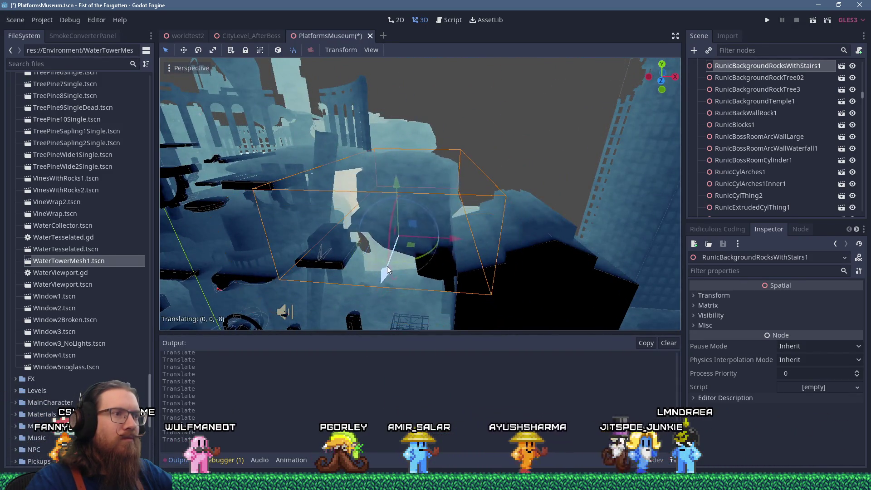
left_click_drag(407, 239, 459, 113)
key("f")
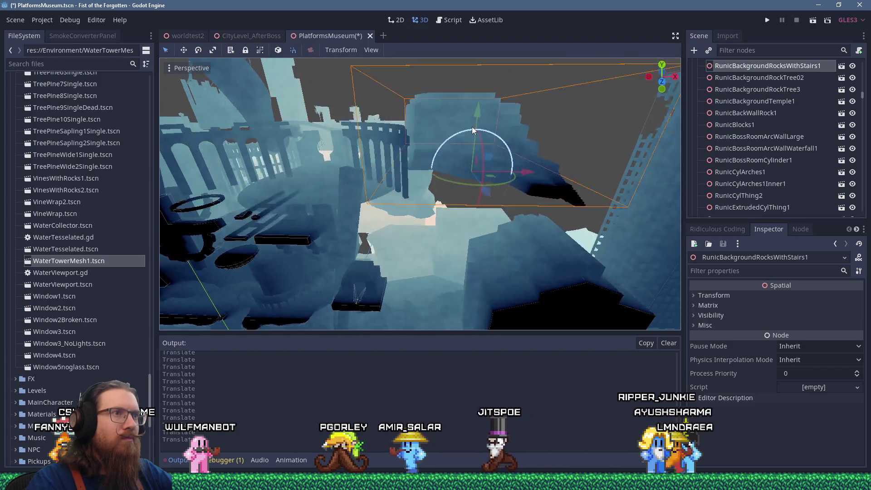
Pull the rocks back along the ground plane and survey the whole level
mouse_move(491, 275)
left_mouse_down()
mouse_move(468, 206)
mouse_move(549, 227)
mouse_move(445, 143)
left_mouse_up()
left_click_drag(418, 187, 420, 187)
scroll(420, 194, "down", 8)
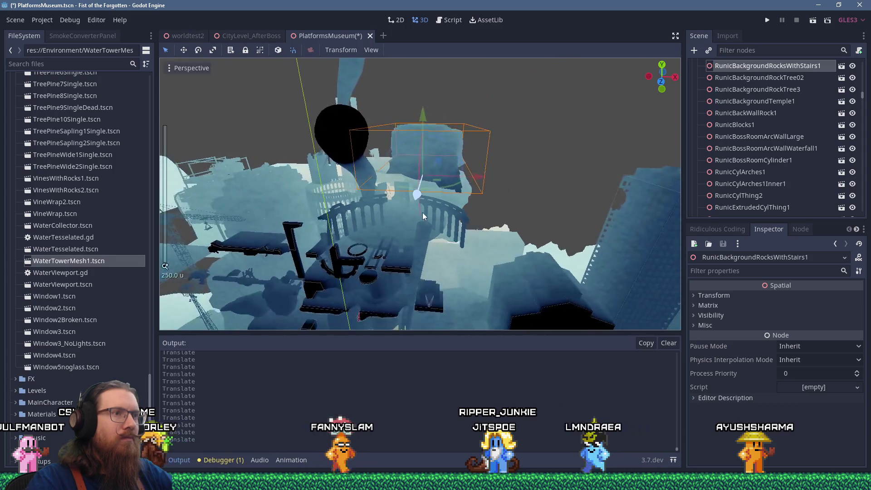
mouse_move(368, 200)
left_mouse_down()
mouse_move(521, 124)
mouse_move(497, 143)
mouse_move(542, 144)
mouse_move(452, 168)
mouse_move(530, 167)
mouse_move(507, 177)
left_mouse_up()
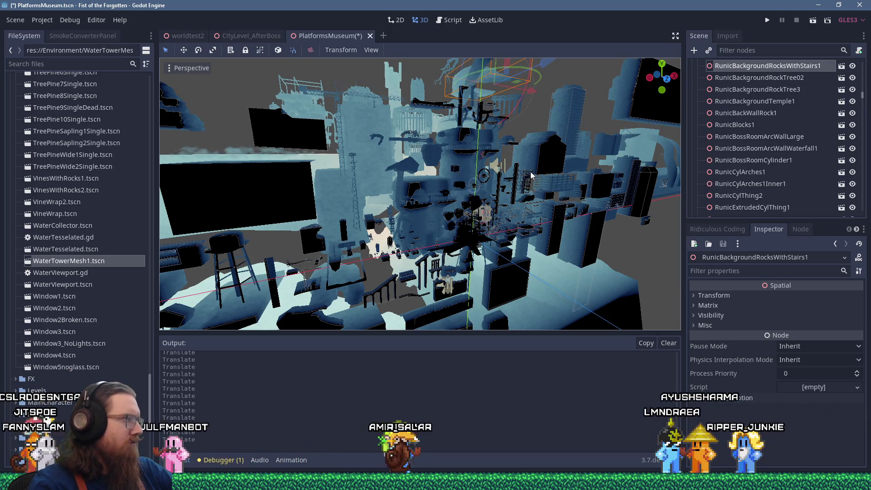
scroll(531, 174, "up", 10)
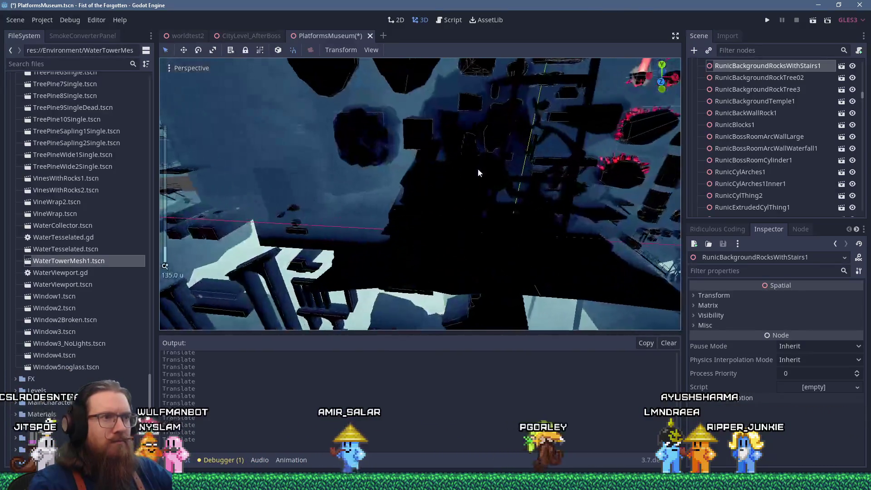
scroll(478, 171, "down", 8)
Select RunicMountain01 and lift it high above the central cluster
left_click(449, 190)
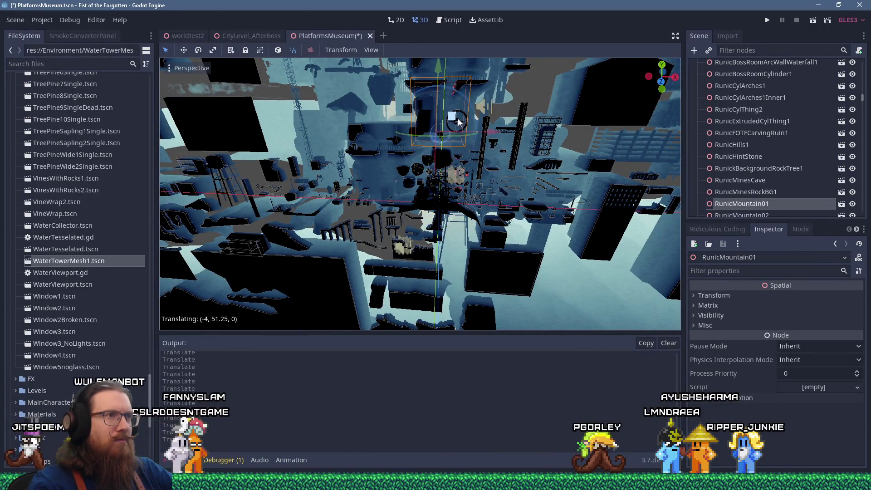
mouse_move(465, 111)
left_mouse_down()
mouse_move(434, 164)
mouse_move(472, 196)
left_mouse_up()
mouse_move(485, 240)
left_mouse_down()
mouse_move(501, 238)
mouse_move(455, 163)
left_mouse_up()
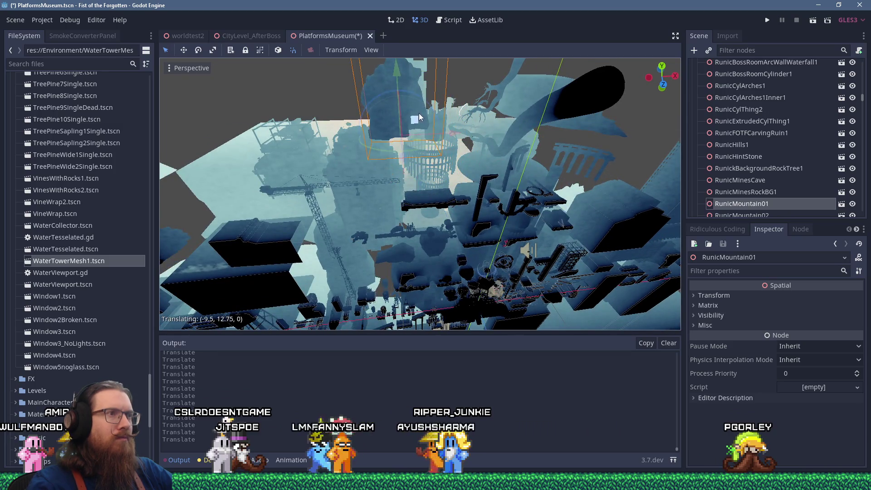
scroll(460, 179, "up", 5)
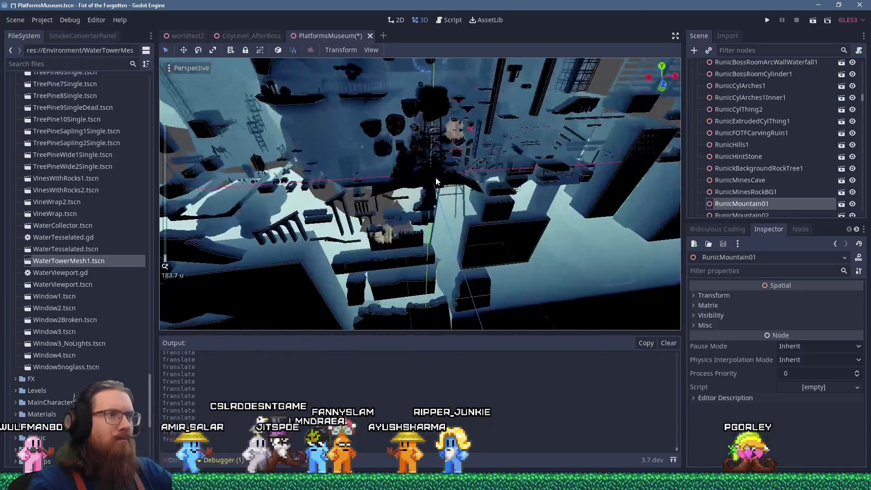
Inspect MountainTerrainBump1 and the surrounding cluster, then select runic_rectangular_rocks1
left_click(436, 129)
scroll(436, 130, "up", 3)
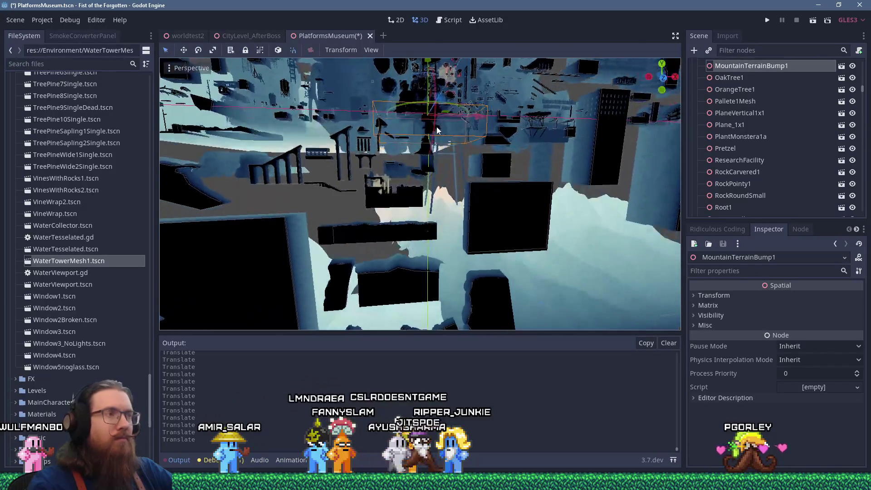
scroll(436, 130, "down", 3)
mouse_move(442, 176)
left_mouse_down()
mouse_move(657, 124)
mouse_move(390, 148)
mouse_move(398, 166)
mouse_move(511, 136)
mouse_move(463, 194)
left_mouse_up()
scroll(413, 154, "up", 4)
scroll(399, 165, "up", 4)
mouse_move(453, 152)
left_mouse_down()
mouse_move(543, 159)
mouse_move(481, 154)
mouse_move(452, 238)
mouse_move(433, 176)
left_mouse_up()
scroll(481, 154, "down", 5)
scroll(433, 176, "up", 5)
left_click(436, 147)
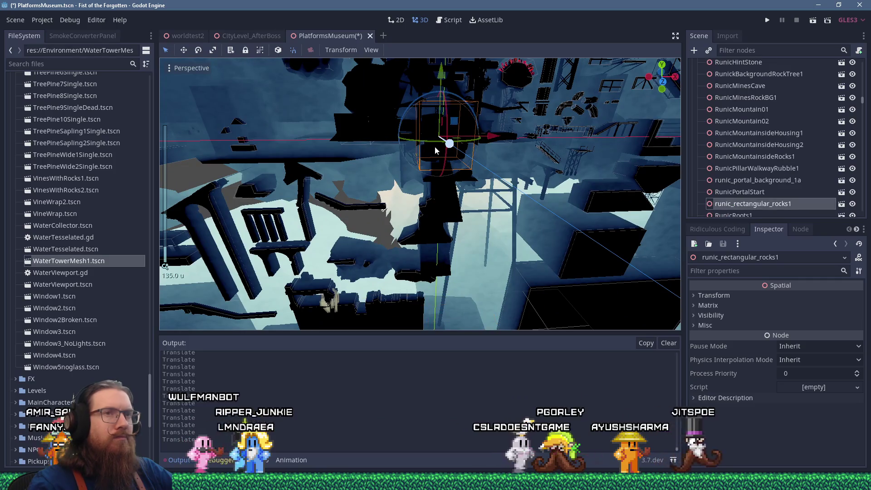
Frame runic_rectangular_rocks1 in the viewport, then select GiantRobotChest1
scroll(435, 146, "down", 2)
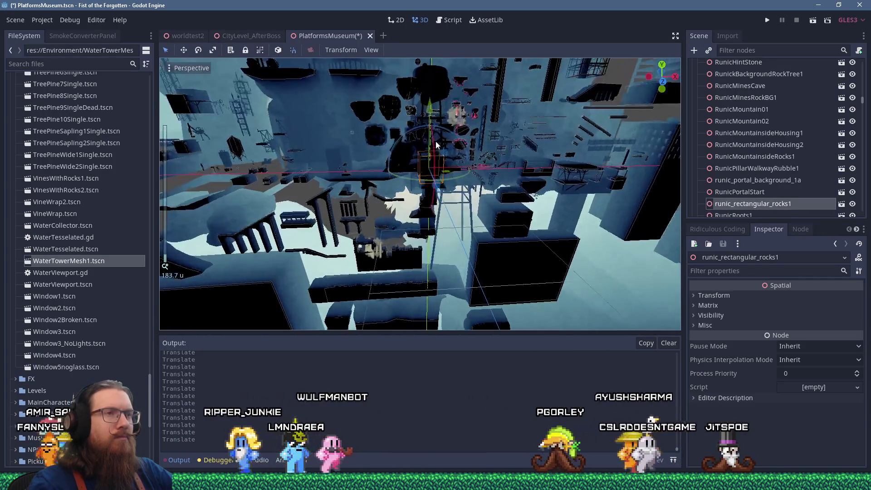
key("f")
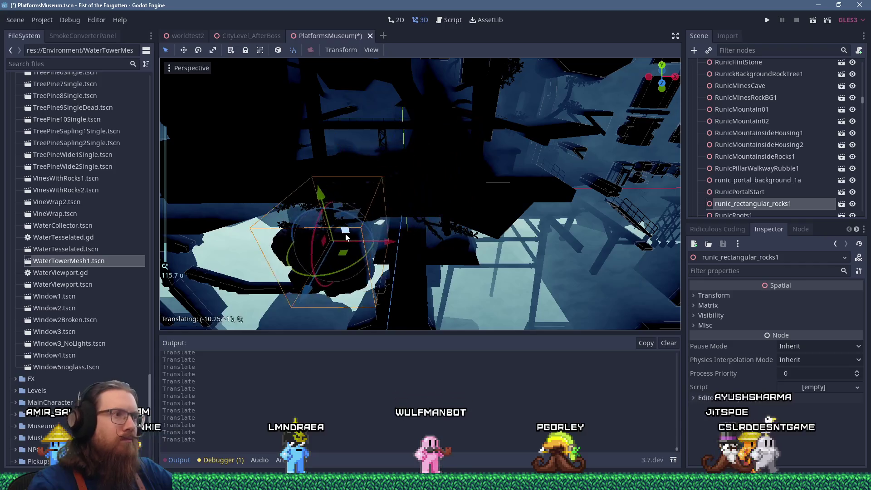
scroll(388, 211, "down", 3)
scroll(388, 211, "down", 5)
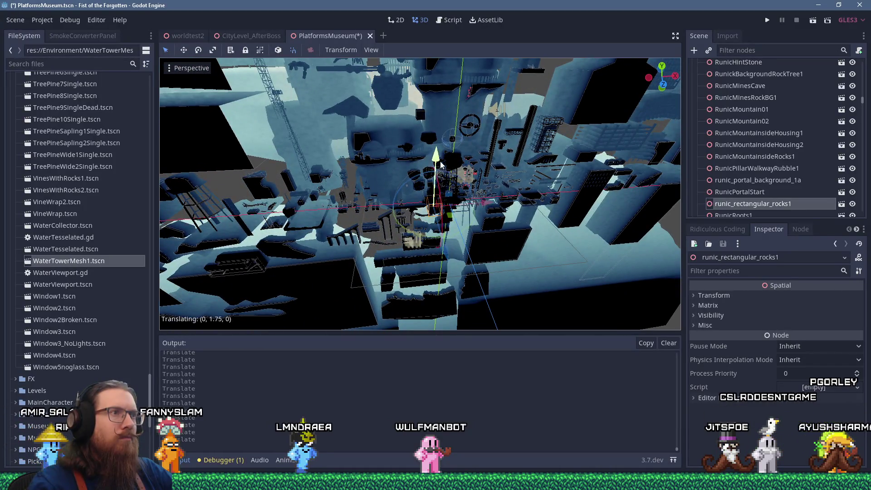
scroll(464, 132, "up", 3)
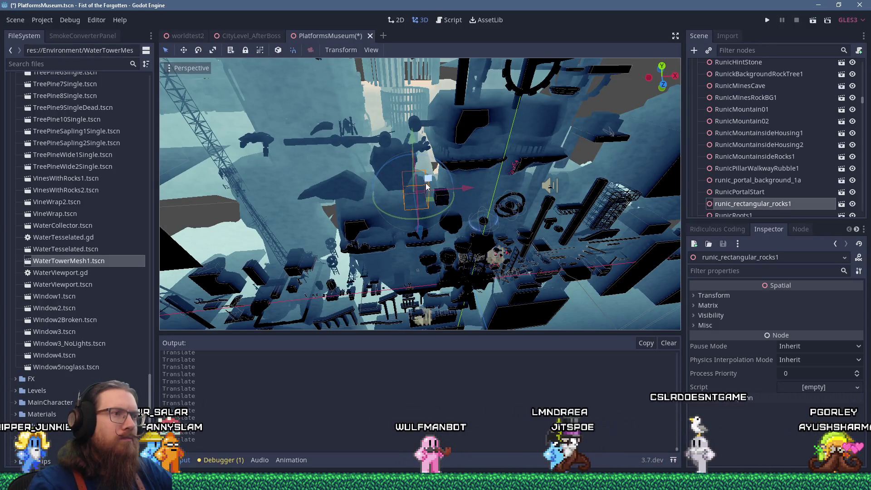
scroll(382, 173, "up", 2)
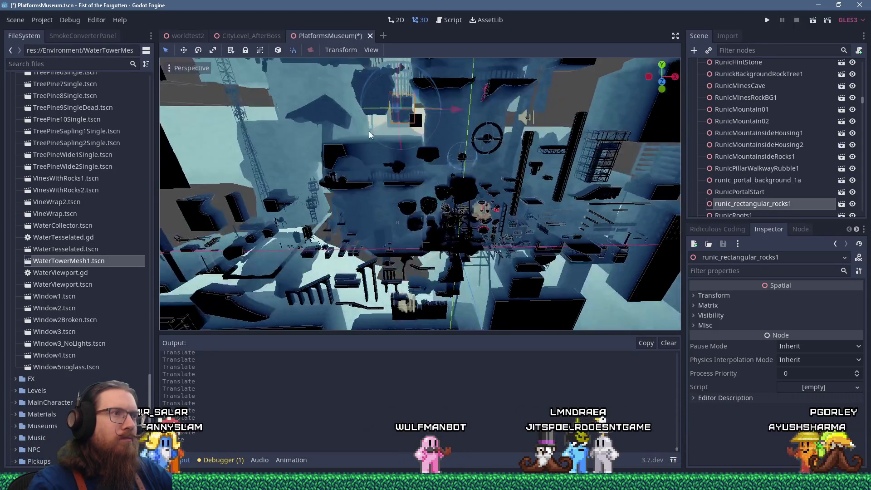
left_click(433, 196)
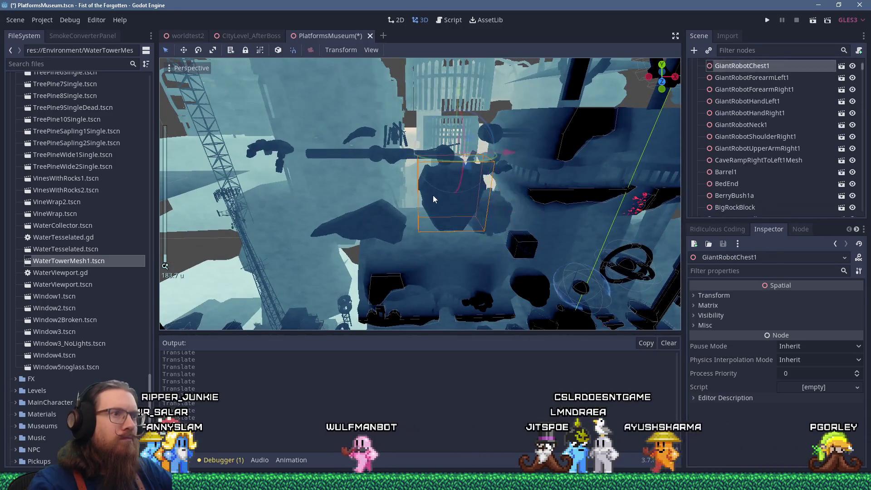
scroll(457, 147, "down", 2)
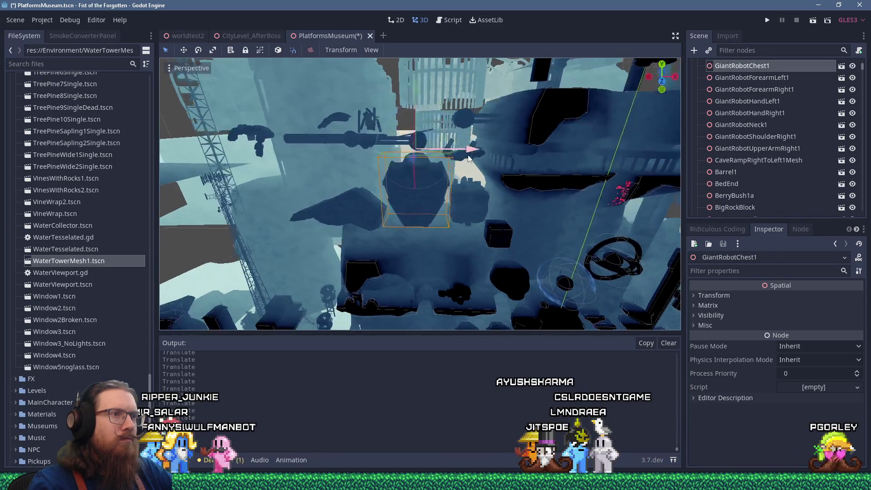
scroll(454, 114, "up", 4)
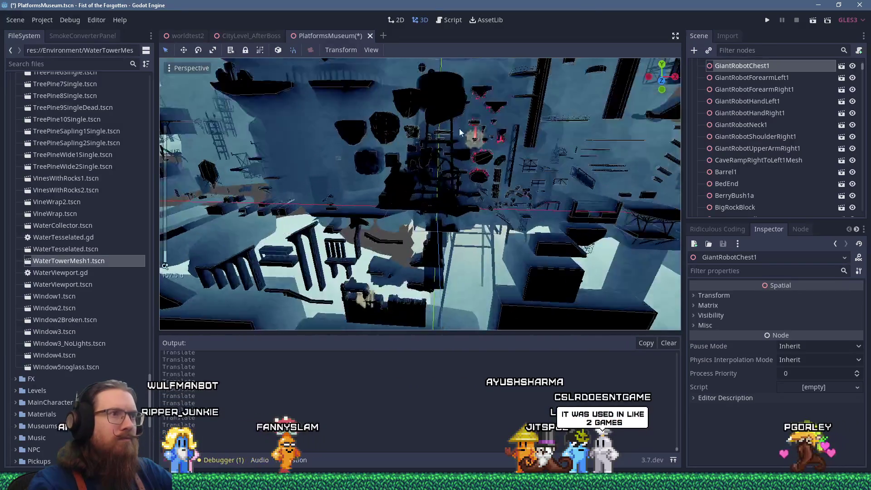
Select RunicBossRoomArcWallWaterfall1, push it back along Z and nudge it sideways along X
left_click(445, 266)
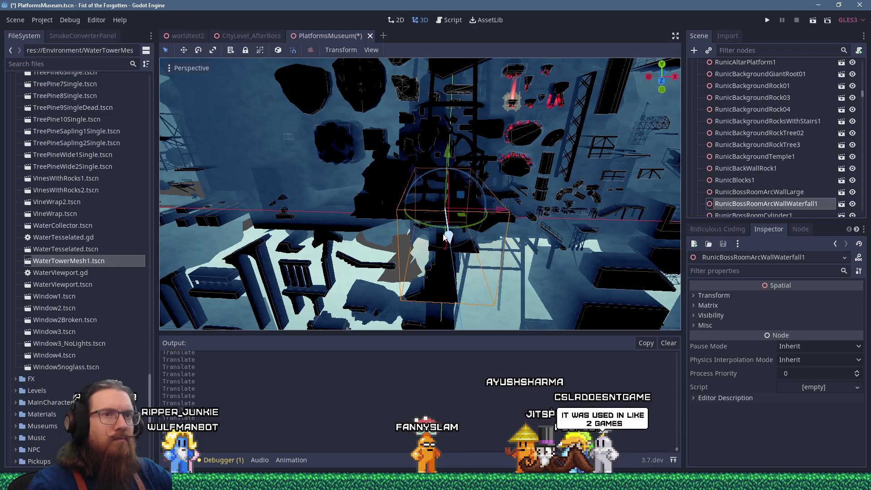
mouse_move(448, 236)
left_mouse_down()
mouse_move(448, 222)
mouse_move(482, 224)
left_mouse_up()
scroll(482, 224, "down", 5)
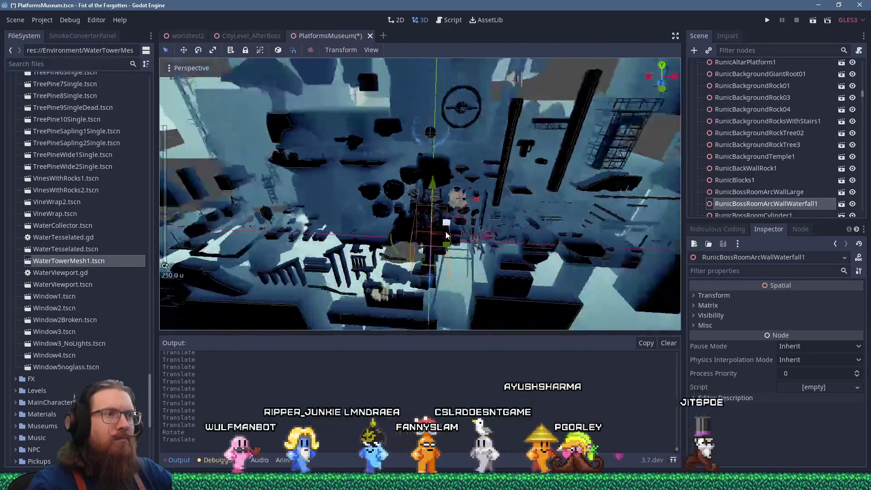
mouse_move(482, 225)
left_mouse_down()
mouse_move(499, 122)
mouse_move(467, 148)
mouse_move(485, 132)
mouse_move(450, 181)
mouse_move(456, 148)
left_mouse_up()
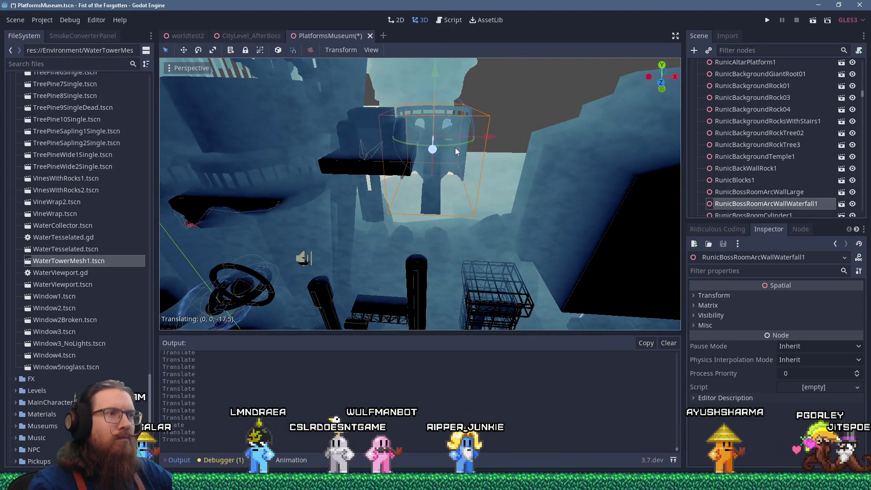
scroll(455, 146, "down", 10)
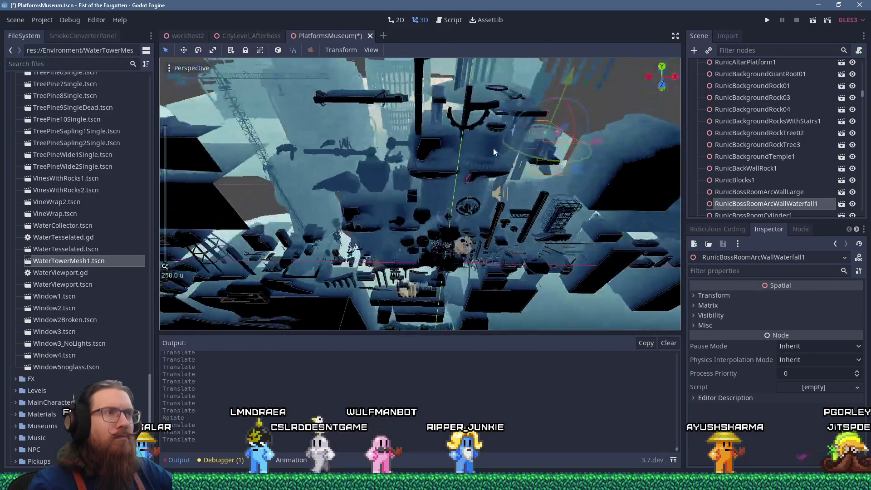
left_click_drag(592, 142, 586, 146)
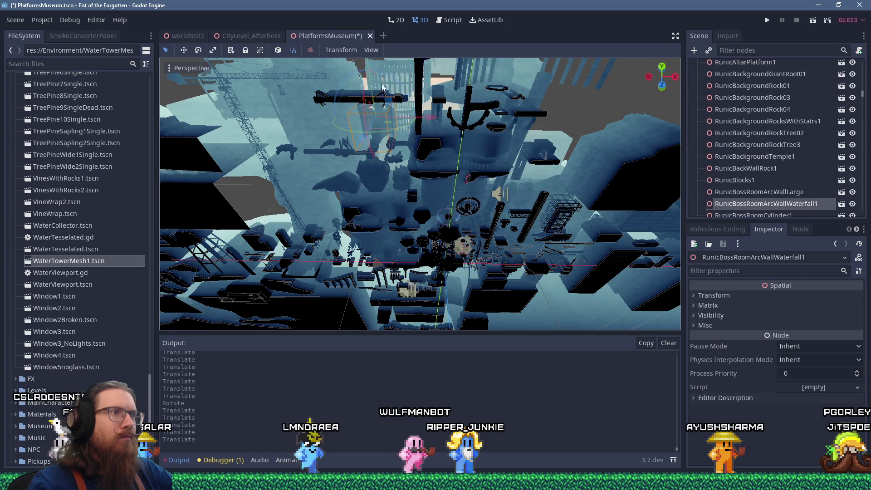
scroll(443, 94, "up", 10)
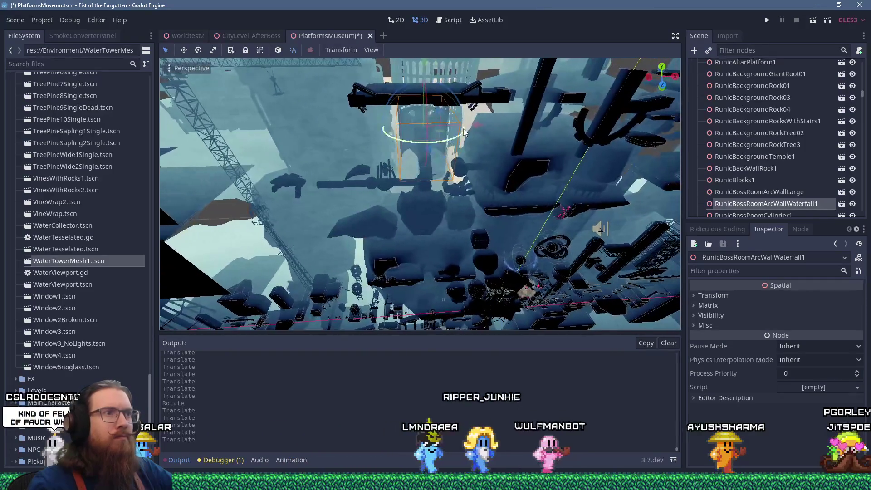
scroll(488, 128, "up", 3)
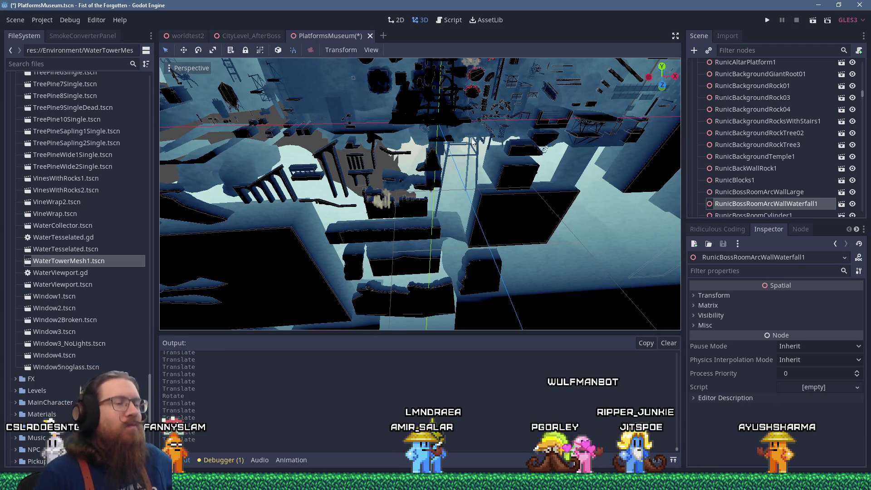
scroll(455, 129, "up", 5)
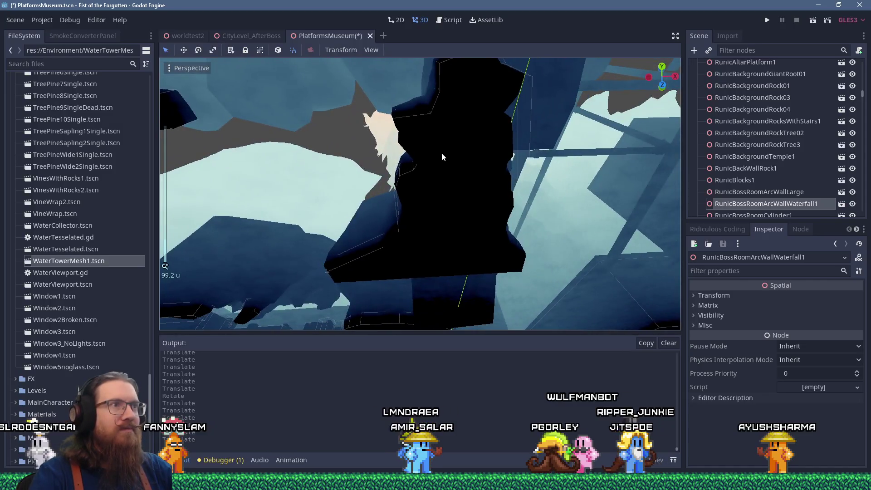
scroll(442, 157, "down", 5)
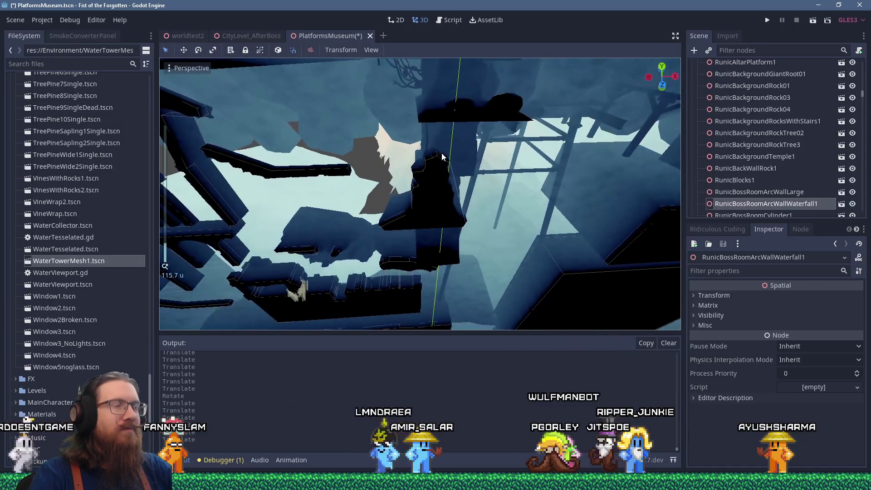
Move RunicBackgroundRockTree02 down and to the right, out of the cluster
left_click(438, 172)
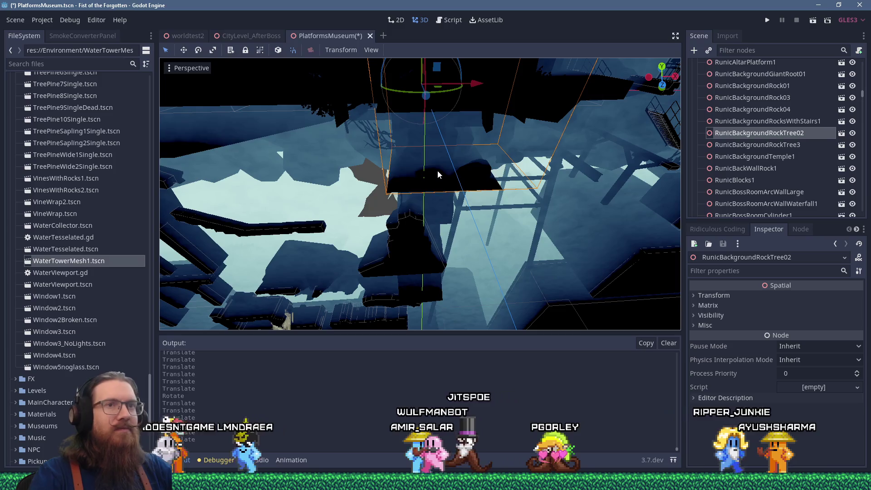
scroll(437, 170, "down", 4)
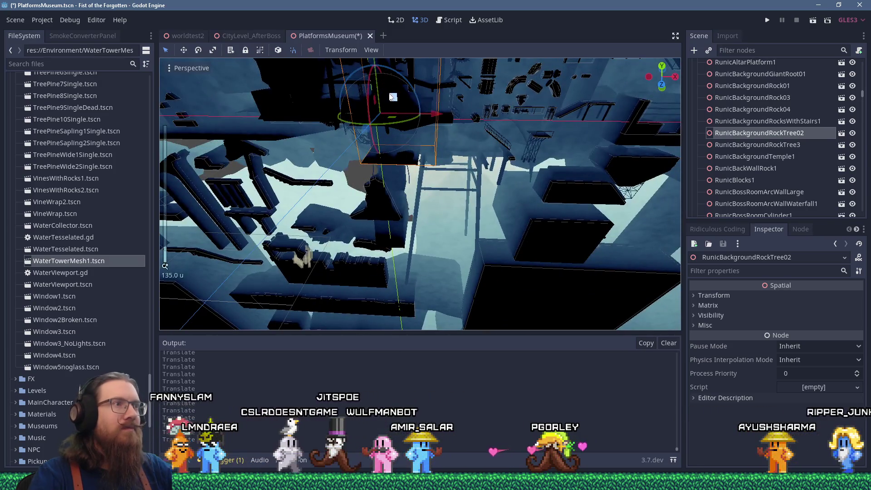
left_click_drag(390, 96, 432, 164)
scroll(435, 156, "down", 5)
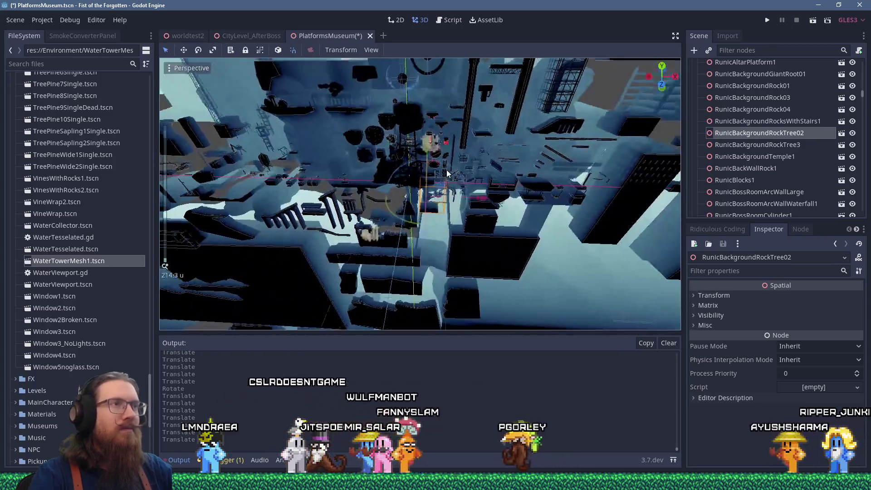
left_click_drag(447, 173, 524, 208)
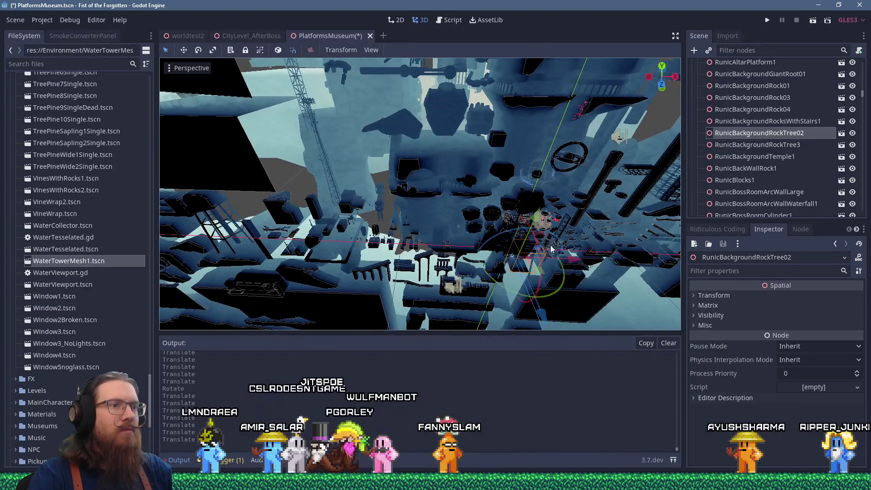
left_click_drag(403, 78, 426, 104)
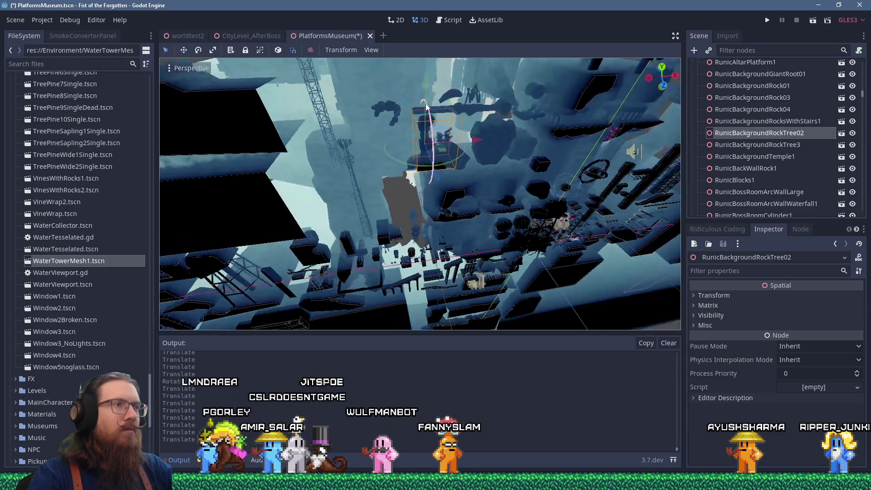
scroll(413, 132, "up", 5)
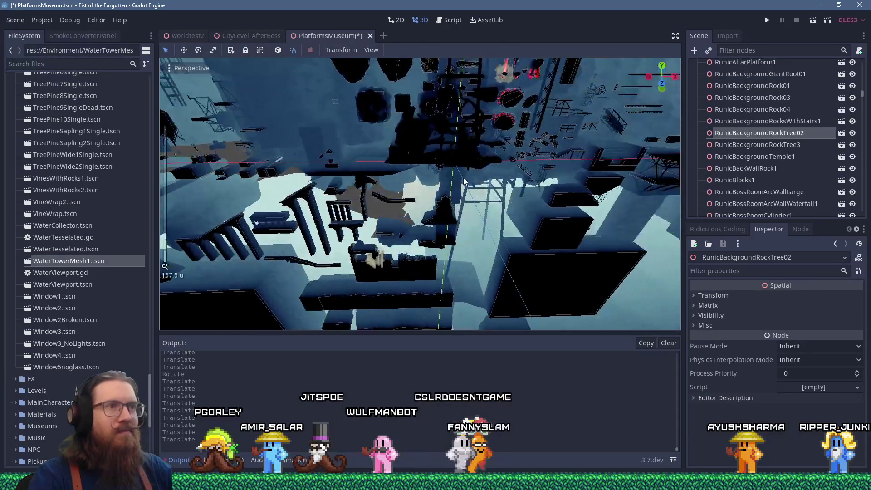
Pull OakTree1 up and left out of the cluster, then nudge it down and back in depth
left_click(458, 137)
scroll(456, 149, "down", 4)
mouse_move(449, 161)
left_mouse_down()
mouse_move(408, 122)
mouse_move(305, 73)
left_mouse_up()
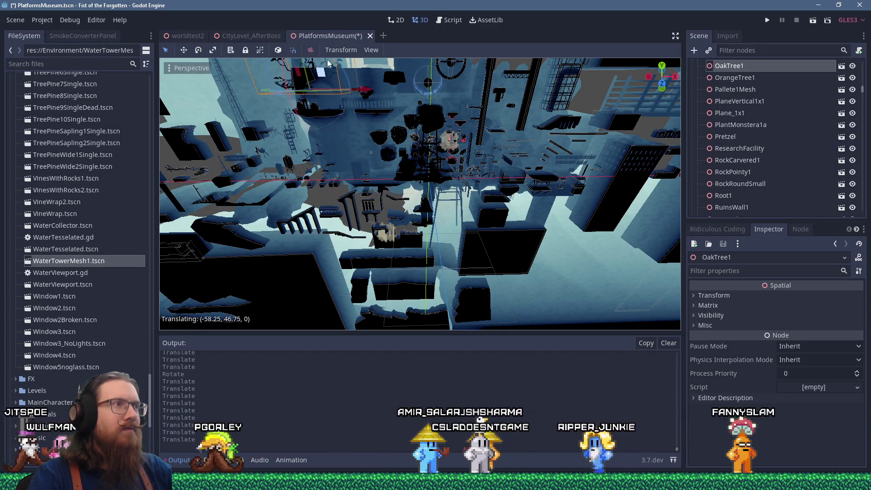
scroll(447, 104, "up", 3)
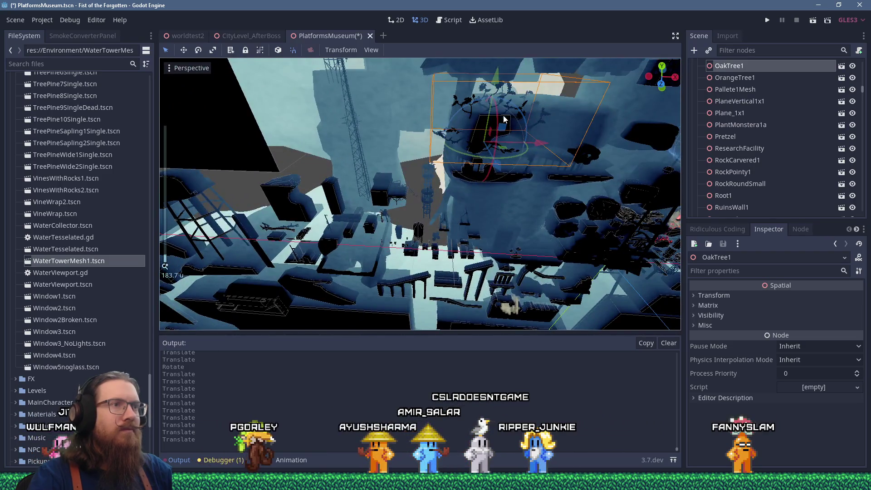
scroll(437, 180, "up", 3)
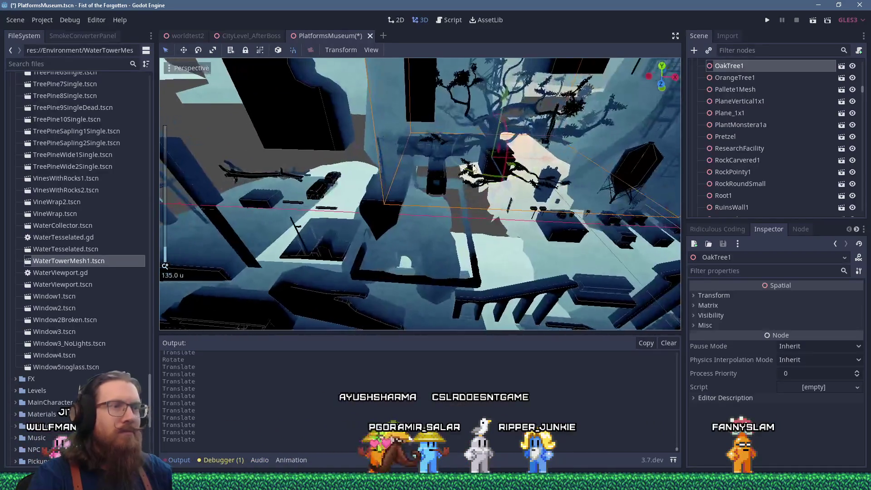
left_click_drag(422, 130, 428, 211)
left_click_drag(431, 246, 445, 207)
scroll(447, 205, "up", 2)
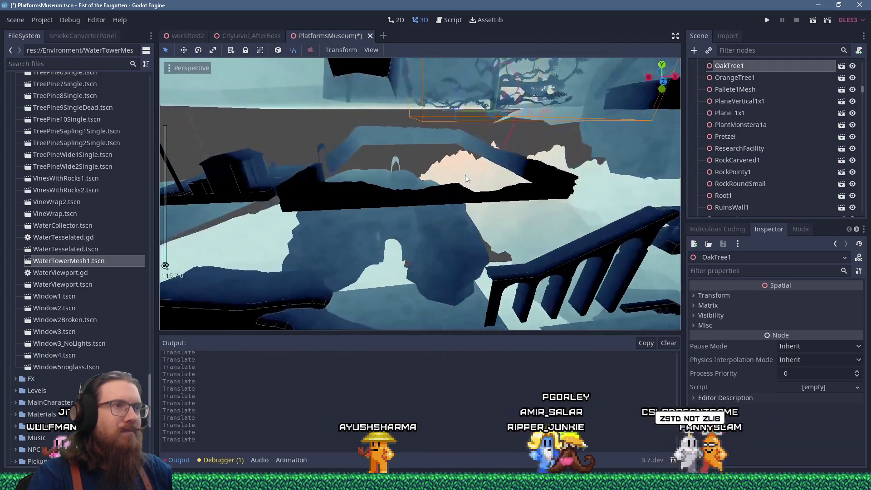
scroll(443, 209, "down", 2)
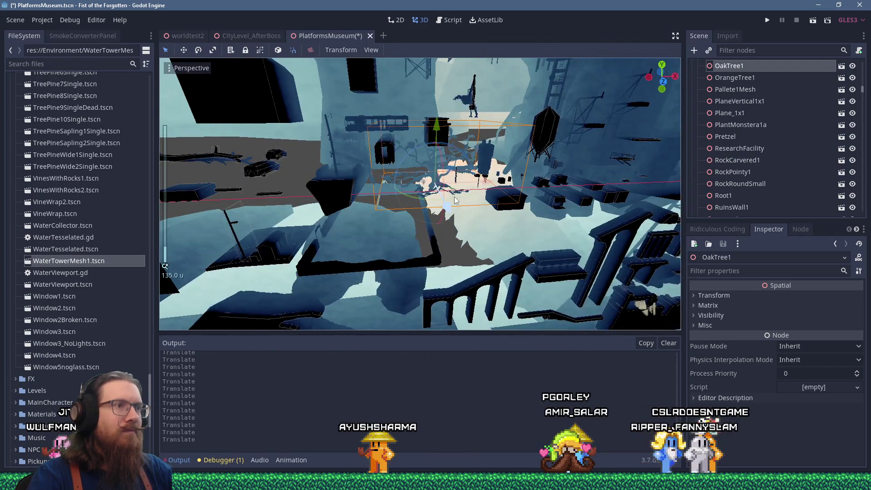
scroll(454, 210, "down", 3)
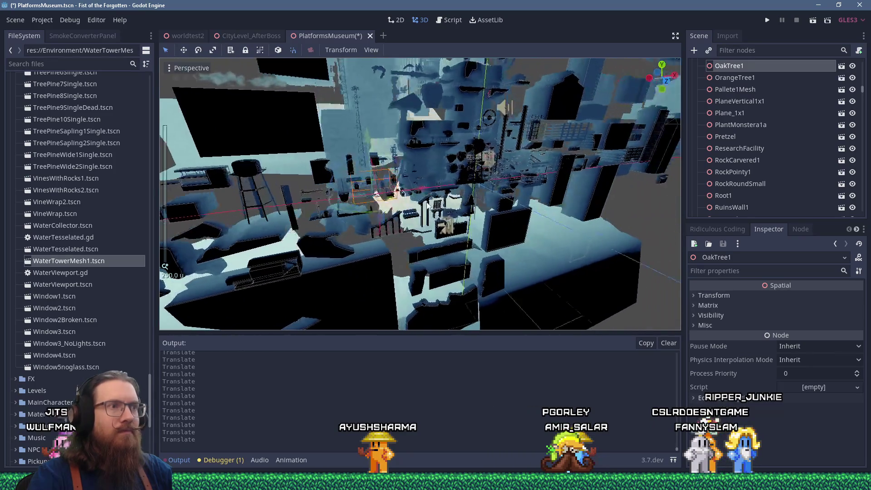
scroll(441, 196, "down", 2)
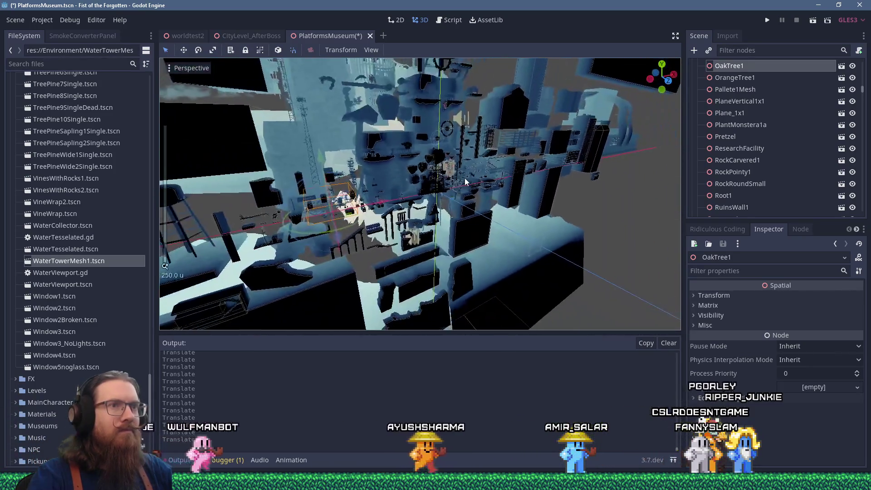
scroll(464, 178, "up", 3)
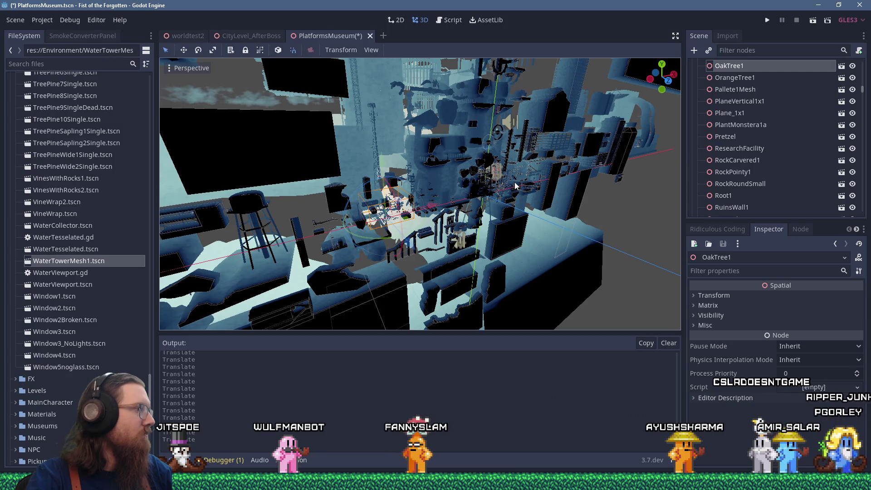
scroll(497, 172, "up", 5)
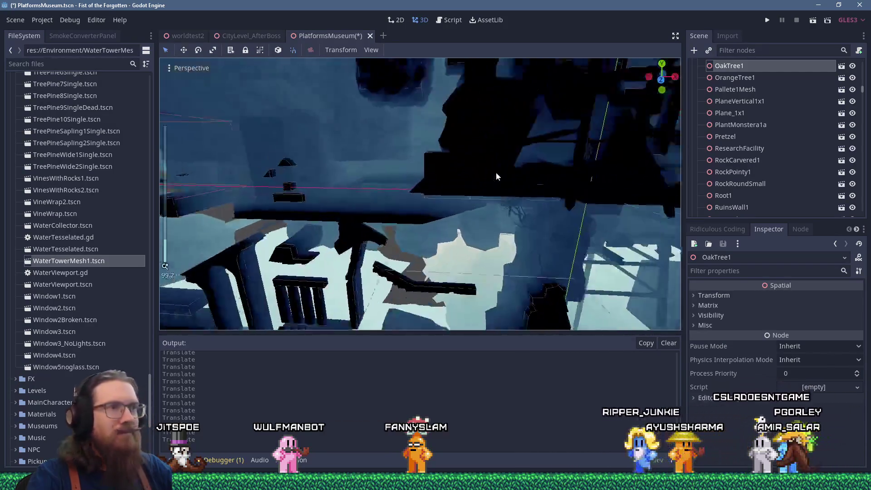
scroll(497, 173, "down", 2)
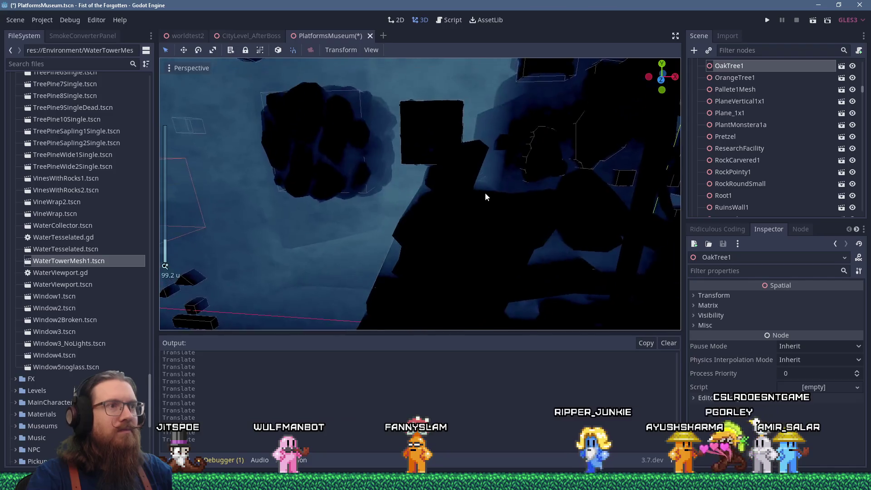
Focus on RunicMountain02, then raise it, push it back and shift it along X
left_click(437, 222)
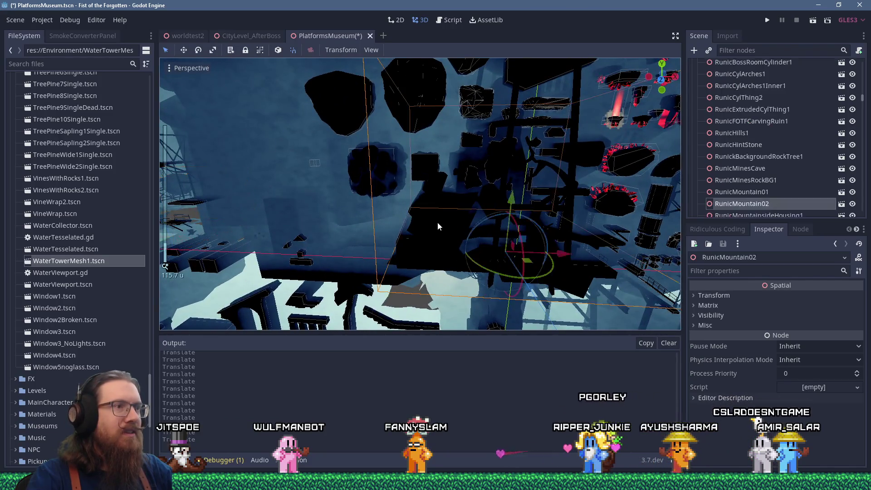
scroll(437, 221, "down", 8)
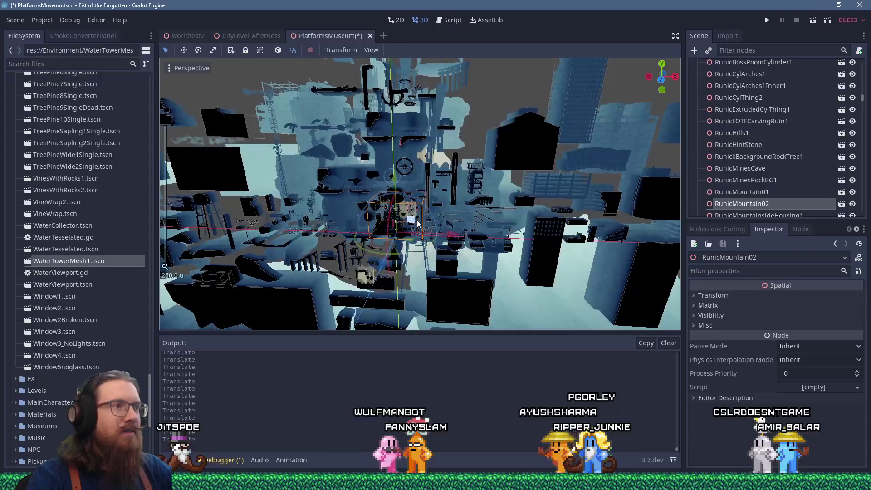
key("f")
scroll(428, 178, "up", 6)
scroll(466, 175, "down", 6)
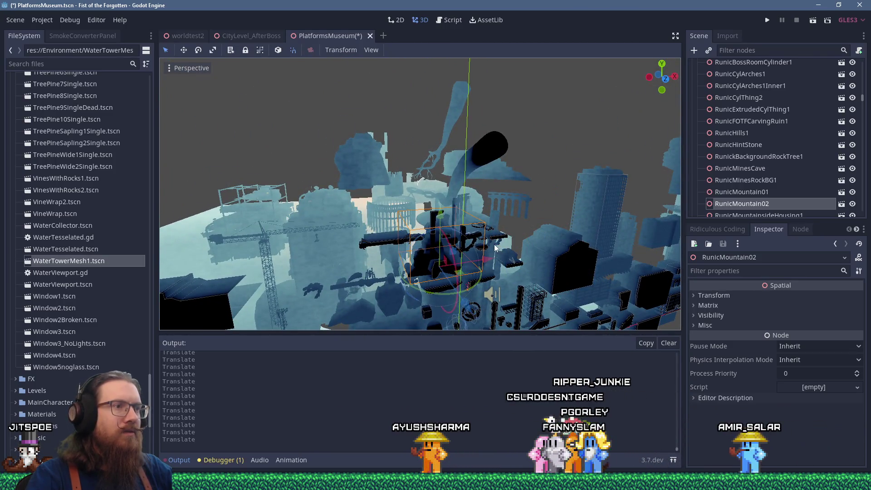
left_click_drag(485, 173, 482, 209)
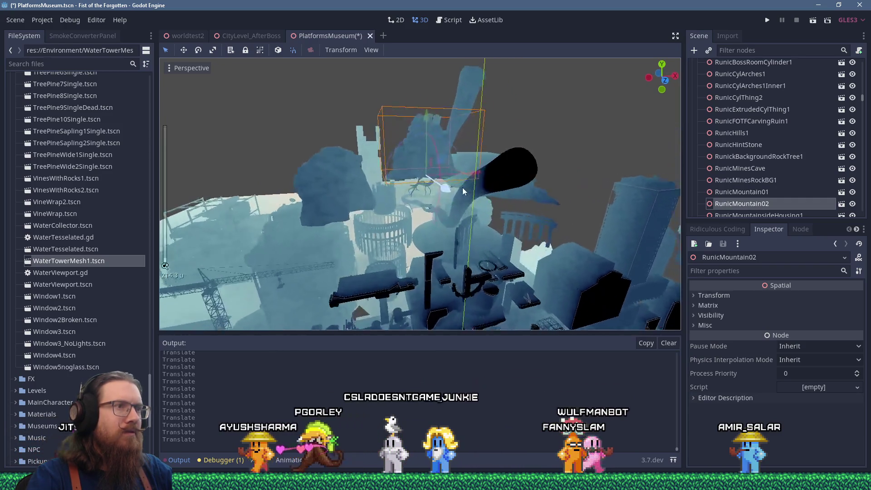
left_click_drag(472, 164, 446, 171)
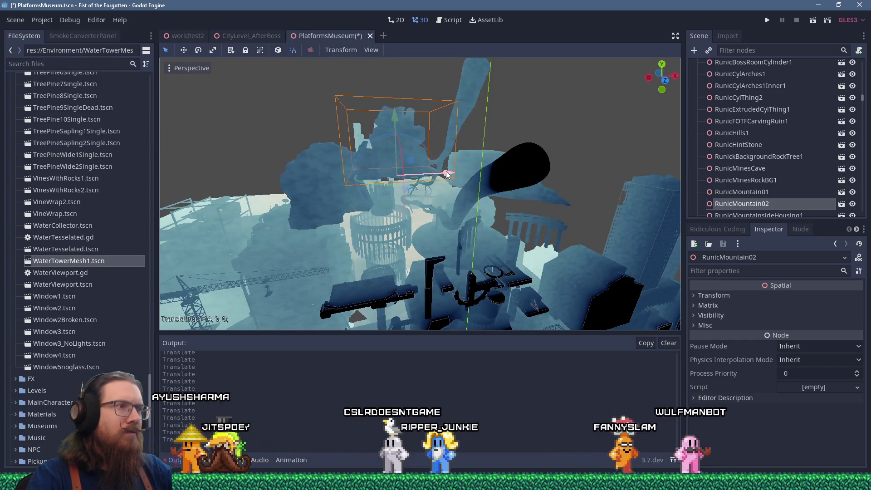
scroll(455, 189, "down", 5)
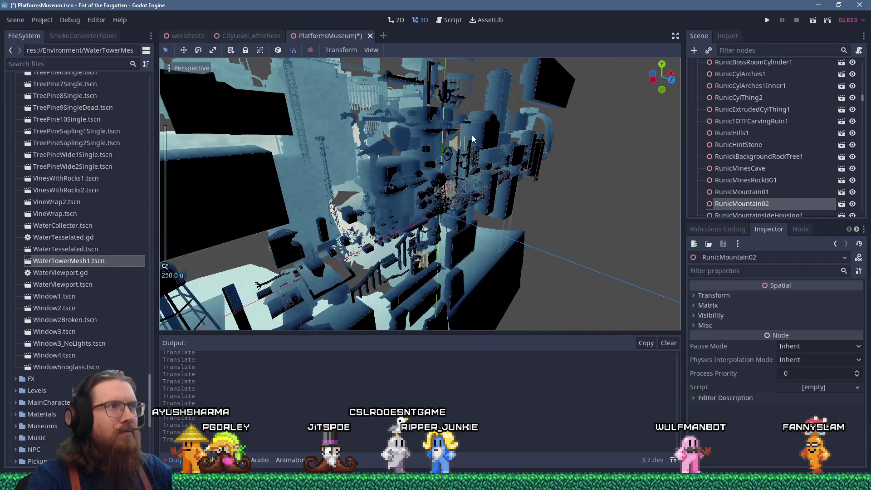
scroll(473, 135, "up", 8)
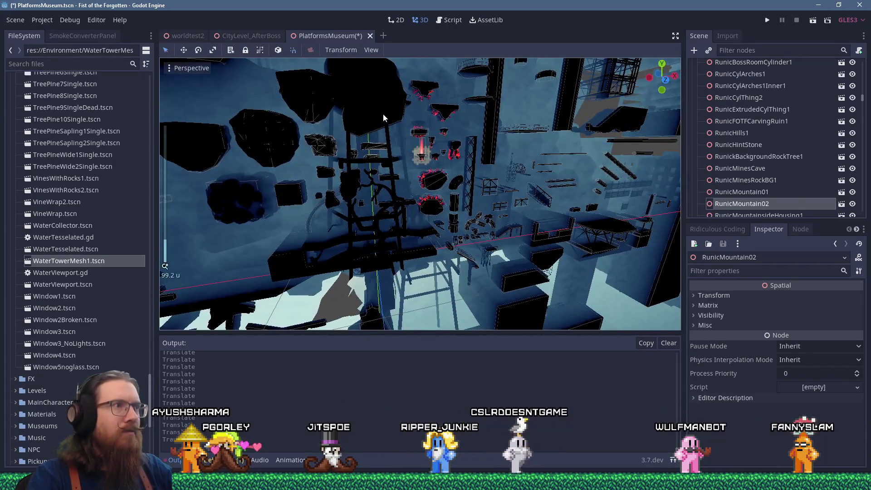
Select the water tower mesh and zoom in to check its placement
left_click(408, 127)
left_click_drag(414, 135, 434, 133)
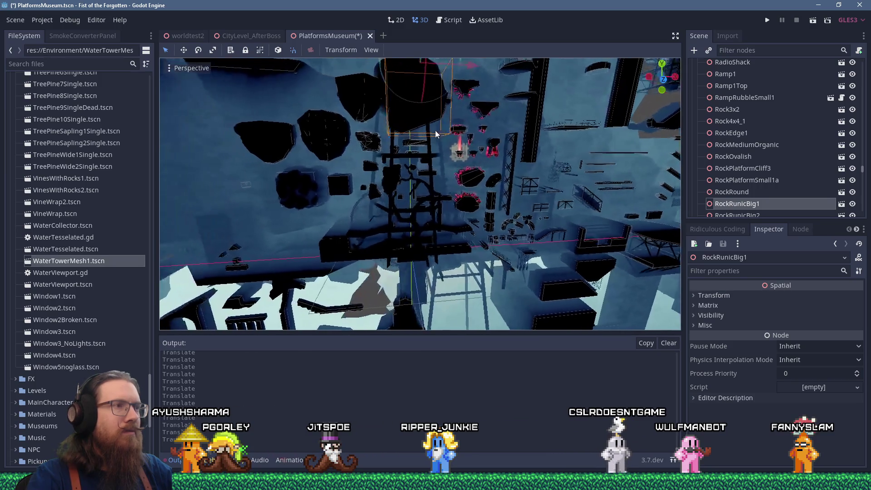
left_click(431, 156)
scroll(502, 165, "down", 8)
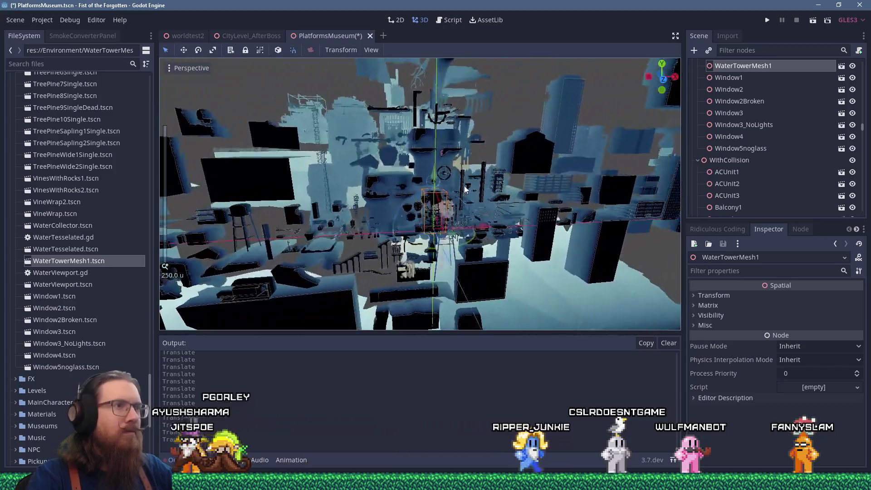
scroll(465, 190, "up", 2)
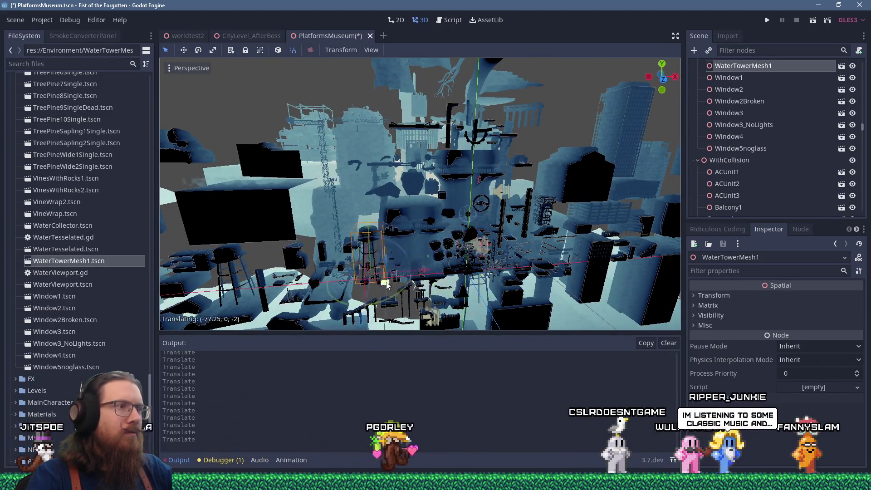
scroll(411, 256, "up", 4)
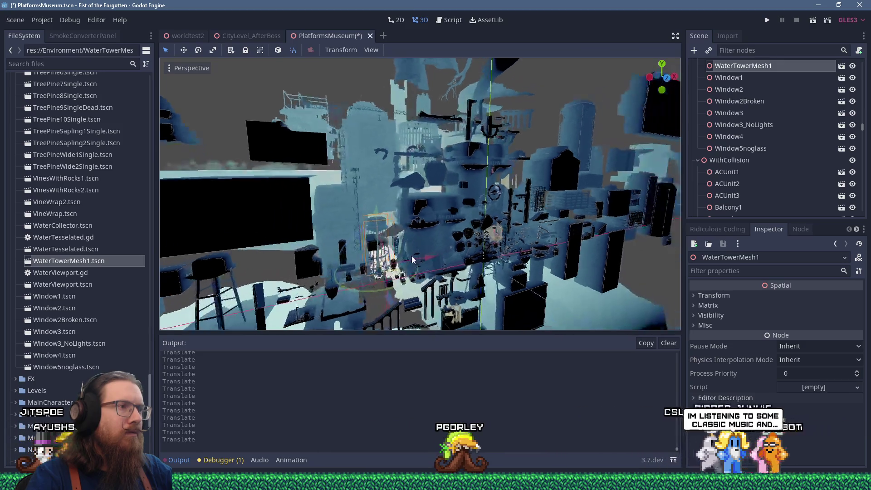
scroll(417, 197, "up", 2)
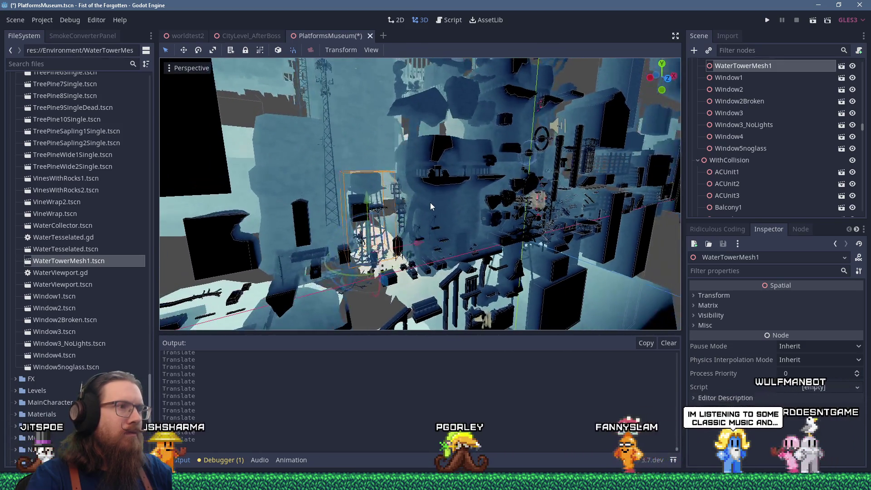
scroll(562, 191, "up", 2)
scroll(501, 188, "up", 4)
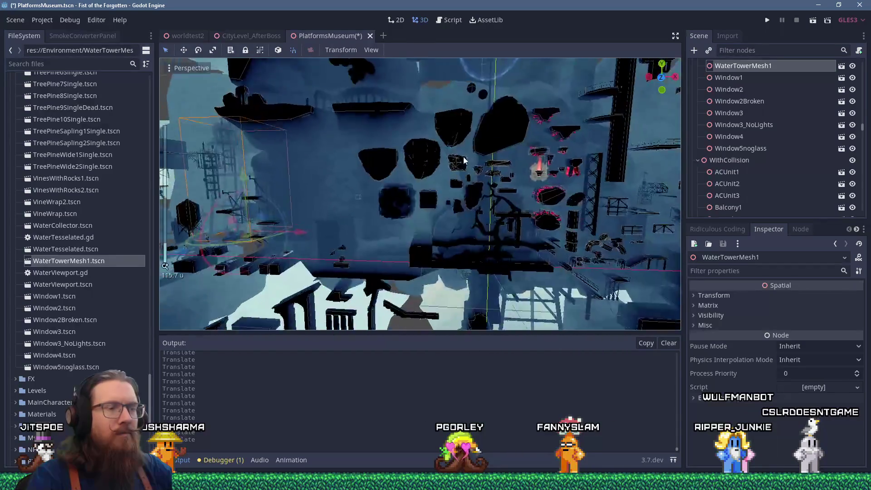
Push RunicBackgroundGiantRoot01 back along its Z axis, away from the cluster
left_click(492, 206)
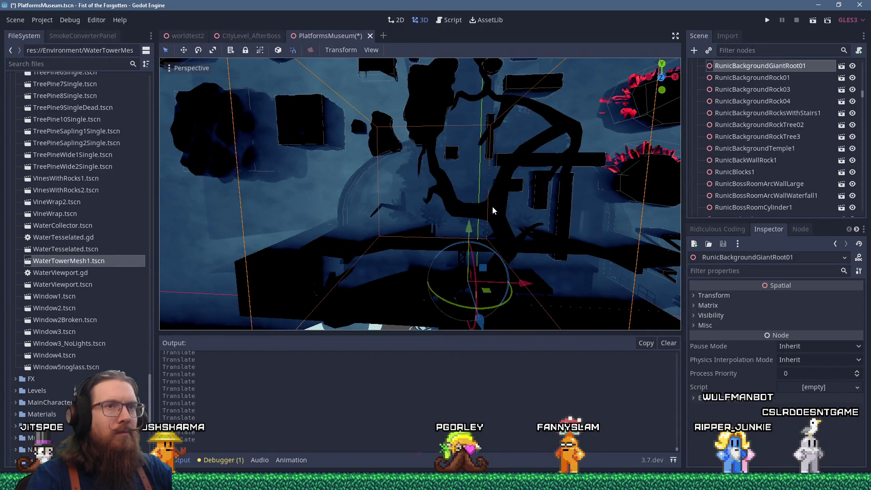
scroll(491, 206, "down", 7)
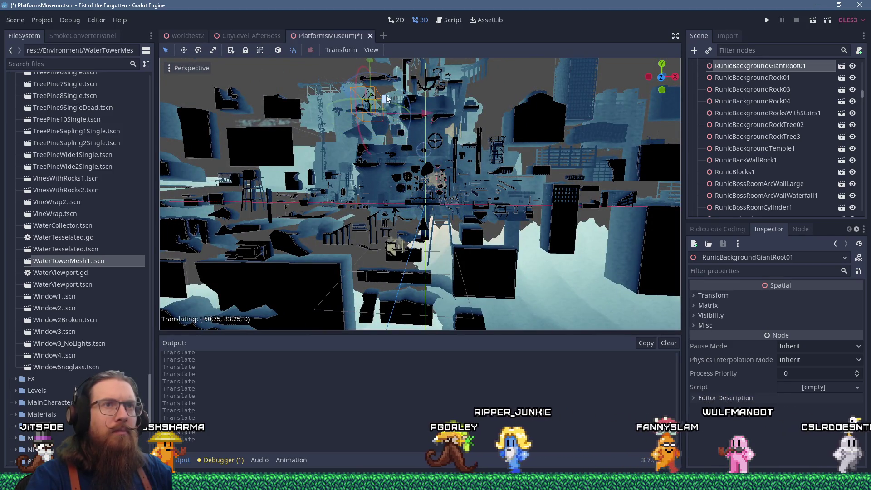
scroll(380, 89, "up", 6)
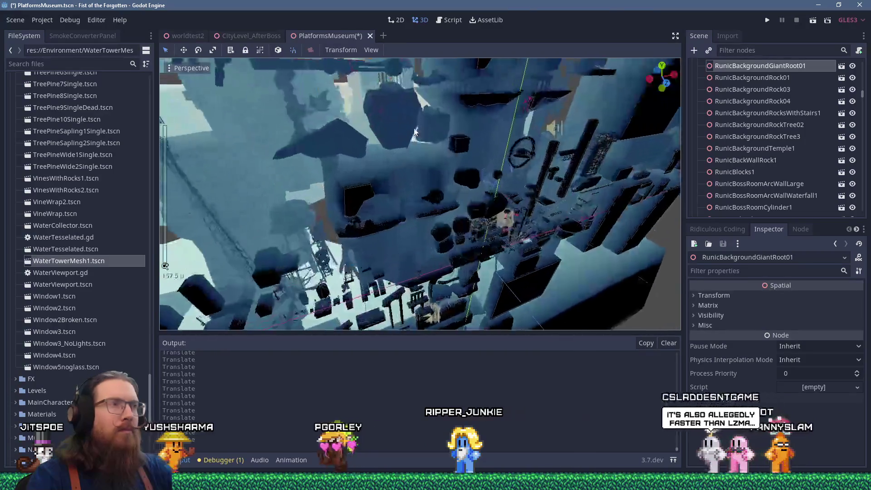
scroll(433, 180, "up", 2)
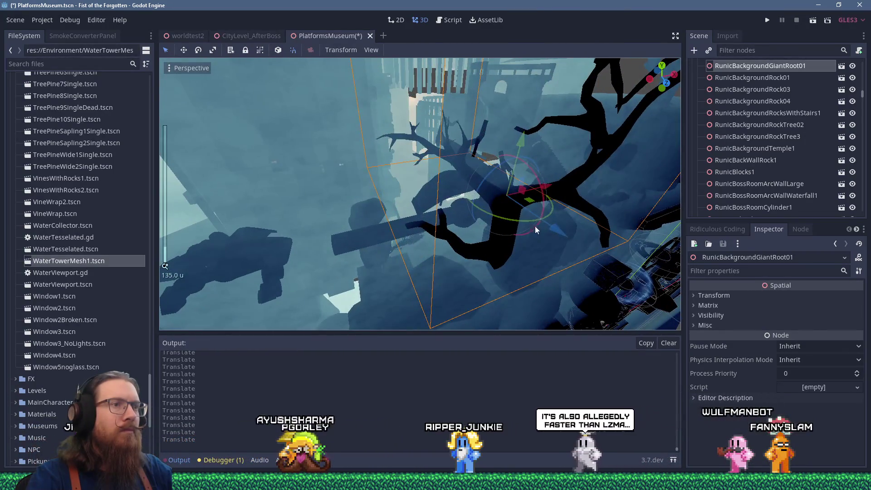
mouse_move(551, 234)
left_mouse_down()
mouse_move(440, 171)
mouse_move(413, 135)
mouse_move(427, 135)
mouse_move(422, 182)
mouse_move(441, 219)
mouse_move(391, 221)
left_mouse_up()
scroll(413, 134, "down", 2)
scroll(443, 180, "up", 3)
Select RunicBackgroundTemple1 and inspect it up close from several angles
mouse_move(444, 180)
left_mouse_down()
mouse_move(465, 113)
mouse_move(440, 111)
left_mouse_up()
left_click(478, 109)
scroll(478, 112, "down", 2)
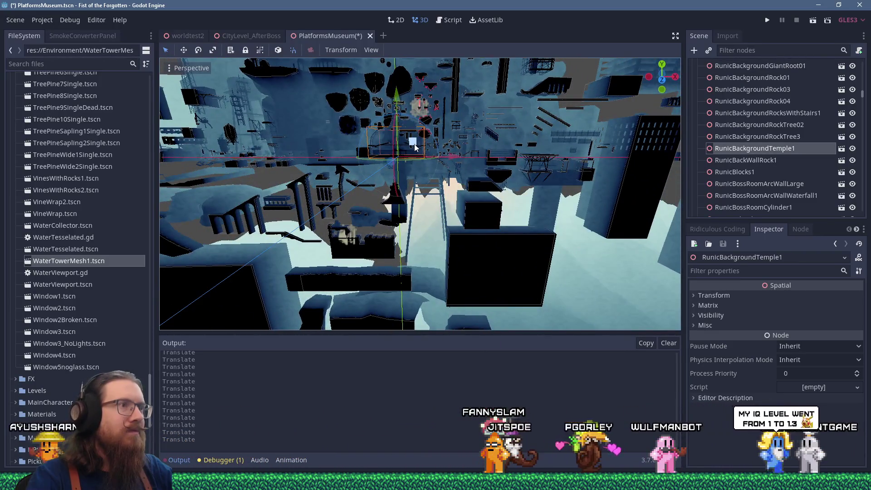
left_click_drag(526, 64, 489, 243)
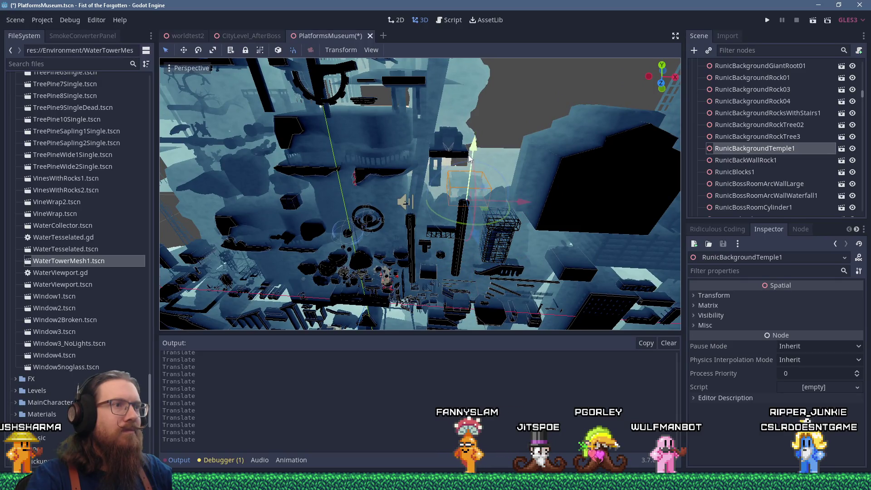
mouse_move(488, 129)
left_mouse_down()
mouse_move(375, 167)
mouse_move(367, 155)
left_mouse_up()
scroll(377, 153, "up", 2)
mouse_move(350, 75)
left_mouse_down()
mouse_move(386, 109)
mouse_move(364, 164)
left_mouse_up()
Pull back to a wide view of the level and select the TrainStation2 mesh
left_click_drag(291, 160, 505, 117)
scroll(456, 104, "down", 2)
left_click_drag(456, 100, 447, 98)
mouse_move(459, 136)
left_mouse_down()
mouse_move(492, 127)
mouse_move(468, 138)
mouse_move(512, 199)
mouse_move(523, 201)
left_mouse_up()
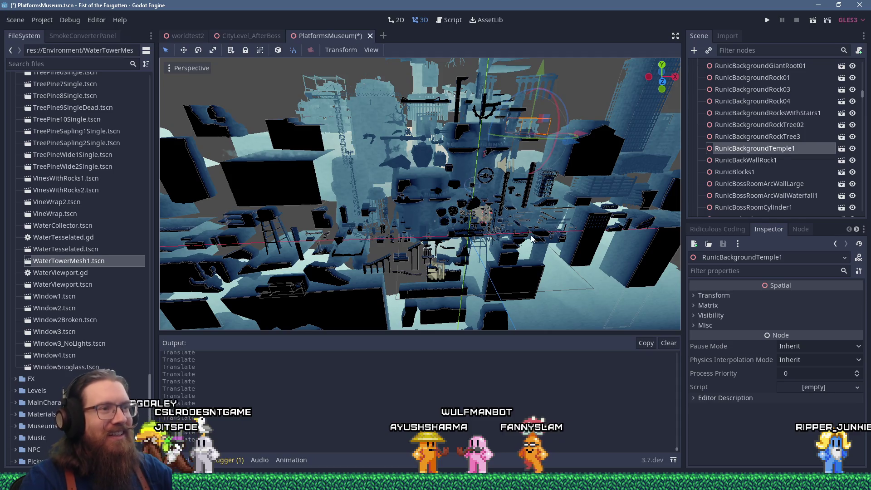
scroll(530, 235, "up", 10)
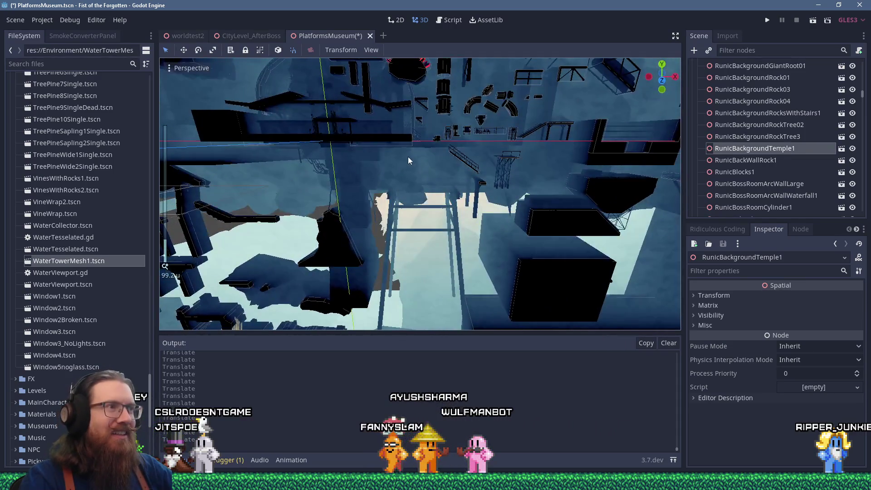
scroll(408, 156, "up", 4)
left_click(478, 152)
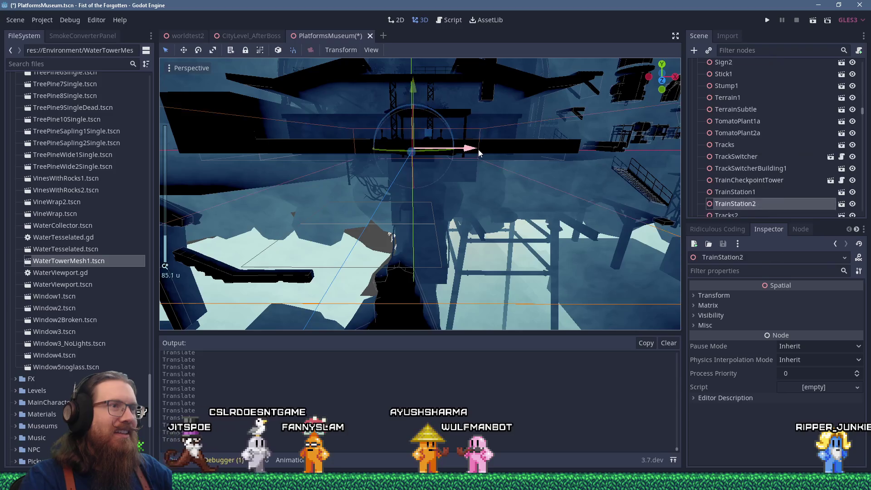
Move TrainStation2 out to the left of the cluster
scroll(479, 153, "down", 10)
mouse_move(470, 168)
left_mouse_down()
mouse_move(473, 197)
mouse_move(458, 208)
left_mouse_up()
left_click_drag(412, 252, 298, 259)
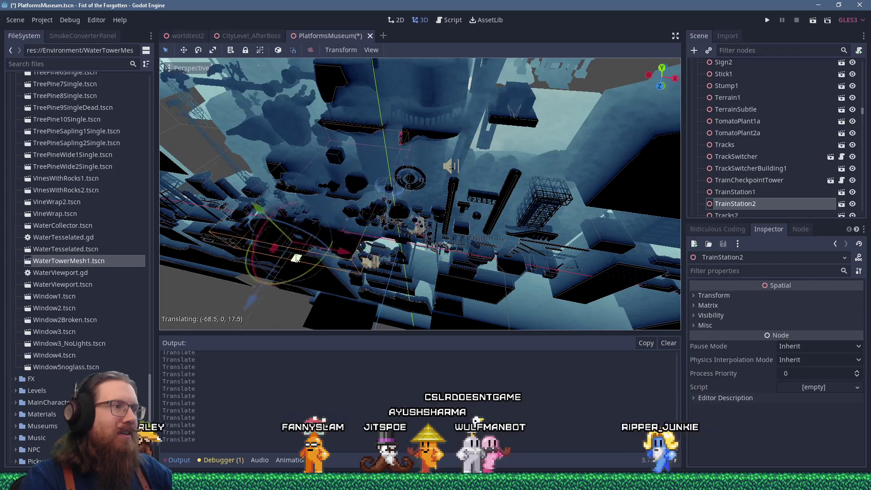
scroll(427, 159, "up", 5)
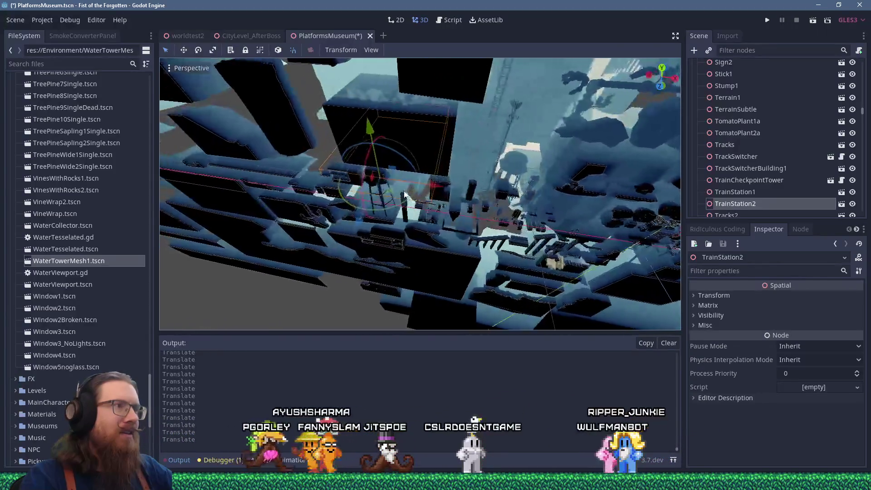
scroll(426, 156, "up", 5)
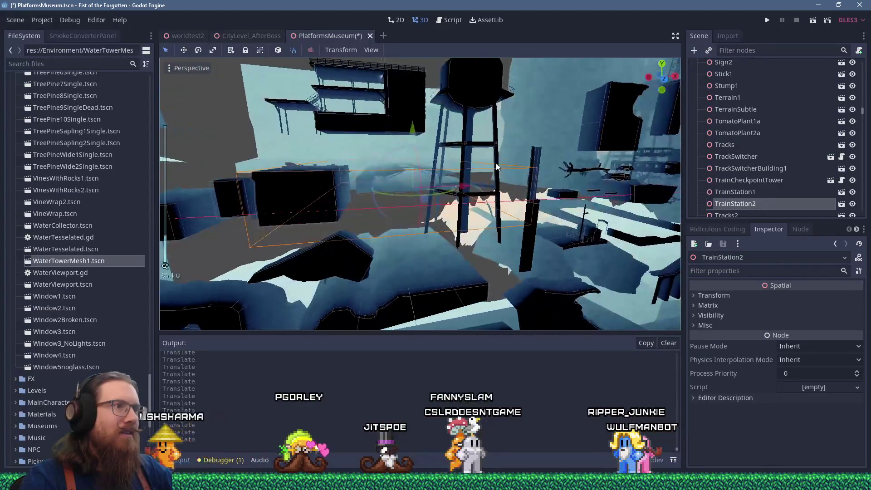
scroll(467, 171, "up", 5)
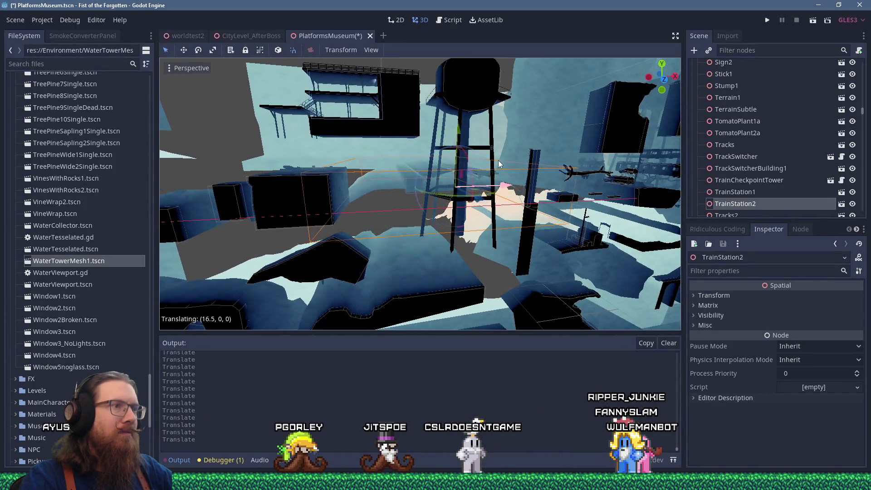
Orbit around the water tower and select the runic_portal_background_1a piece from a level view
mouse_move(500, 159)
left_mouse_down()
mouse_move(427, 181)
mouse_move(456, 169)
mouse_move(470, 187)
mouse_move(644, 254)
mouse_move(481, 190)
mouse_move(522, 198)
mouse_move(411, 179)
mouse_move(299, 313)
left_mouse_up()
left_click_drag(412, 222, 403, 229)
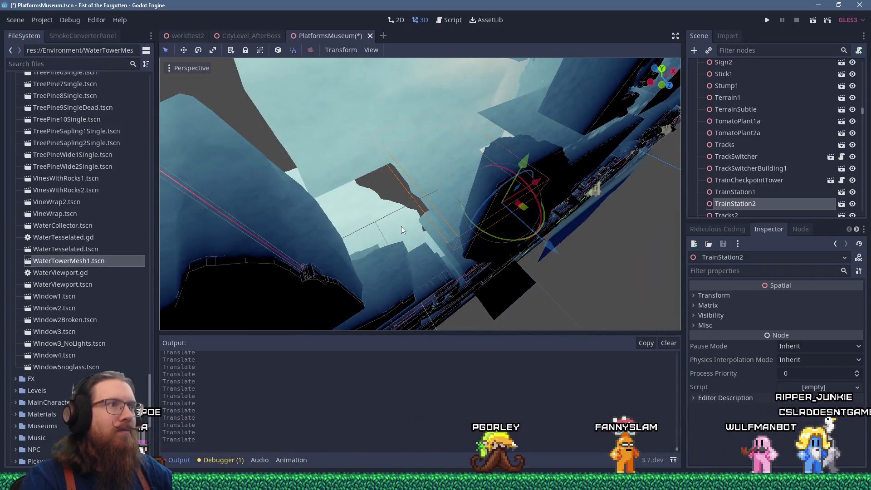
left_click(364, 119)
scroll(426, 159, "down", 3)
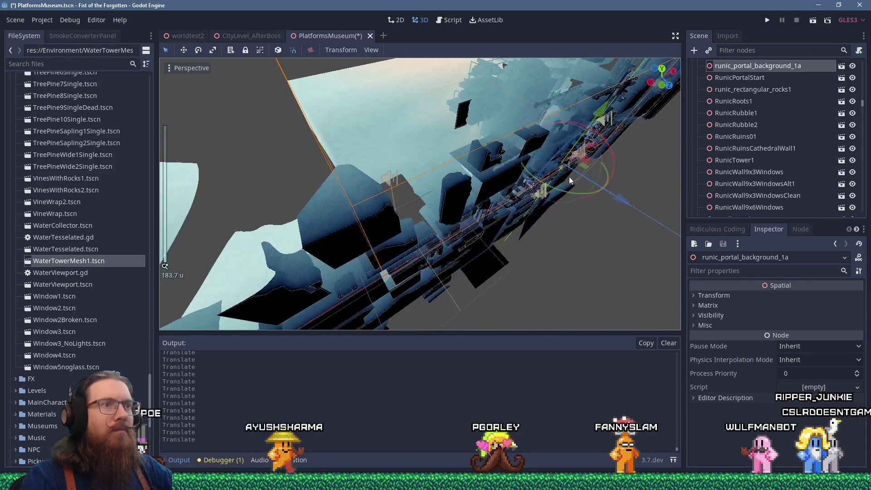
mouse_move(579, 184)
left_mouse_down()
mouse_move(503, 176)
mouse_move(508, 188)
left_mouse_up()
scroll(508, 188, "down", 2)
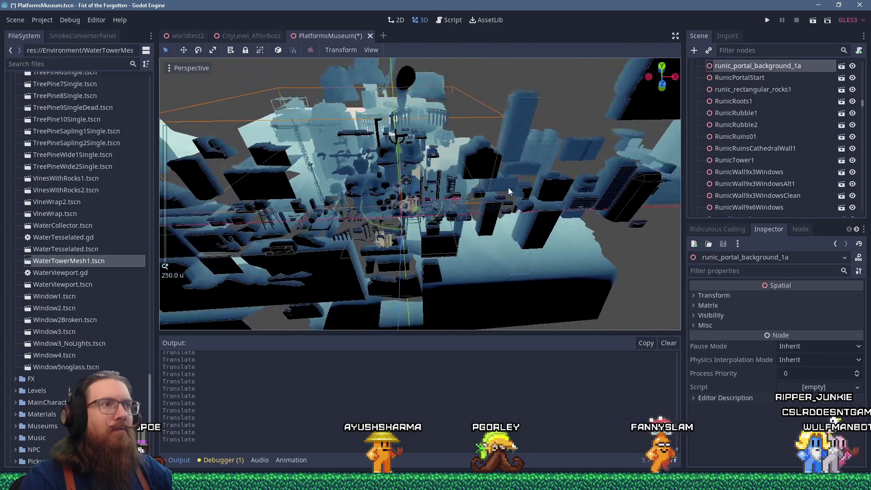
scroll(428, 189, "up", 4)
mouse_move(435, 188)
left_mouse_down()
mouse_move(518, 183)
mouse_move(555, 193)
left_mouse_up()
scroll(539, 187, "up", 10)
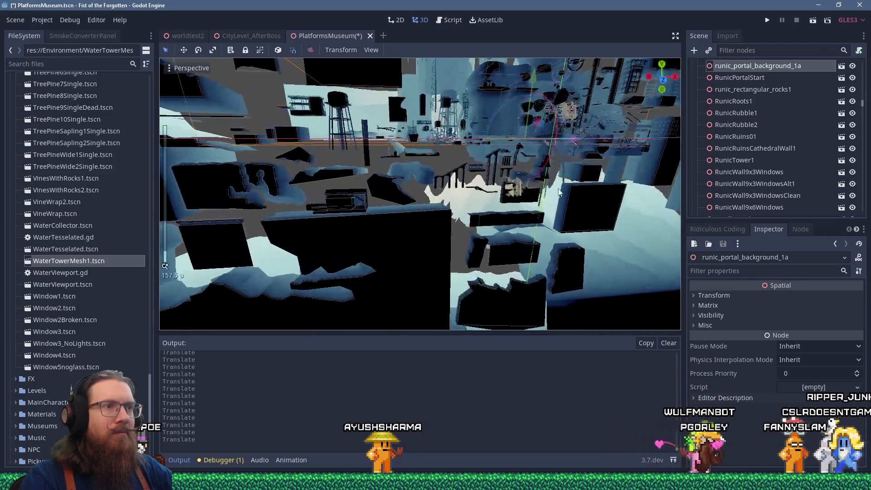
scroll(441, 195, "up", 8)
mouse_move(441, 182)
left_mouse_down()
mouse_move(447, 137)
mouse_move(440, 136)
mouse_move(361, 199)
mouse_move(351, 220)
left_mouse_up()
Move MountainTeleportThing01 away from the cluster and raise it among the buildings
scroll(436, 139, "down", 7)
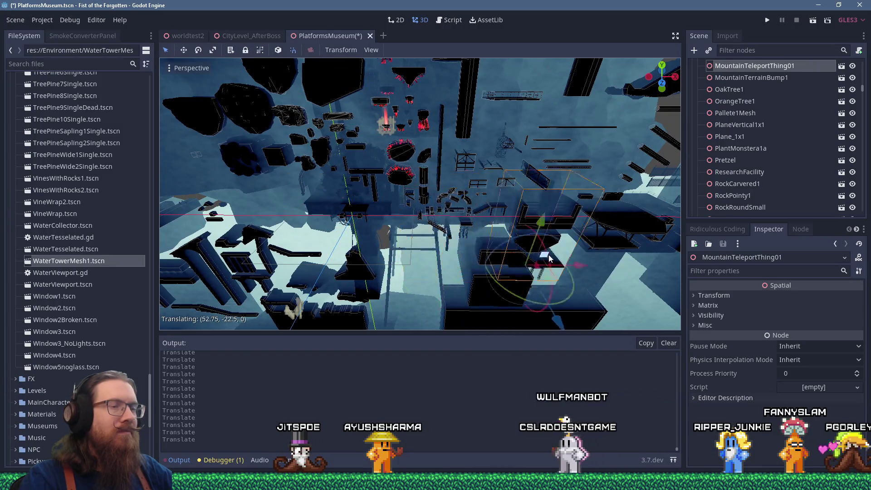
left_click_drag(543, 259, 540, 256)
scroll(408, 204, "down", 10)
mouse_move(386, 201)
left_mouse_down()
mouse_move(508, 188)
mouse_move(223, 170)
mouse_move(208, 183)
left_mouse_up()
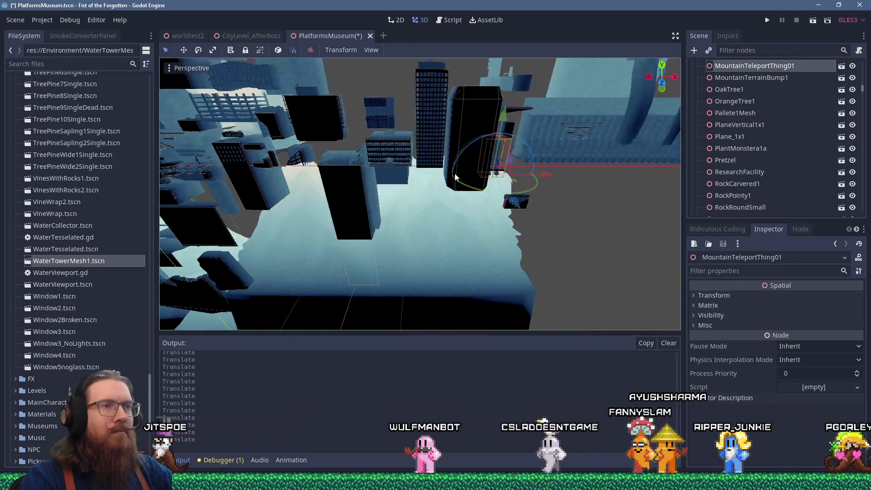
scroll(459, 172, "up", 5)
mouse_move(448, 172)
left_mouse_down()
mouse_move(453, 145)
mouse_move(453, 172)
left_mouse_up()
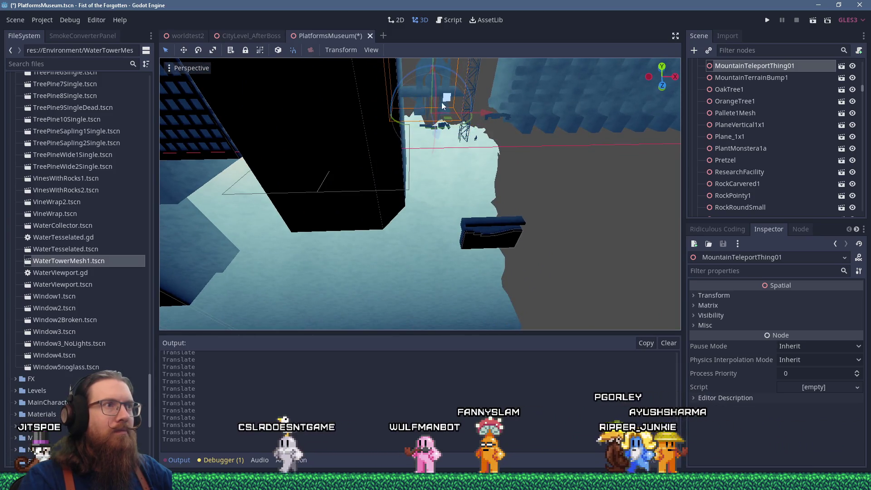
scroll(458, 122, "down", 10)
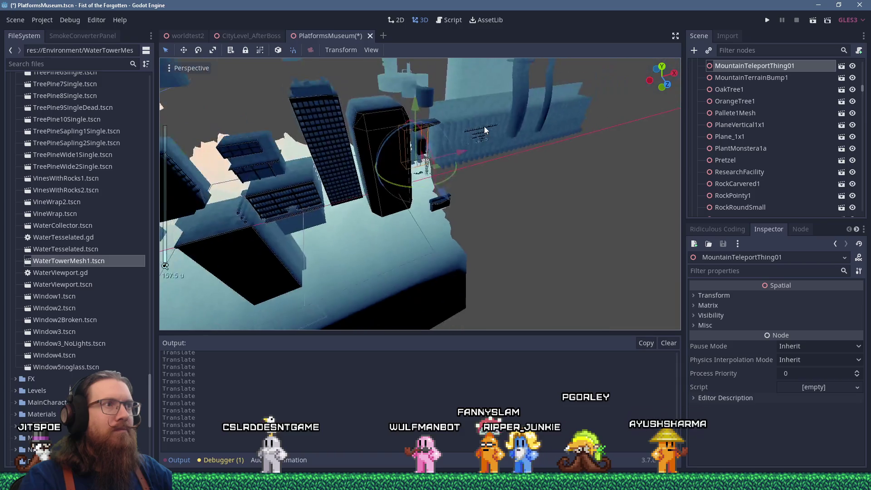
mouse_move(437, 157)
left_mouse_down()
mouse_move(457, 121)
mouse_move(415, 139)
mouse_move(413, 184)
left_mouse_up()
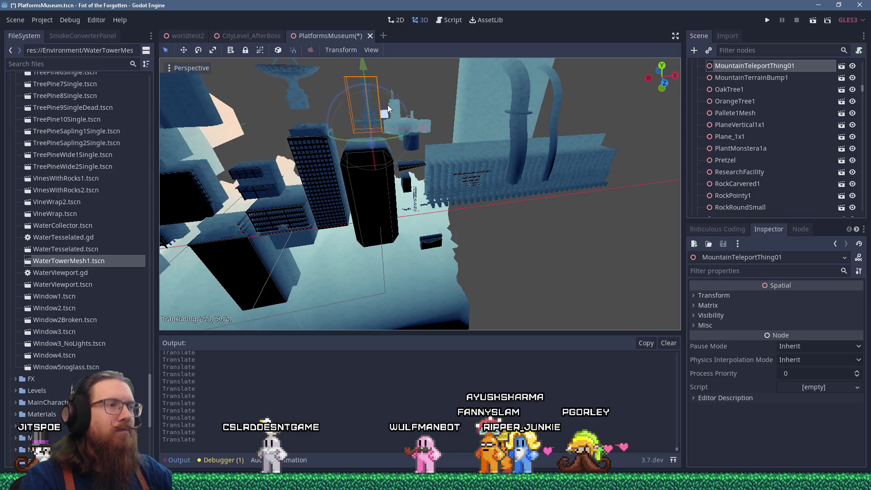
Select and frame the ResearchFacility water tower, then move it out of the cluster
mouse_move(423, 108)
left_mouse_down()
mouse_move(404, 100)
mouse_move(440, 96)
left_mouse_up()
mouse_move(450, 113)
left_mouse_down()
mouse_move(374, 161)
mouse_move(402, 201)
mouse_move(565, 173)
left_mouse_up()
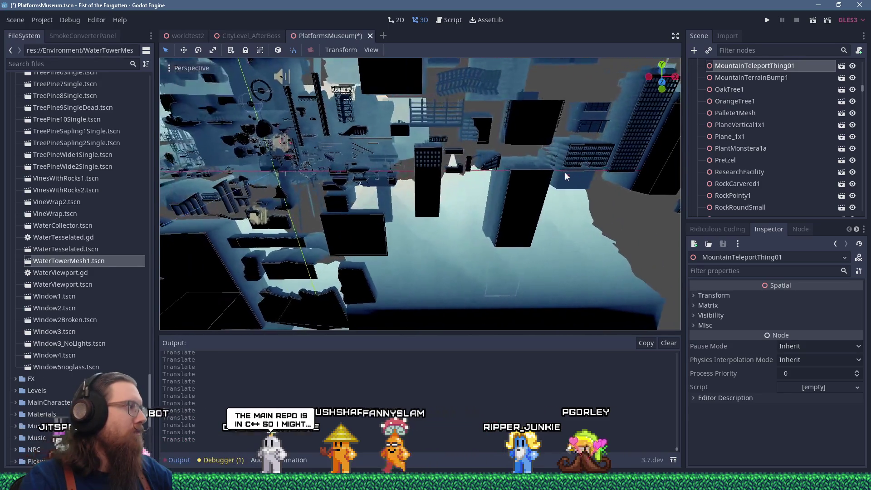
left_click_drag(445, 217, 605, 222)
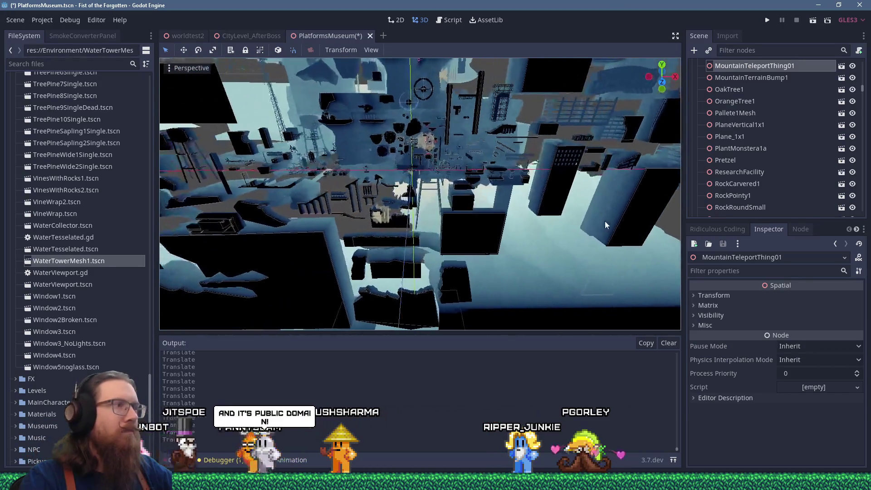
scroll(451, 174, "up", 5)
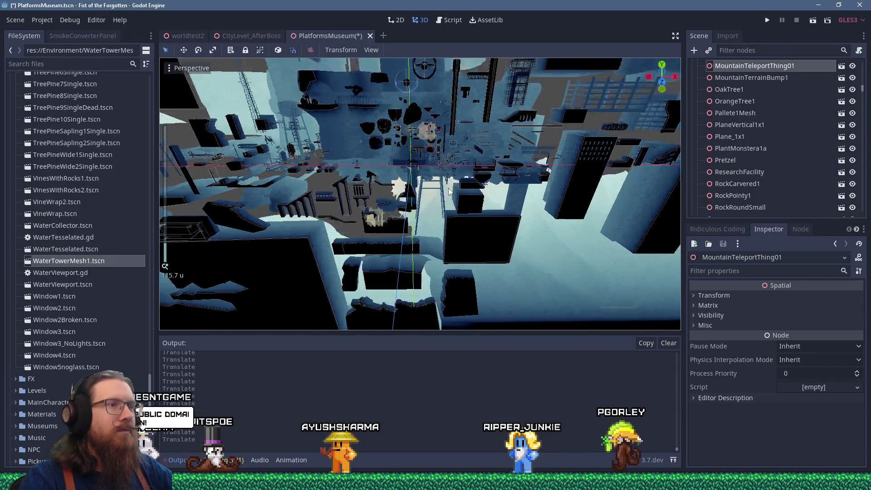
scroll(451, 175, "up", 15)
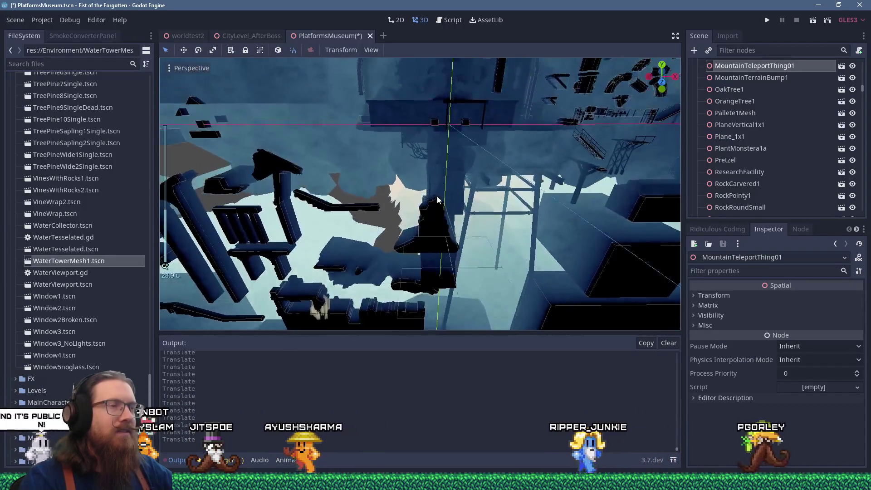
left_click(422, 136)
scroll(423, 138, "down", 4)
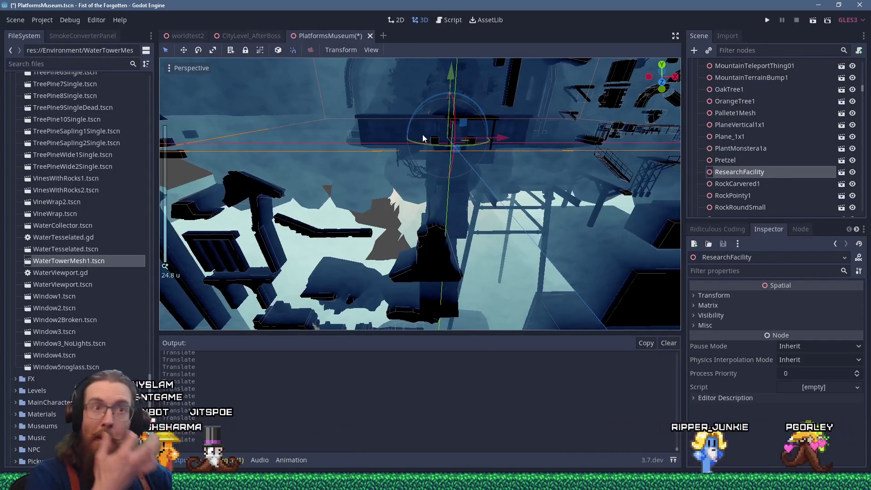
scroll(470, 184, "down", 15)
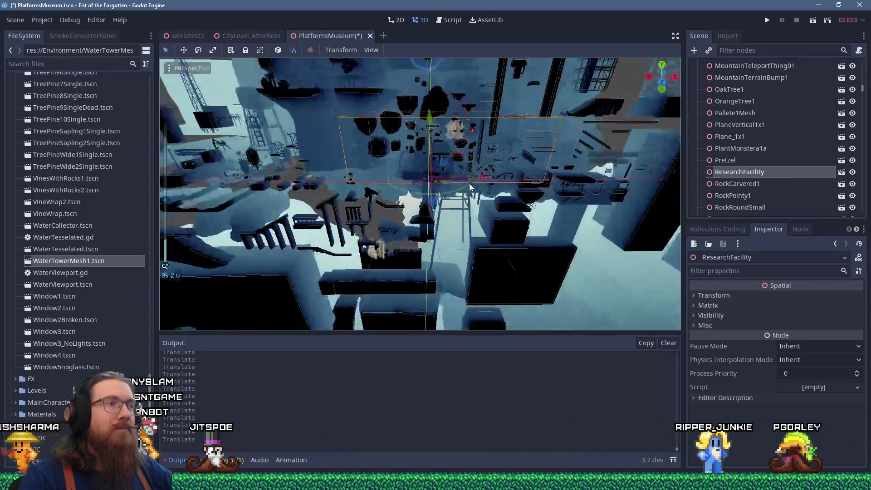
left_click_drag(485, 214, 531, 233)
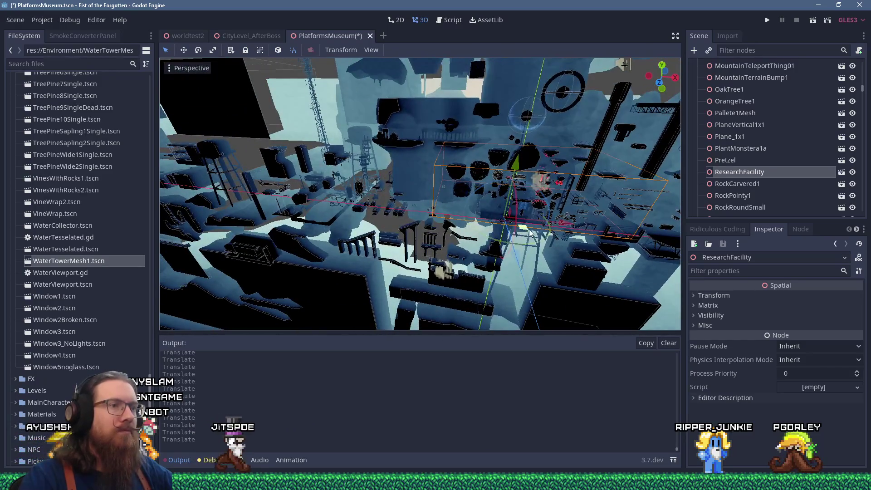
key("f")
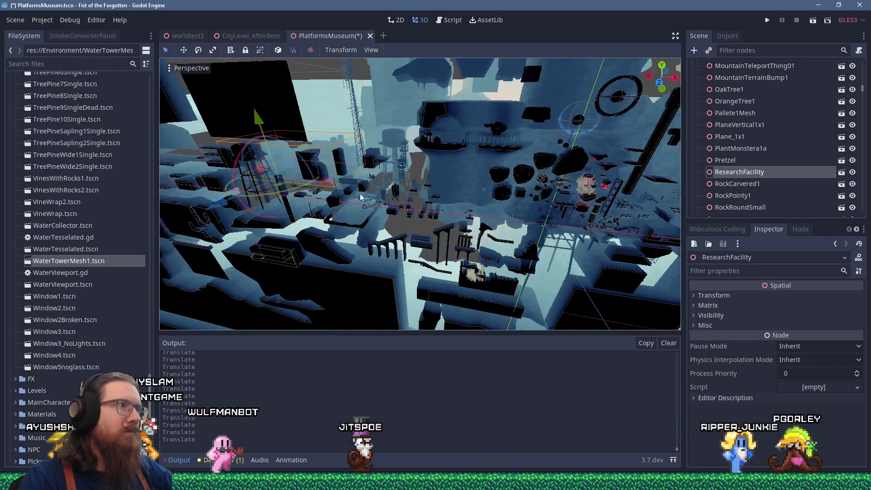
scroll(458, 173, "up", 3)
mouse_move(419, 168)
left_mouse_down()
mouse_move(465, 177)
mouse_move(391, 208)
left_mouse_up()
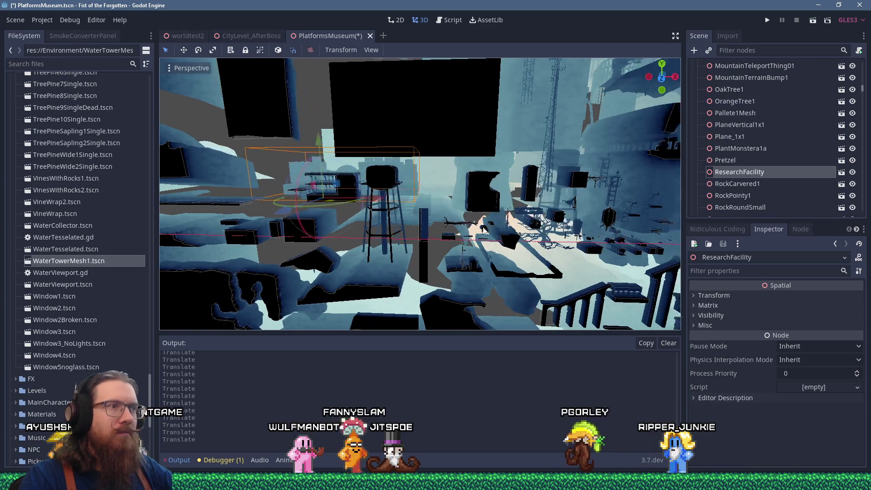
scroll(468, 198, "up", 3)
scroll(469, 199, "up", 5)
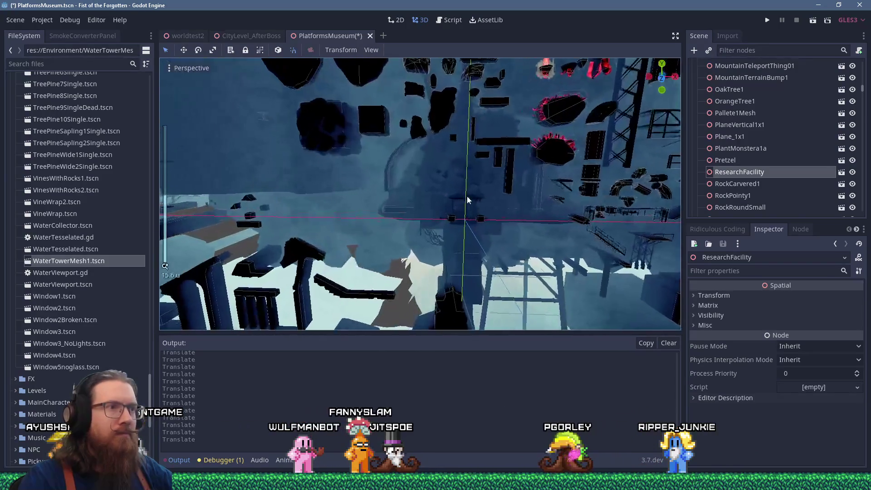
Move TrackSwitcherBuilding1 far out of the cluster, roughly (-108.25, -7.75, 0)
left_click(466, 201)
scroll(466, 198, "down", 6)
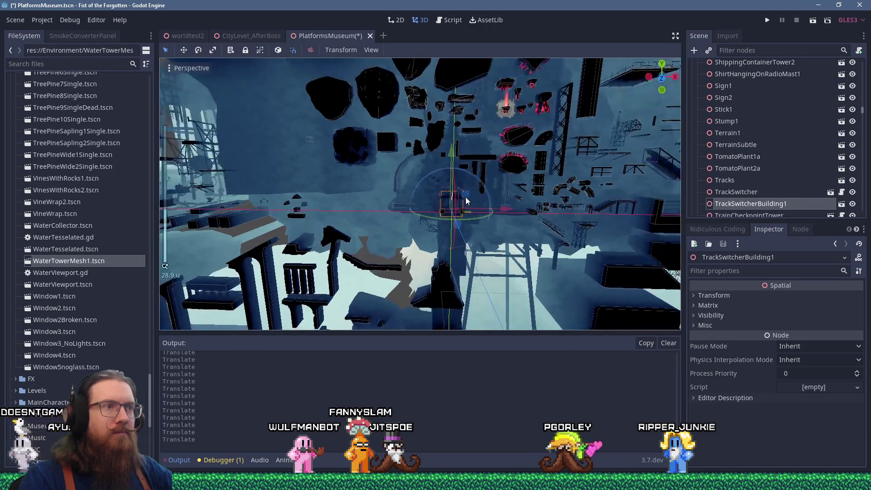
scroll(389, 181, "down", 4)
mouse_move(388, 181)
left_mouse_down()
mouse_move(345, 223)
mouse_move(570, 240)
left_mouse_up()
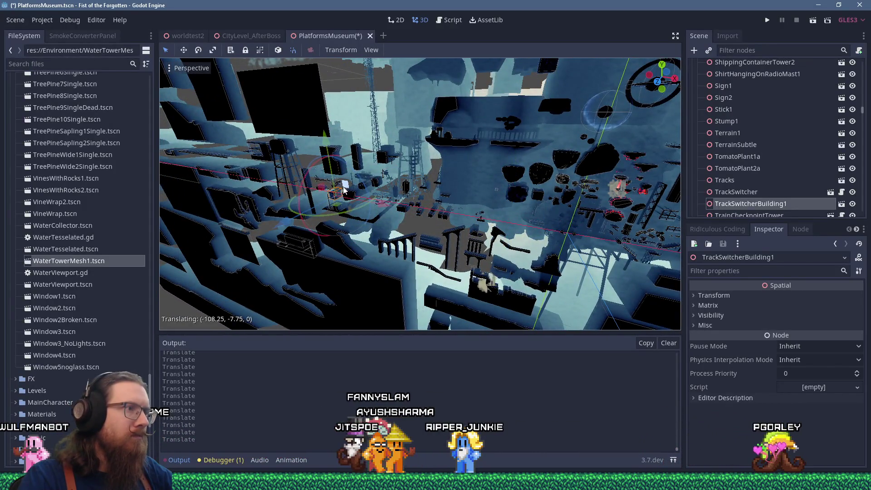
scroll(343, 190, "up", 4)
mouse_move(344, 190)
left_mouse_down()
mouse_move(480, 213)
mouse_move(418, 234)
mouse_move(381, 265)
mouse_move(486, 230)
mouse_move(388, 224)
mouse_move(431, 218)
mouse_move(403, 192)
left_mouse_up()
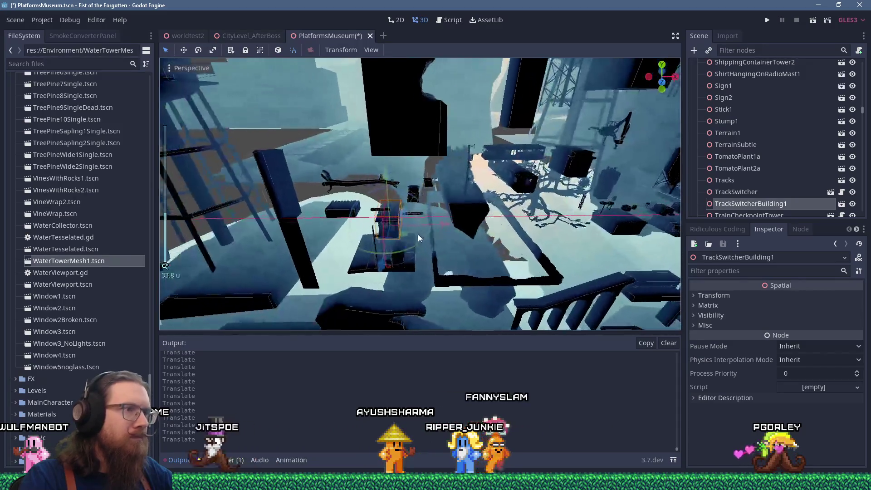
scroll(466, 210, "down", 3)
scroll(466, 210, "up", 3)
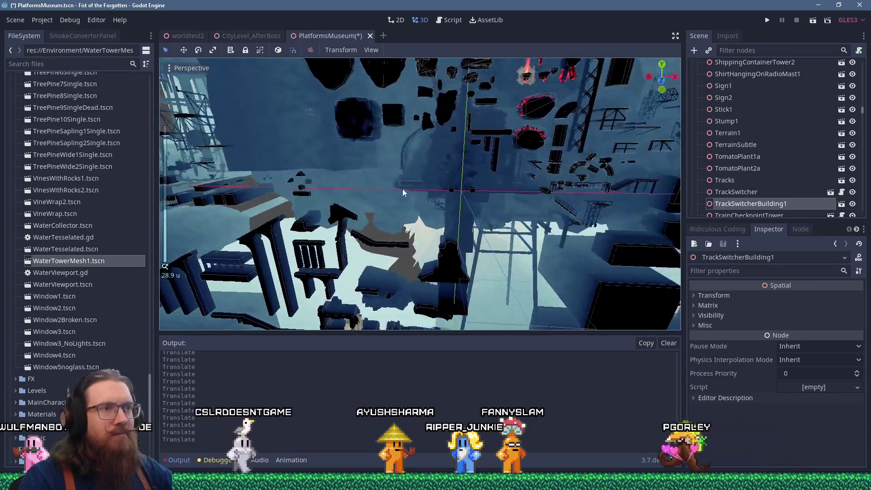
scroll(424, 165, "up", 15)
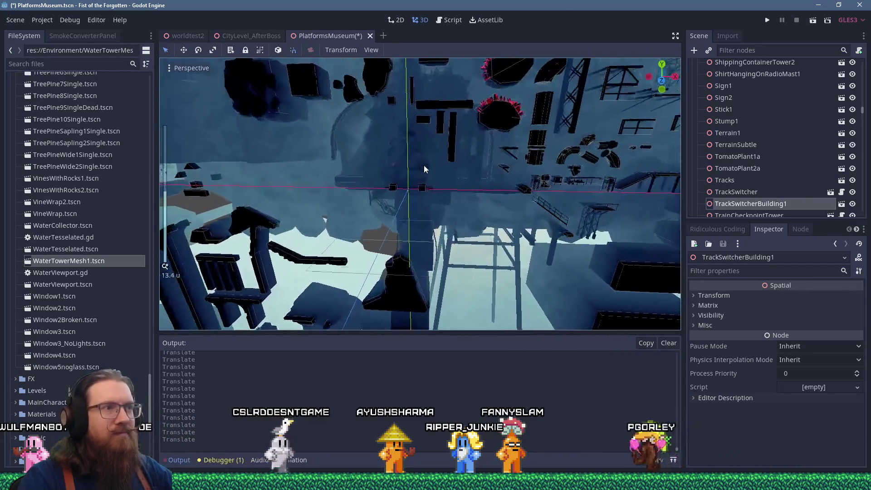
Move RunicAltarPlatform1 left and down, away from the cluster
left_click(424, 188)
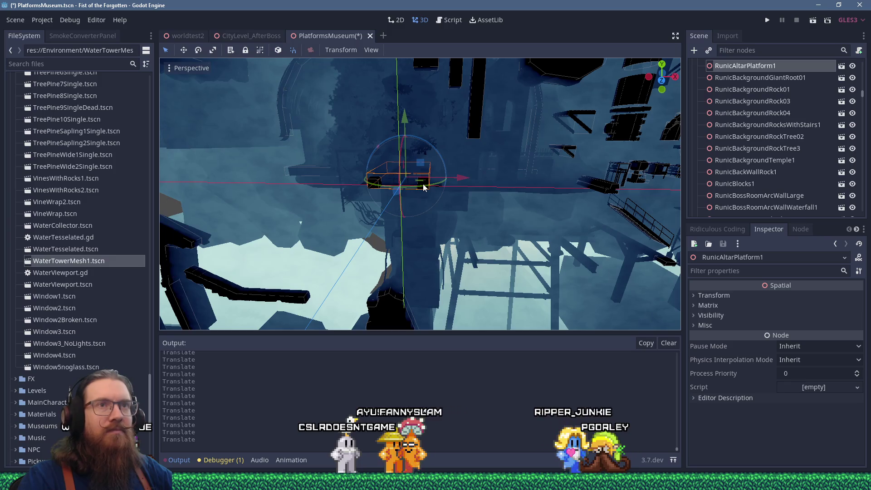
left_click_drag(418, 165, 254, 167)
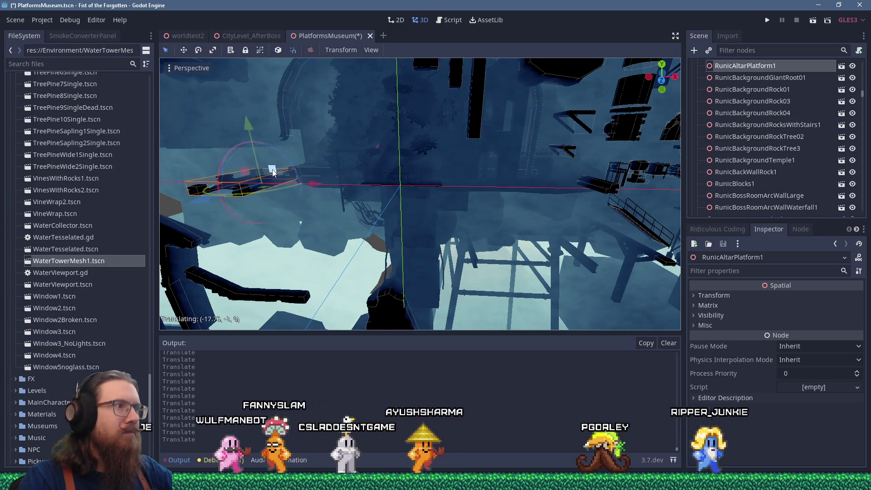
scroll(410, 187, "down", 10)
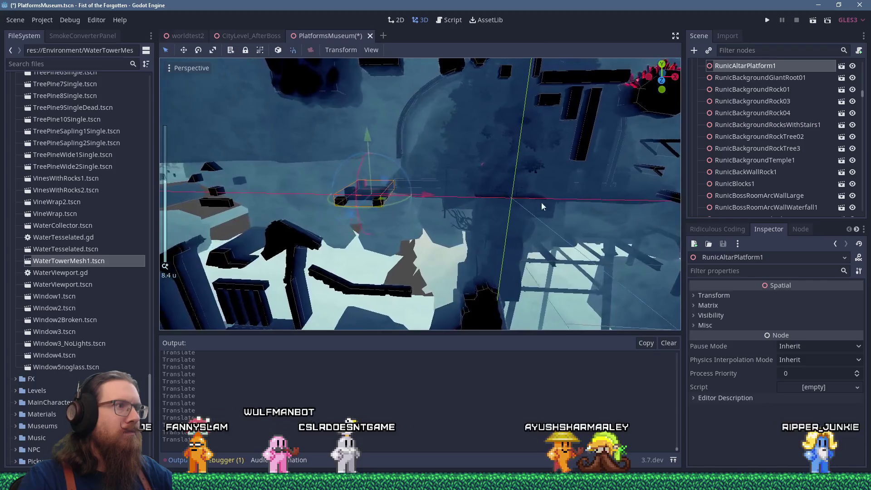
mouse_move(464, 190)
left_mouse_down()
mouse_move(246, 108)
mouse_move(318, 181)
mouse_move(434, 276)
left_mouse_up()
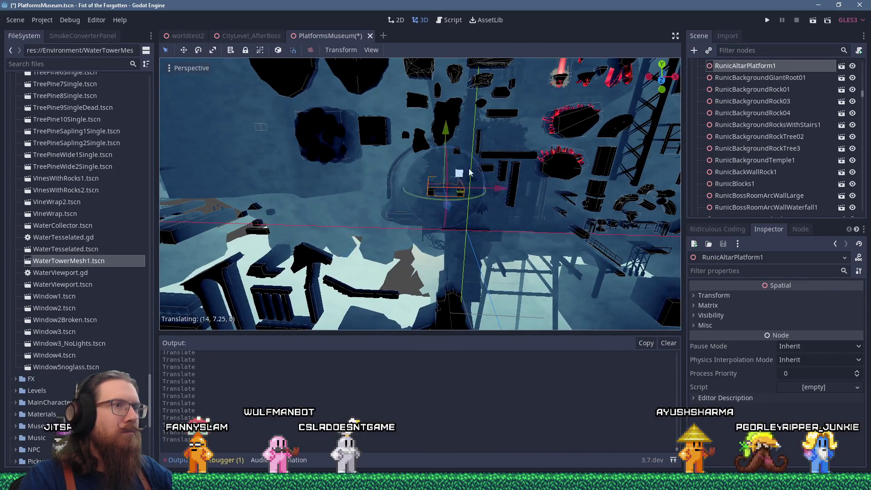
left_click_drag(518, 132, 525, 201)
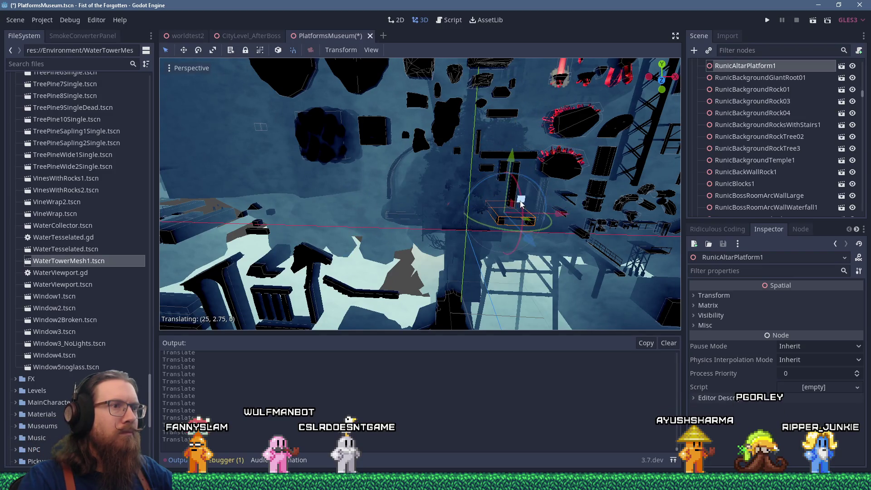
Select TerrainSubtle and orbit around it toward the water tower
left_click(455, 232)
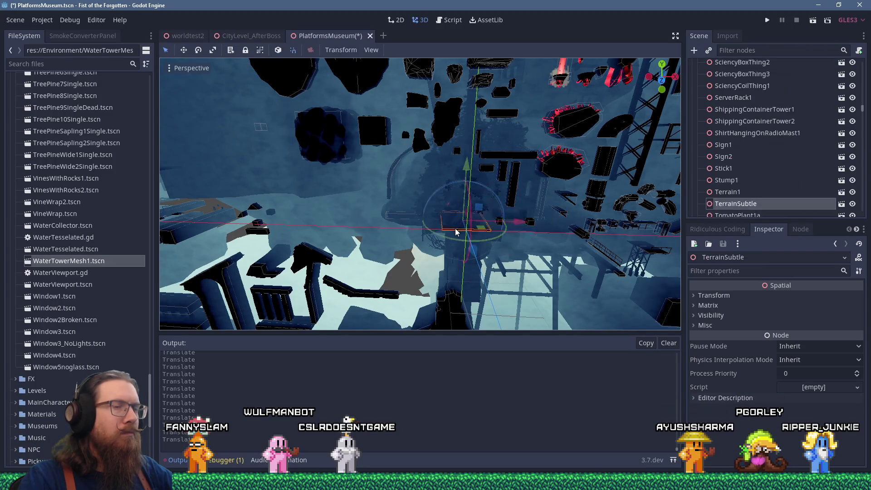
scroll(480, 213, "down", 5)
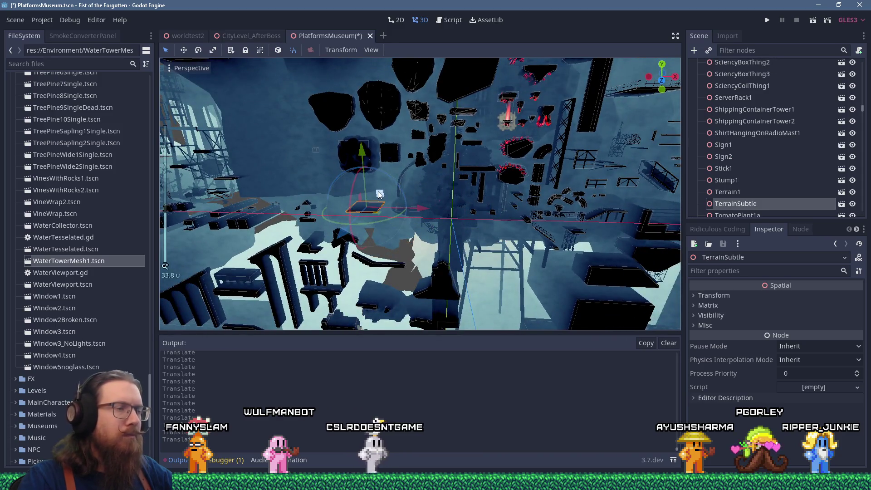
scroll(377, 191, "up", 10)
mouse_move(369, 192)
left_mouse_down()
mouse_move(461, 231)
mouse_move(602, 159)
mouse_move(444, 244)
mouse_move(611, 155)
mouse_move(447, 205)
mouse_move(404, 136)
mouse_move(403, 72)
mouse_move(410, 86)
mouse_move(343, 208)
left_mouse_up()
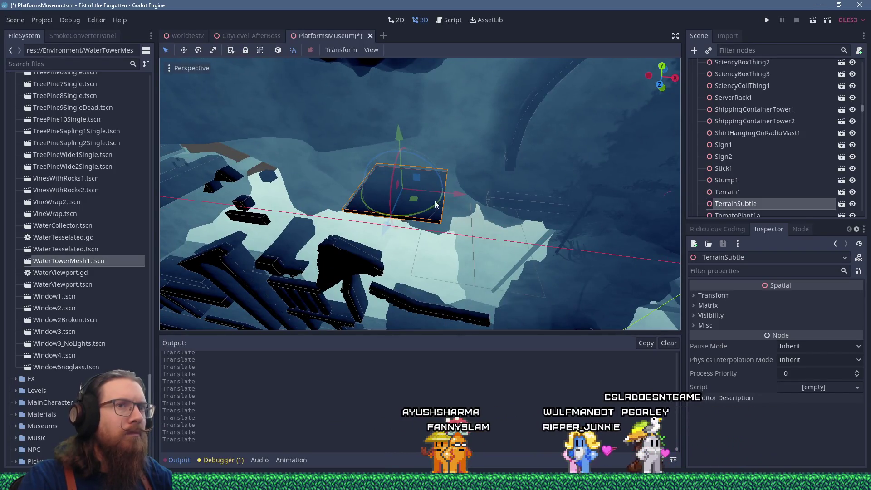
scroll(433, 205, "down", 5)
mouse_move(472, 199)
left_mouse_down()
mouse_move(511, 198)
mouse_move(485, 143)
left_mouse_up()
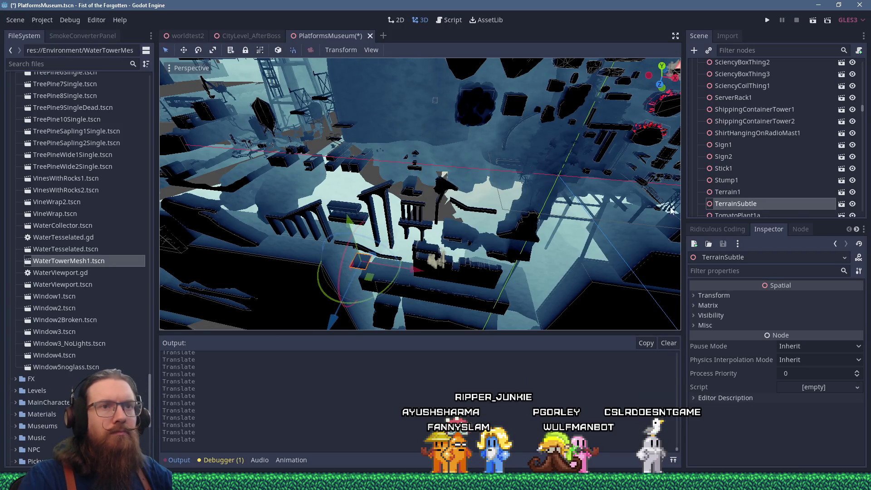
left_click_drag(616, 206, 416, 213)
scroll(416, 214, "up", 5)
mouse_move(420, 184)
left_mouse_down()
mouse_move(388, 171)
mouse_move(417, 164)
mouse_move(440, 172)
left_mouse_up()
Select RunicBackgroundRock04 and view it from several lower angles
left_click(417, 160)
scroll(420, 160, "down", 8)
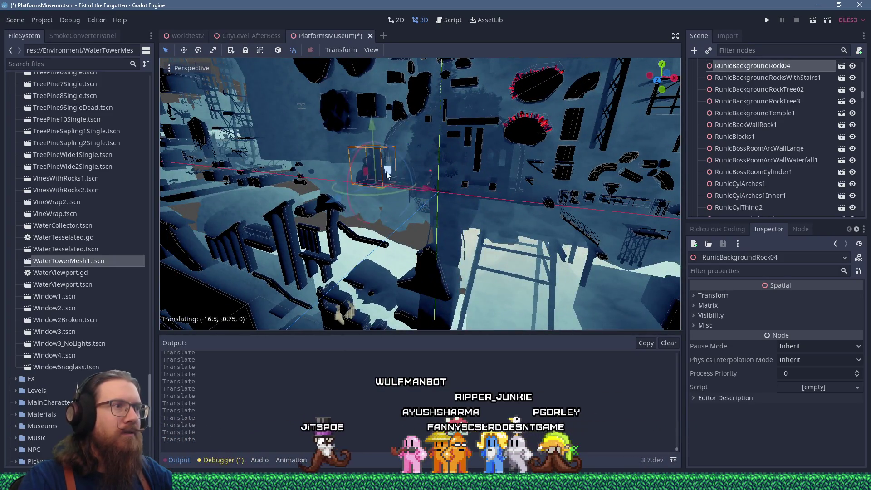
left_click_drag(368, 179, 507, 189)
scroll(407, 178, "up", 5)
mouse_move(407, 178)
left_mouse_down()
mouse_move(394, 163)
mouse_move(400, 186)
mouse_move(421, 186)
mouse_move(448, 228)
mouse_move(420, 196)
mouse_move(421, 215)
mouse_move(450, 229)
left_mouse_up()
scroll(401, 186, "down", 8)
scroll(448, 228, "up", 4)
scroll(449, 227, "up", 3)
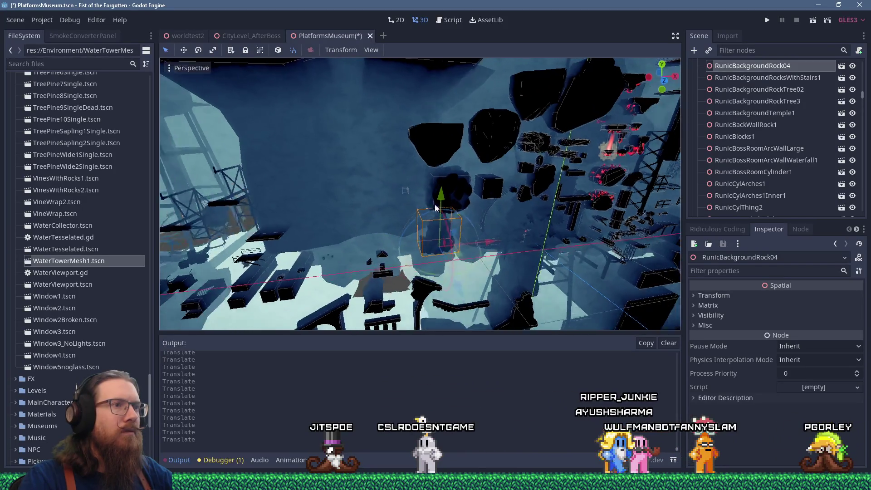
mouse_move(412, 176)
left_mouse_down()
mouse_move(443, 187)
mouse_move(356, 146)
mouse_move(422, 204)
left_mouse_up()
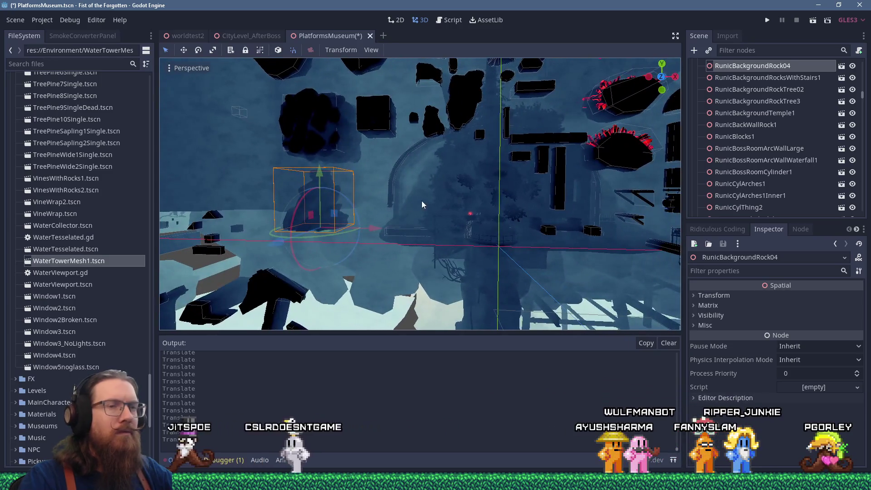
Frame TreeLeafy1, then lower RunicBackgroundRockTree3 along its vertical axis
left_click(505, 240)
scroll(490, 237, "down", 4)
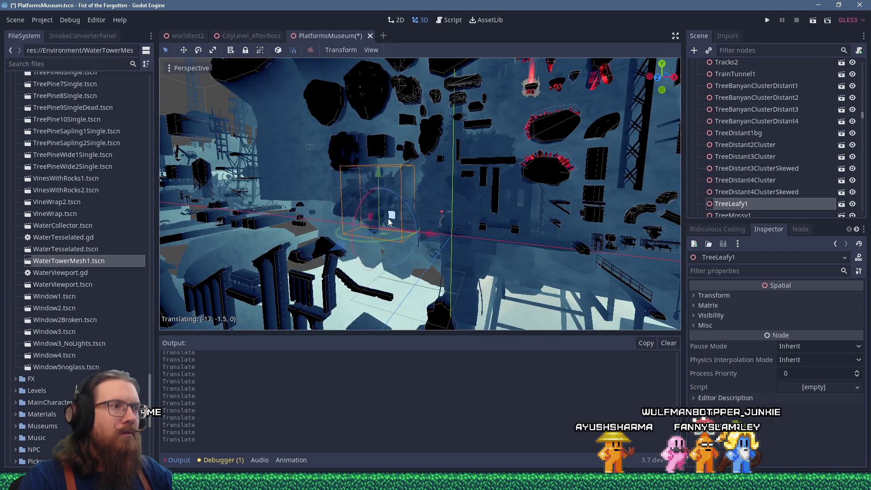
key("f")
scroll(498, 228, "up", 3)
scroll(517, 211, "down", 5)
mouse_move(486, 210)
left_mouse_down()
mouse_move(386, 202)
mouse_move(418, 202)
left_mouse_up()
scroll(417, 201, "up", 10)
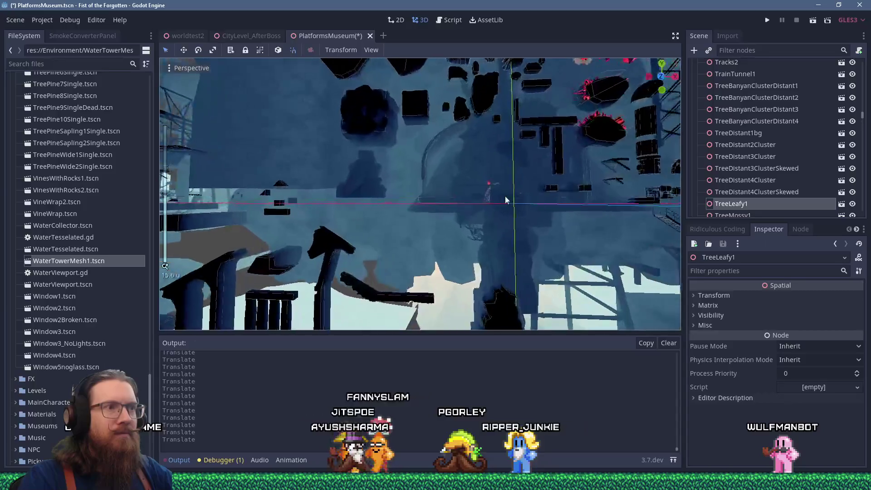
left_click(526, 201)
scroll(527, 202, "down", 2)
mouse_move(527, 202)
left_mouse_down()
mouse_move(291, 225)
mouse_move(398, 205)
mouse_move(336, 255)
mouse_move(401, 235)
mouse_move(453, 183)
left_mouse_up()
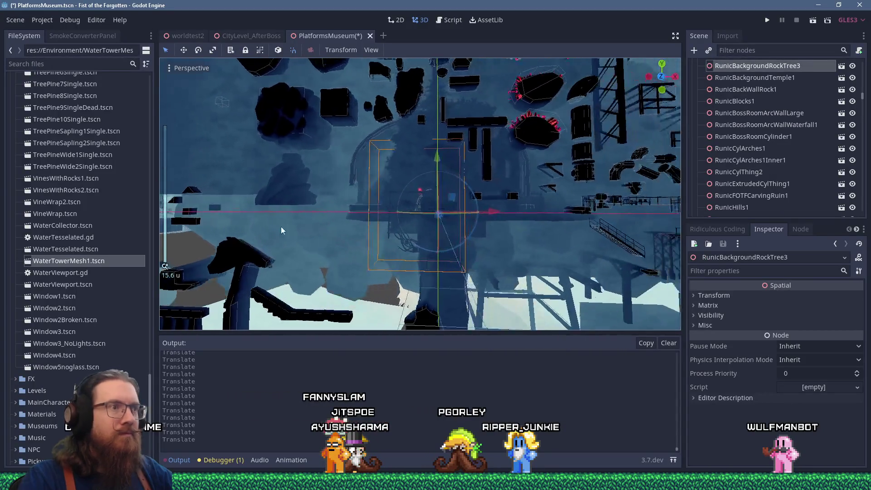
scroll(352, 280, "down", 4)
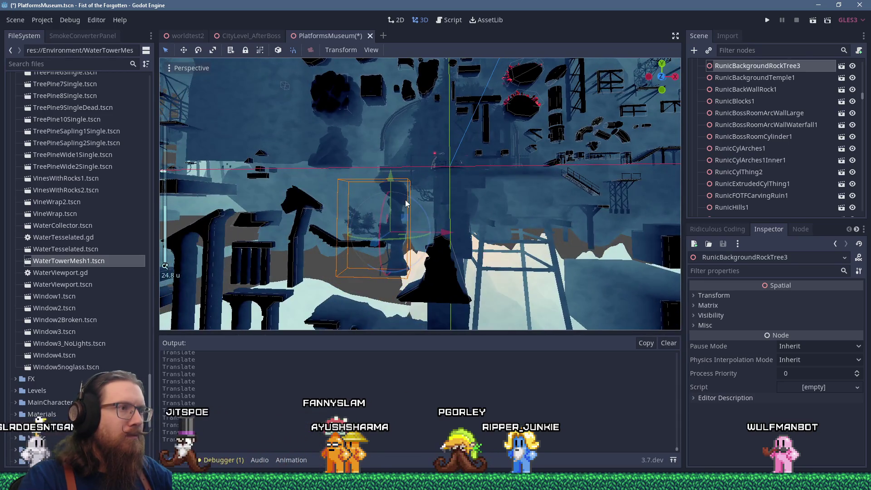
mouse_move(408, 217)
left_mouse_down()
mouse_move(450, 260)
mouse_move(357, 182)
mouse_move(356, 193)
left_mouse_up()
Inspect RunicBackgroundRock01 and RunicBackgroundRock03 from a lower, more level angle
left_click(418, 138)
mouse_move(442, 156)
left_mouse_down()
mouse_move(401, 146)
mouse_move(492, 130)
mouse_move(513, 161)
mouse_move(519, 200)
mouse_move(552, 211)
left_mouse_up()
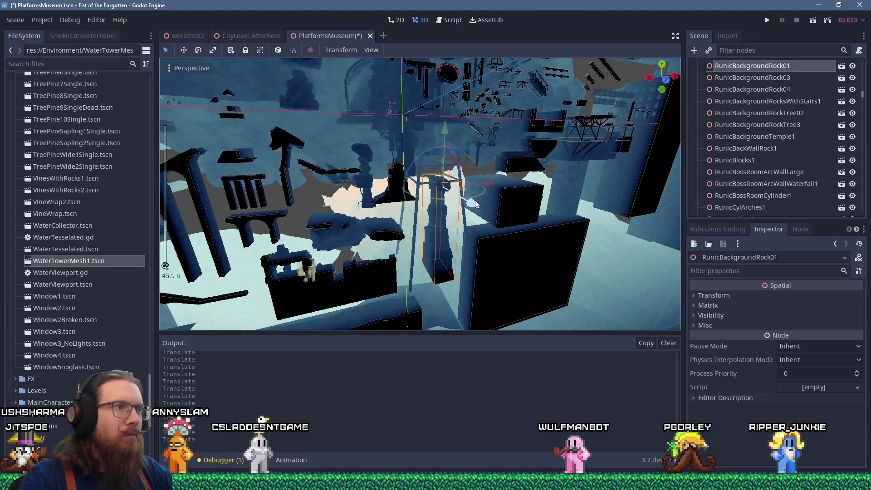
mouse_move(452, 191)
left_mouse_down()
mouse_move(468, 200)
mouse_move(479, 262)
mouse_move(461, 185)
mouse_move(397, 190)
mouse_move(463, 209)
left_mouse_up()
left_click(453, 168)
scroll(463, 208, "up", 3)
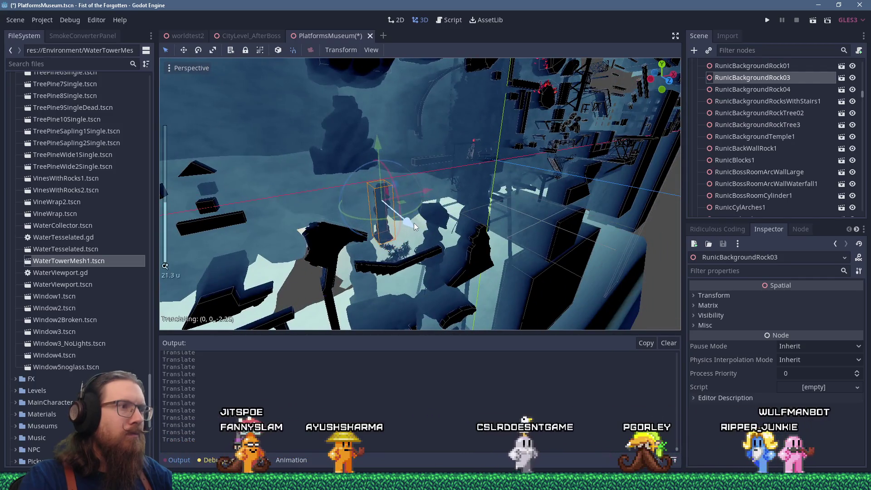
mouse_move(414, 222)
left_mouse_down()
mouse_move(372, 194)
mouse_move(494, 169)
mouse_move(495, 301)
left_mouse_up()
Shift RunicRuinsCathedralWall1 about 40 units along negative X, away from the cluster
left_click(495, 169)
scroll(495, 301, "up", 2)
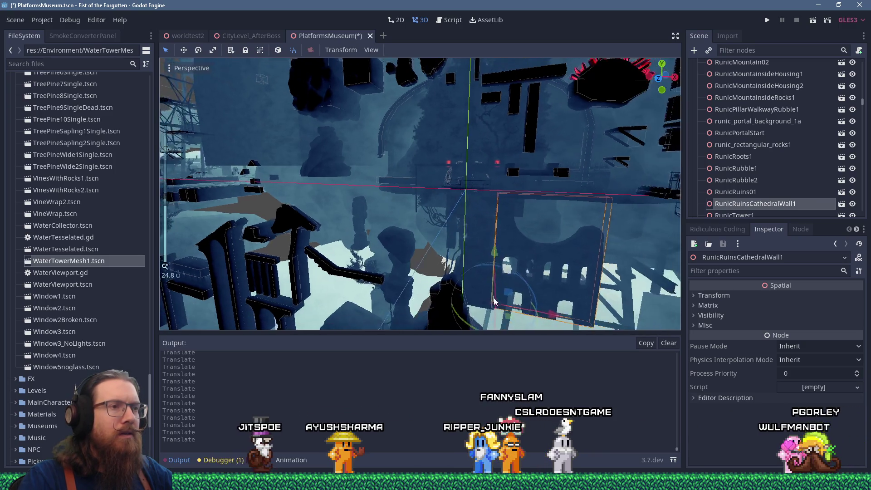
scroll(494, 301, "down", 8)
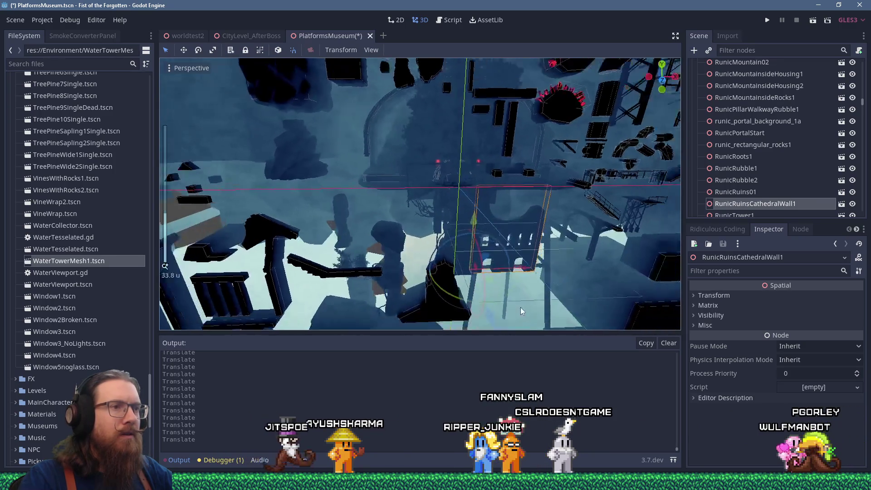
left_click_drag(512, 274, 368, 260)
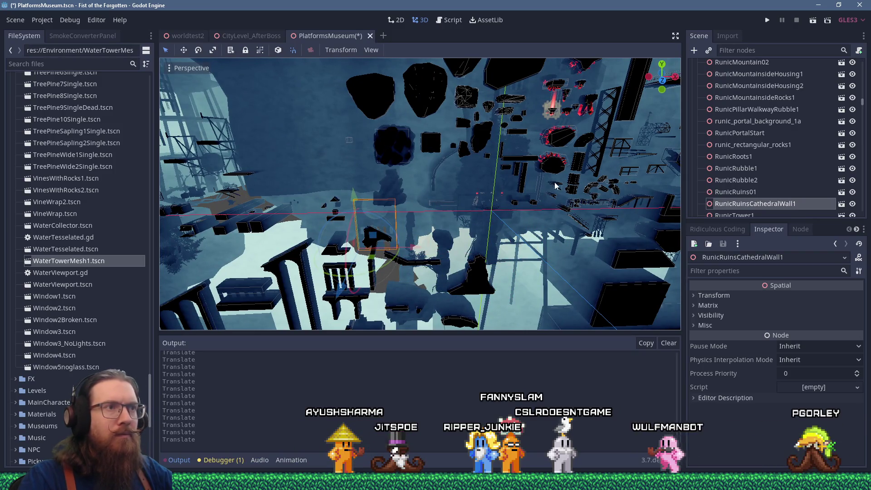
Start sliding the silo walkway rail along Z, then cancel so it stays in place
left_click(489, 211)
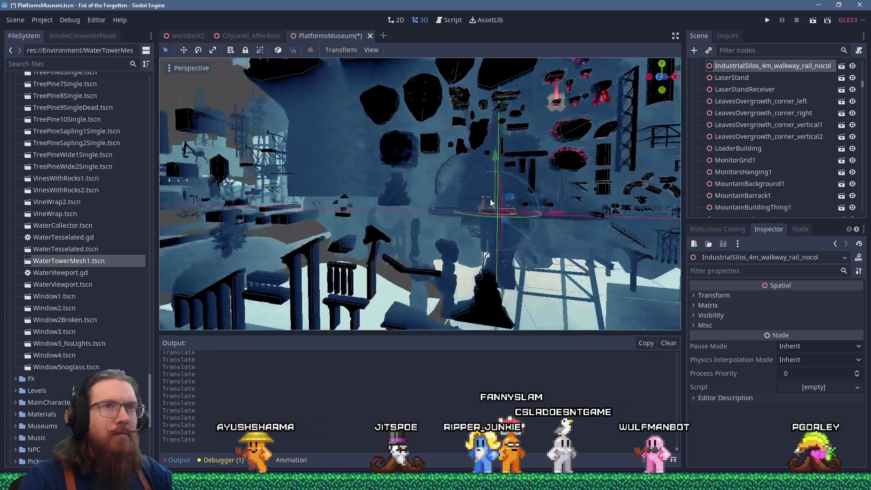
left_click_drag(423, 208, 401, 215)
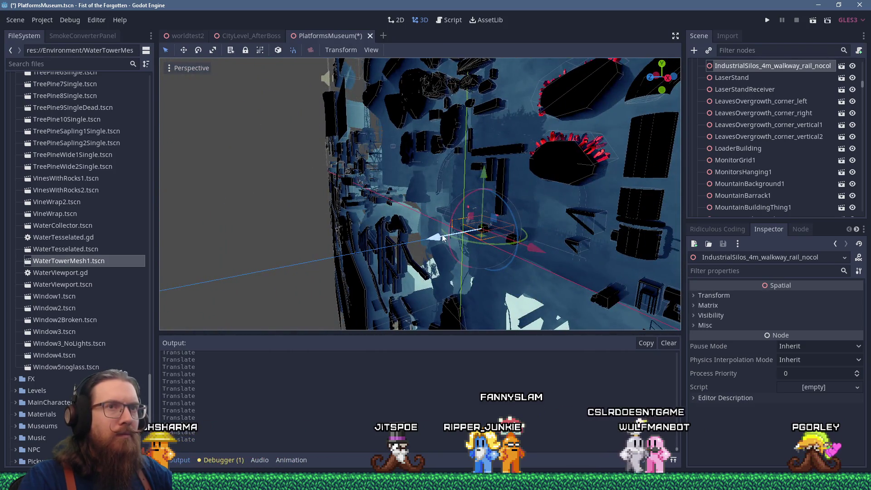
mouse_move(443, 237)
left_mouse_down()
mouse_move(336, 257)
mouse_move(361, 252)
mouse_move(454, 189)
mouse_move(563, 136)
left_mouse_up()
right_click(360, 253)
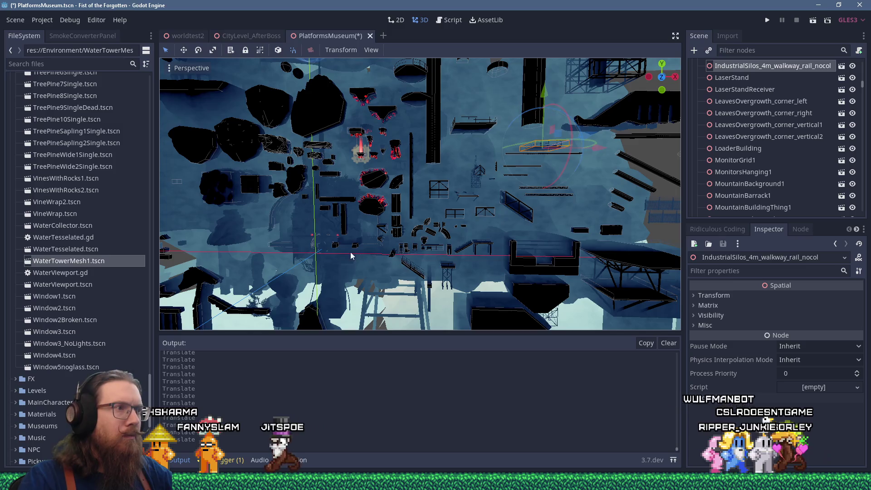
Move the background rock tree mesh out of the central cluster
left_click(330, 237)
key("f")
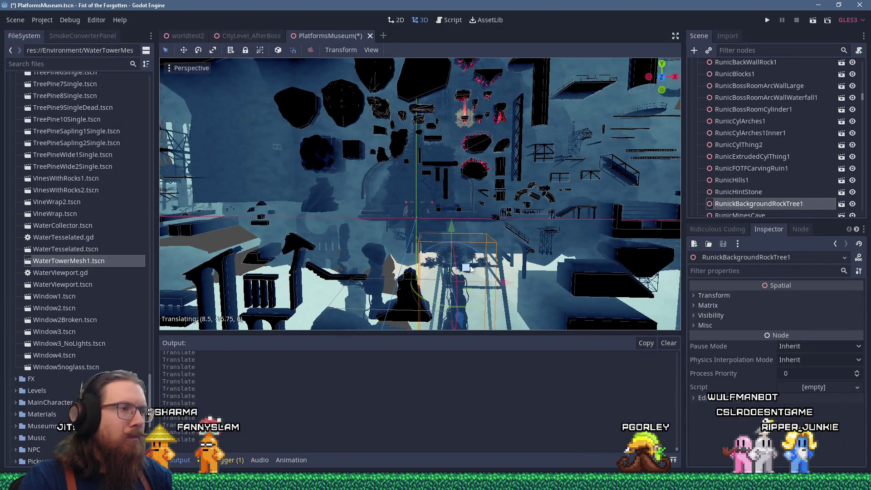
mouse_move(331, 252)
left_mouse_down()
mouse_move(421, 182)
mouse_move(417, 175)
left_mouse_up()
scroll(534, 232, "down", 5)
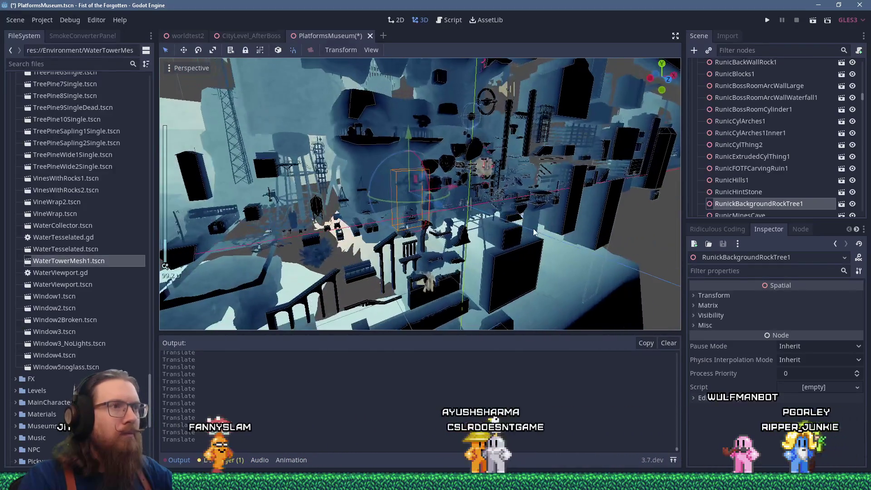
scroll(534, 232, "down", 5)
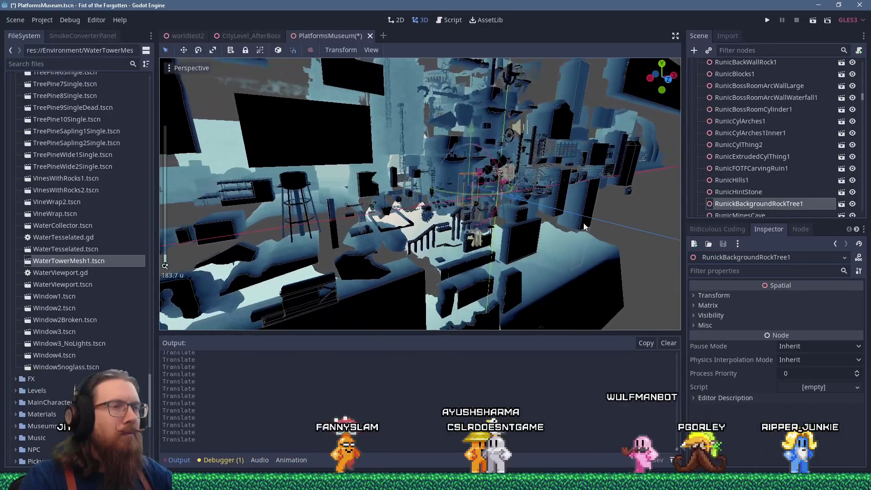
scroll(580, 227, "down", 3)
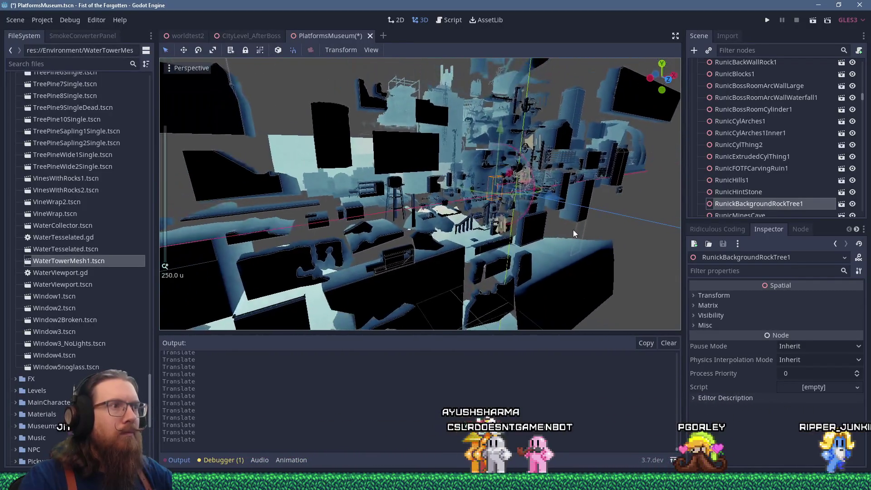
scroll(576, 229, "up", 3)
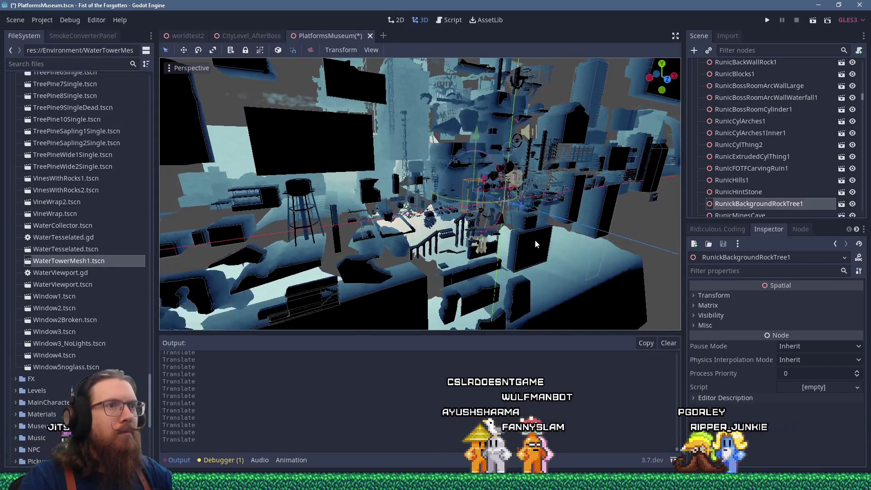
scroll(463, 223, "down", 3)
scroll(461, 222, "up", 6)
scroll(461, 222, "up", 6)
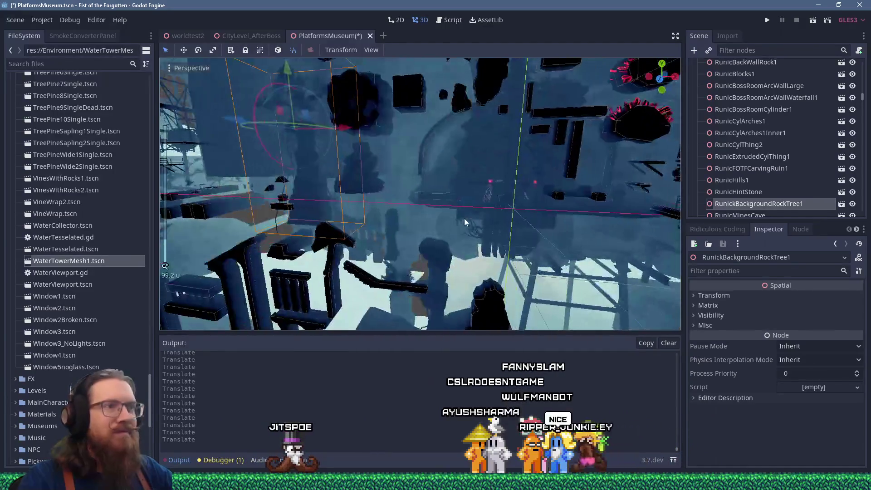
Move TreeOldGrowth1 away from the cluster and recentre the view on it
left_click(426, 222)
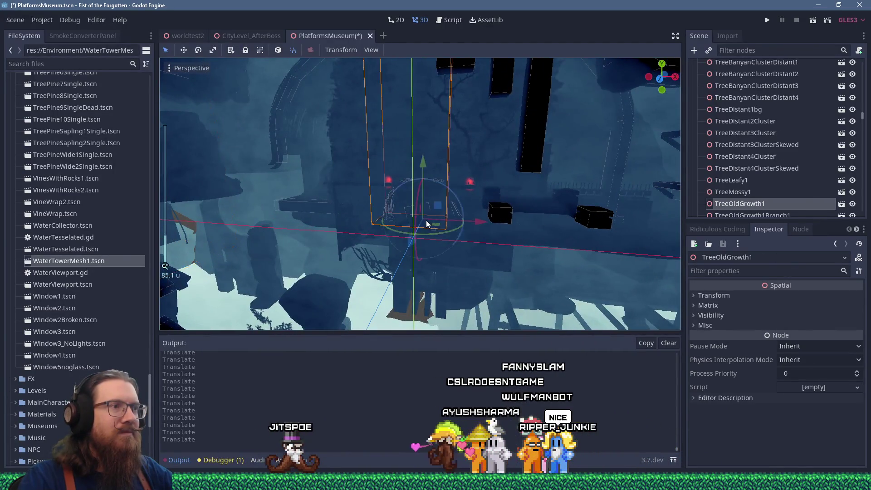
scroll(427, 221, "down", 2)
left_click_drag(426, 222, 375, 202)
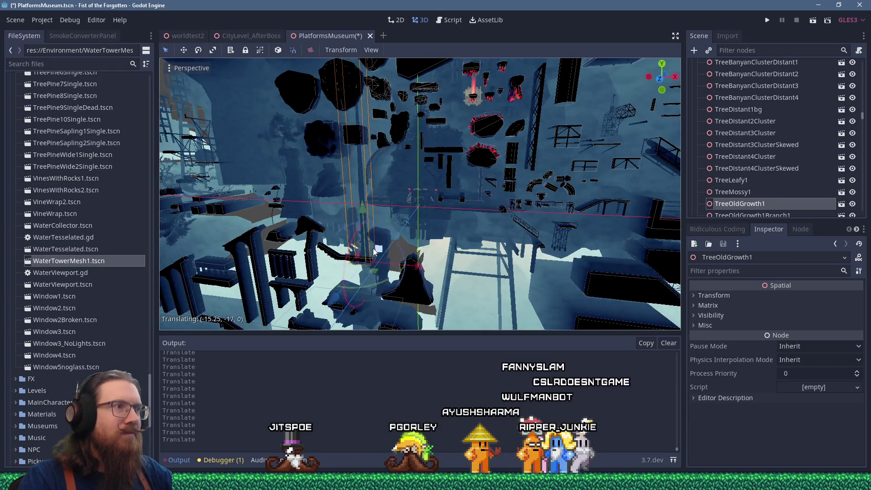
left_click_drag(371, 283, 391, 254)
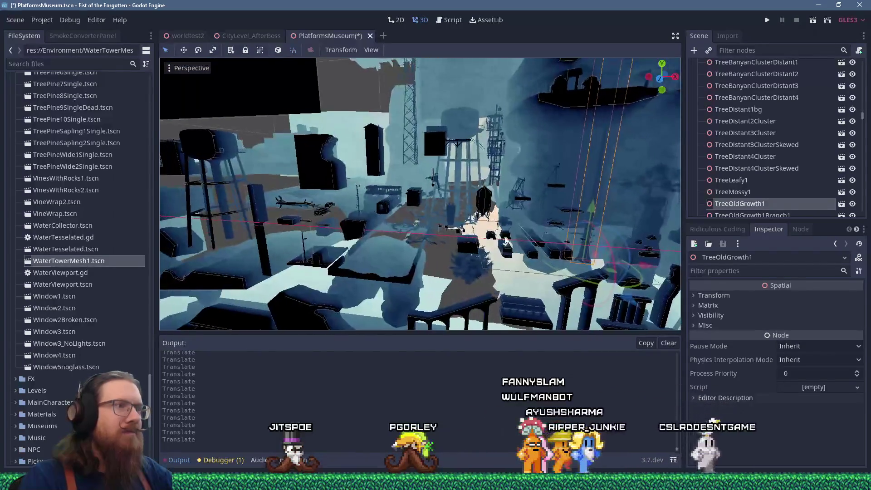
scroll(532, 261, "down", 3)
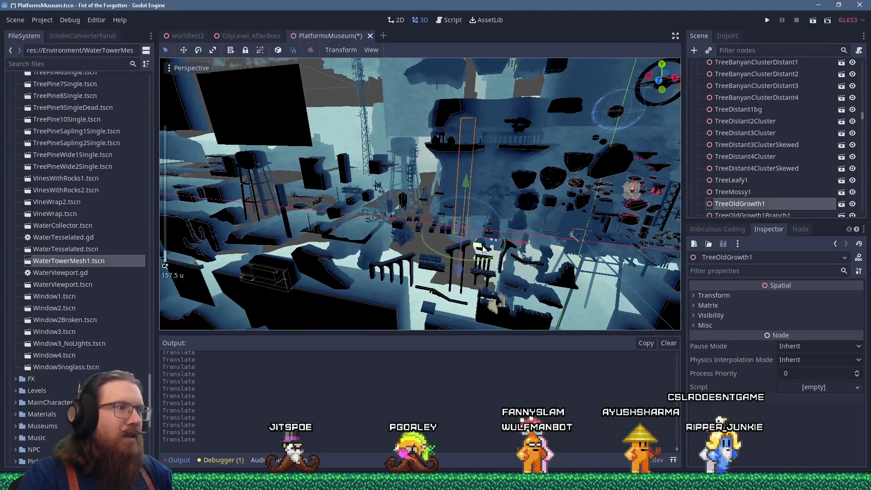
left_click_drag(312, 224, 313, 224)
key("f")
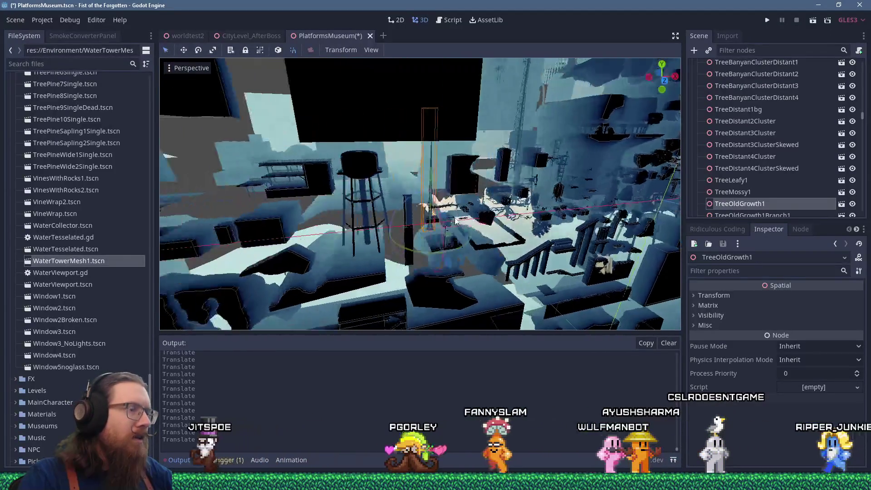
scroll(432, 230, "down", 4)
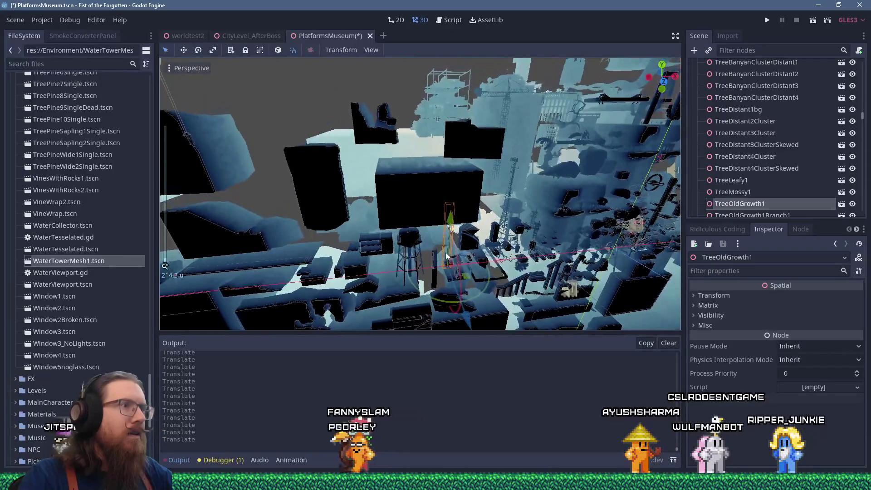
Move the RunicBossMainGround box out of the cluster to a new spot
left_click(406, 200)
scroll(405, 198, "down", 2)
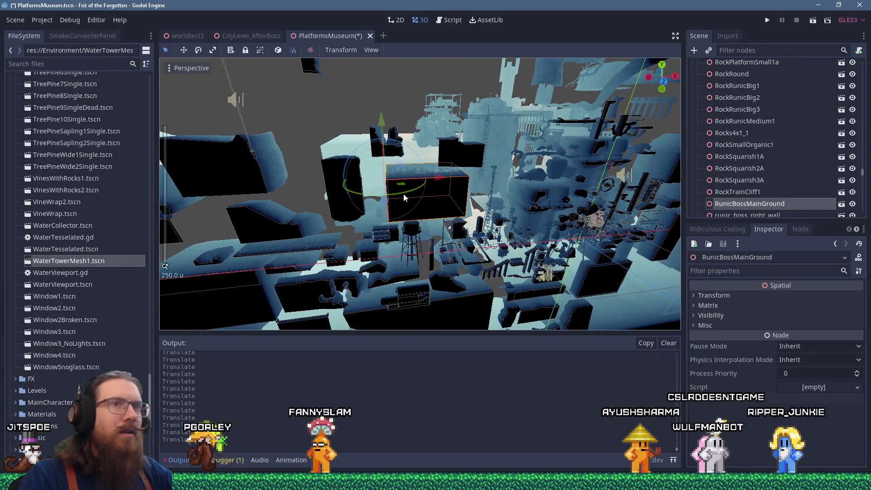
mouse_move(404, 194)
left_mouse_down()
mouse_move(413, 183)
mouse_move(307, 124)
left_mouse_up()
left_click_drag(562, 273, 560, 271)
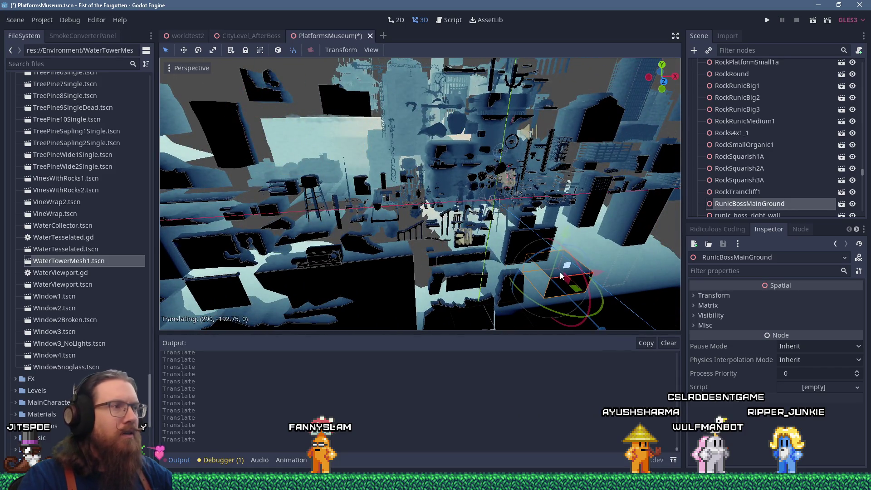
scroll(390, 194, "up", 8)
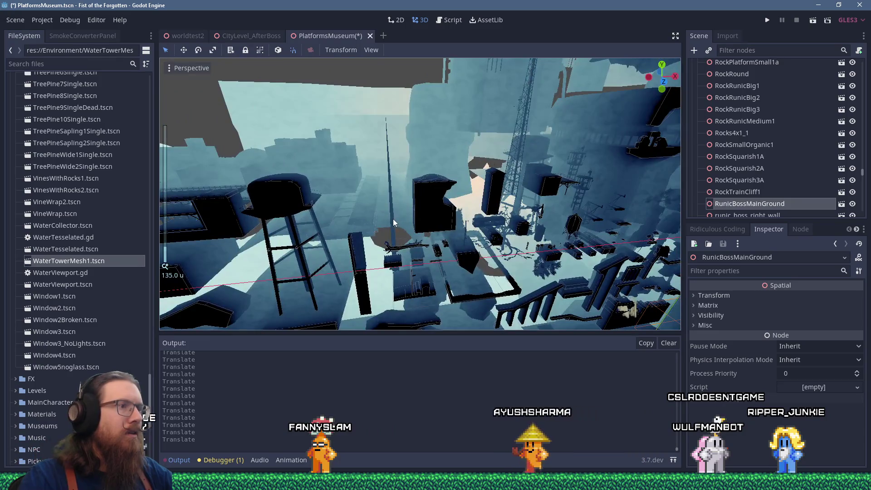
Raise TreeOldGrowth1 and pull Branch1, Branch3 and Stub1 to the upper left
left_click(393, 223)
left_click_drag(413, 255, 415, 174)
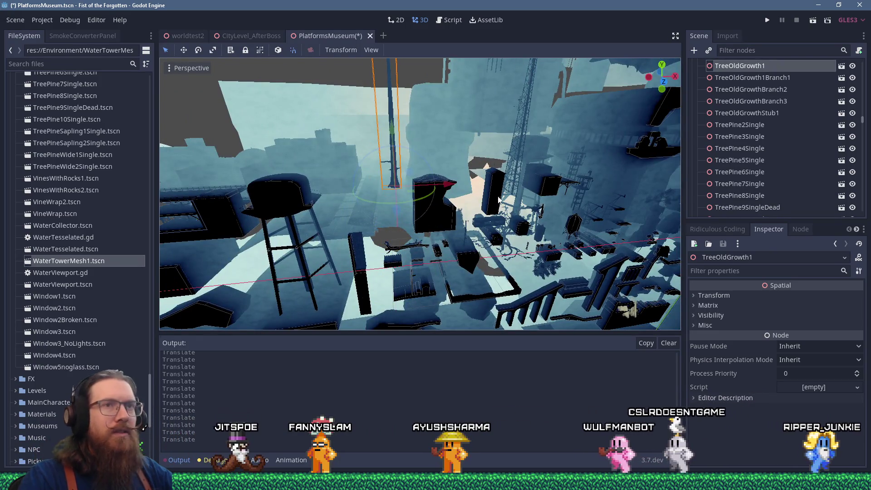
left_click(735, 78)
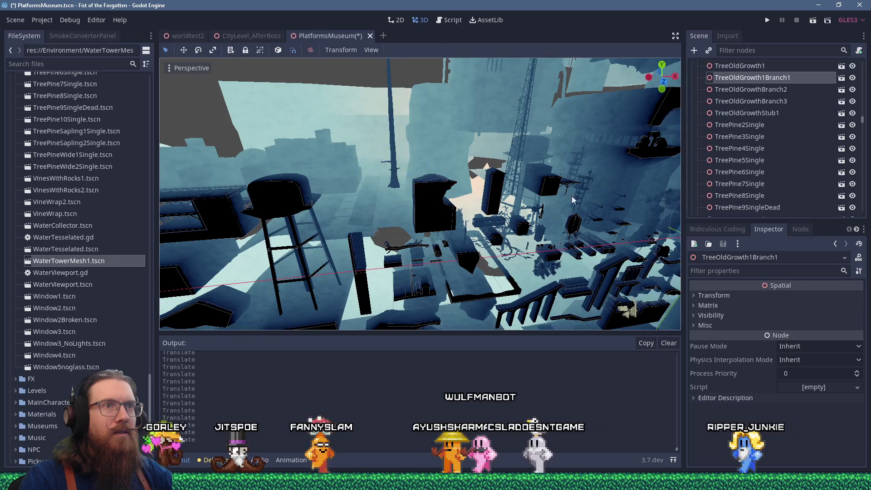
scroll(544, 193, "down", 3)
left_click_drag(480, 180, 337, 129)
left_click(773, 90)
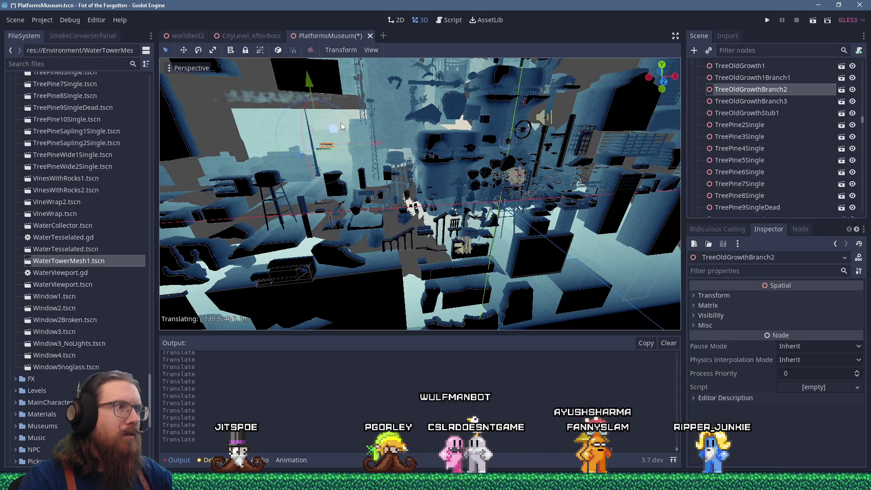
left_click(767, 102)
left_click_drag(544, 179, 456, 170)
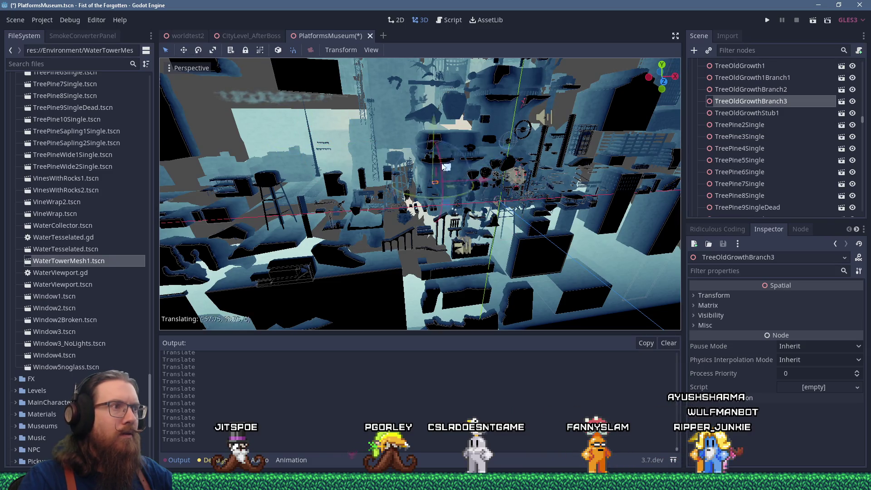
left_click_drag(348, 147, 348, 147)
left_click(749, 113)
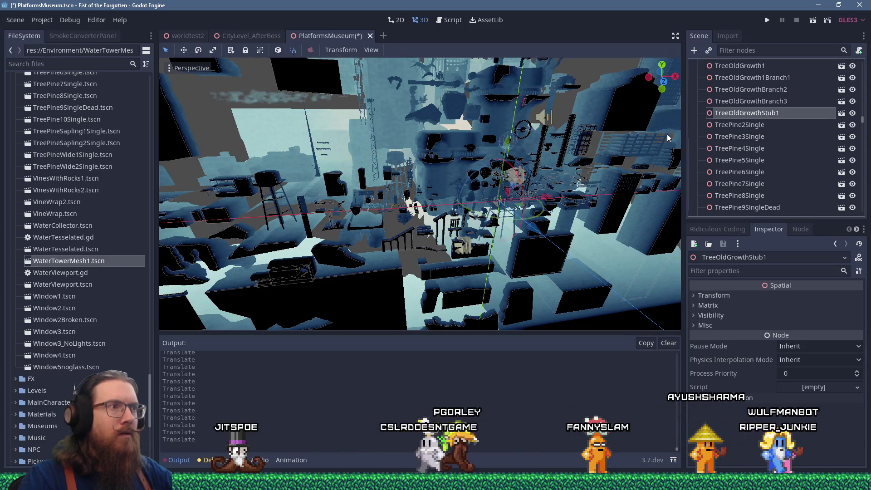
left_click_drag(519, 189, 339, 143)
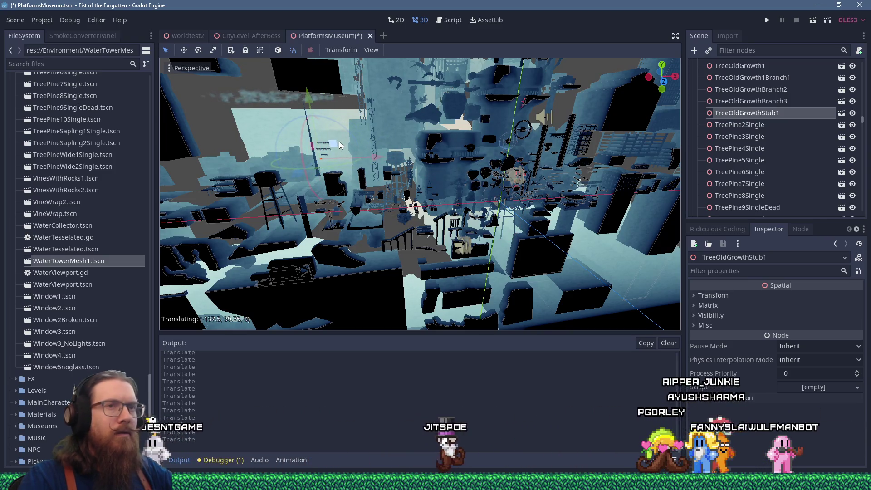
Move TreePine2Single, TreePine4Single, TreePine5Single and TreePine6Single left of the cluster
left_click(755, 125)
left_click_drag(507, 186, 500, 182)
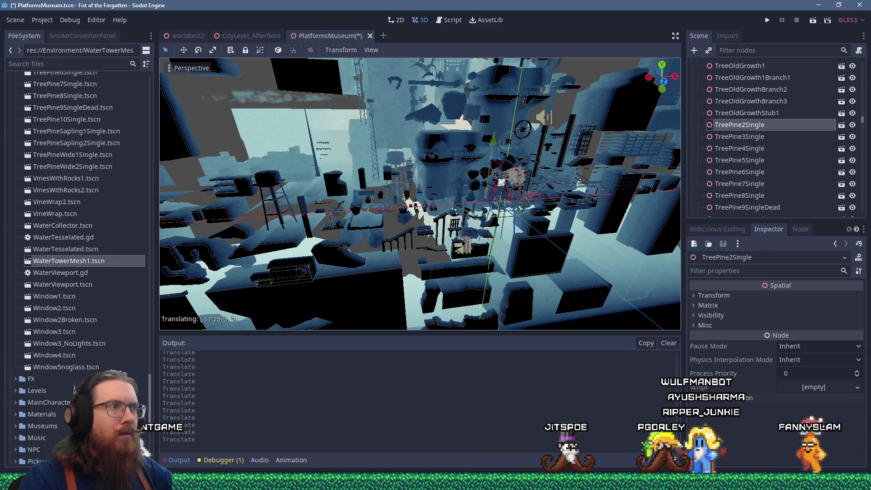
left_click(750, 139)
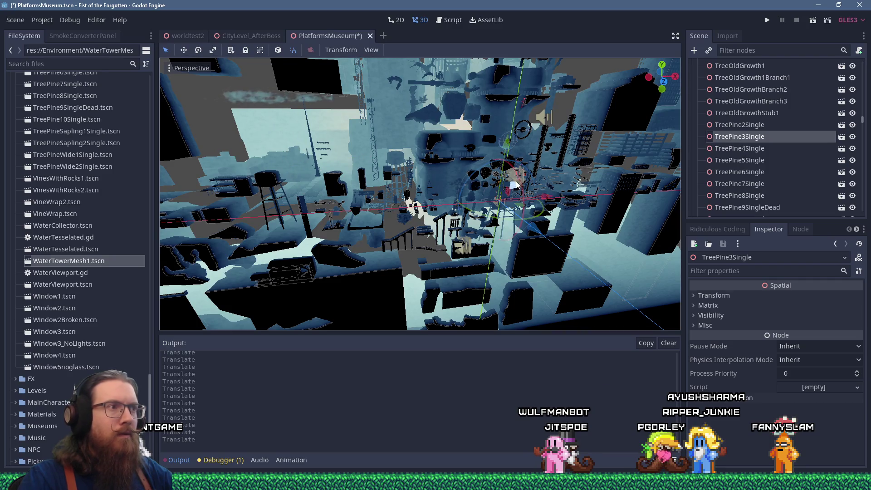
left_click(780, 152)
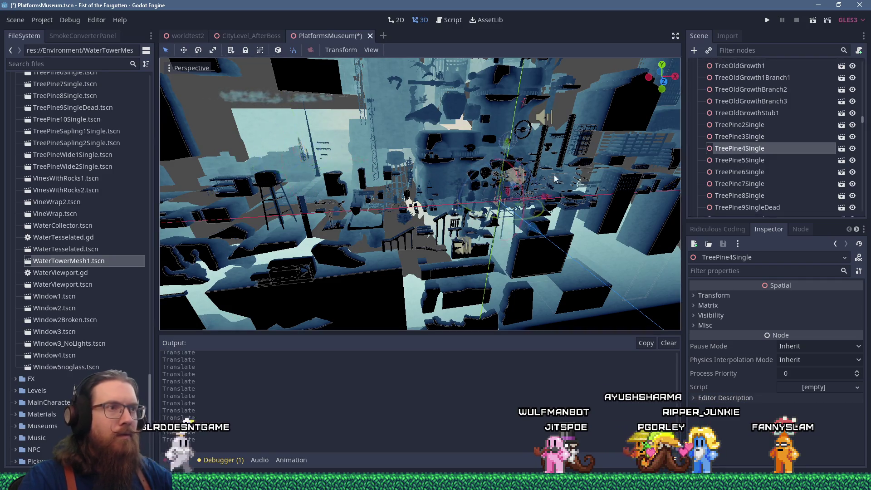
left_click_drag(514, 186, 373, 158)
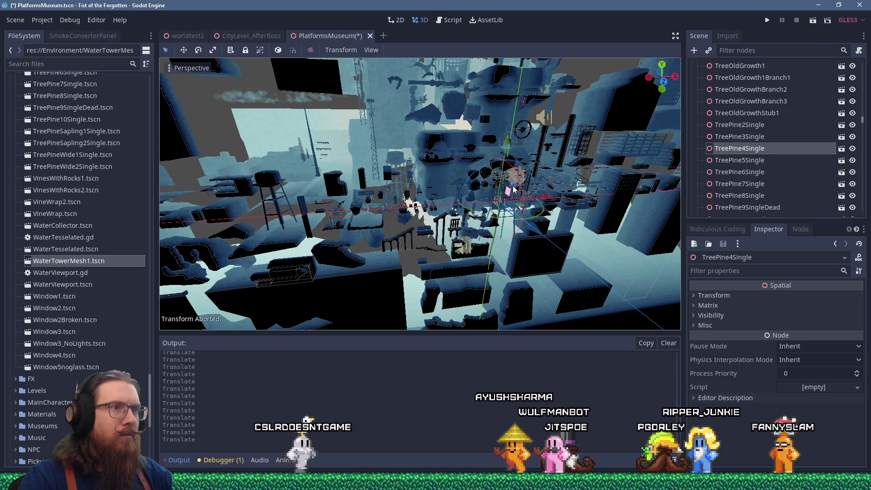
left_click(753, 159)
left_click_drag(515, 185, 305, 146)
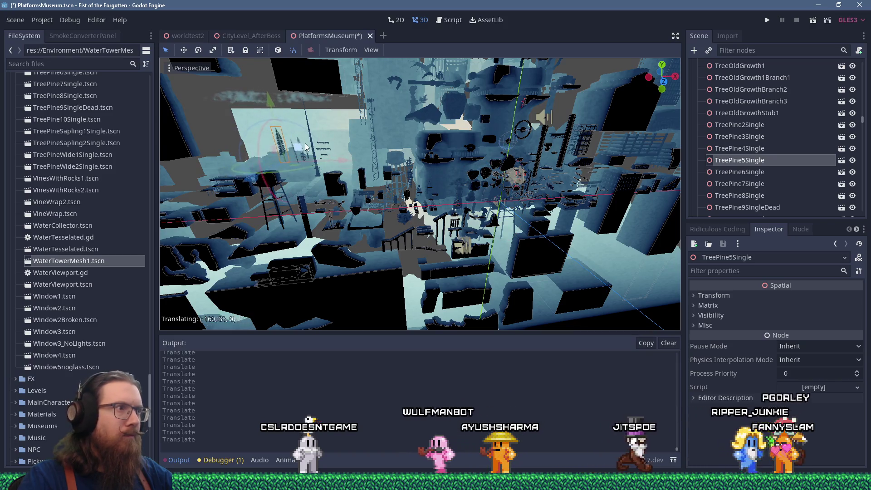
left_click(739, 171)
left_click_drag(518, 184, 275, 152)
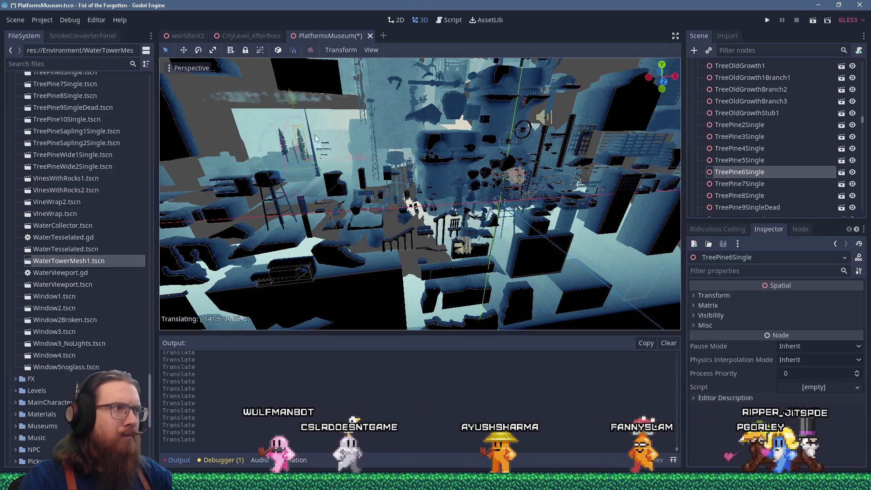
Pull TreePine7Single, TreePine8Single and TreePine9SingleDead toward the upper left
left_click(710, 183)
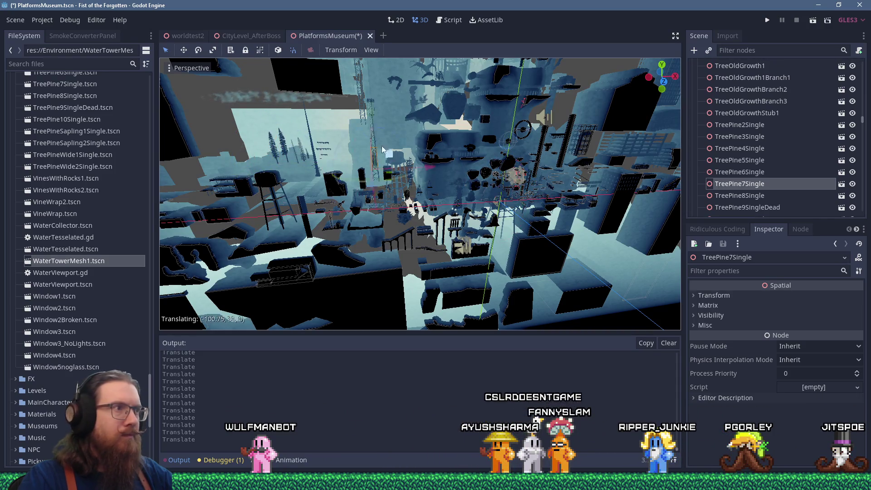
left_click_drag(284, 132, 281, 134)
left_click(718, 196)
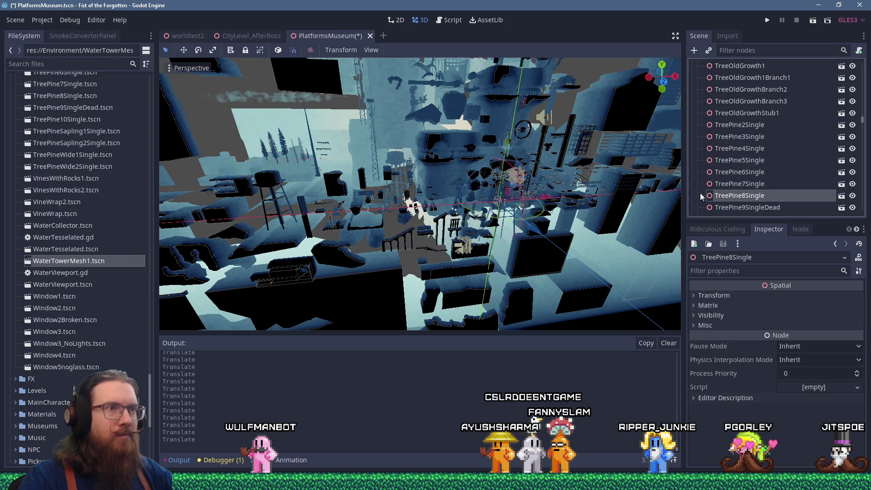
left_click_drag(516, 190, 368, 146)
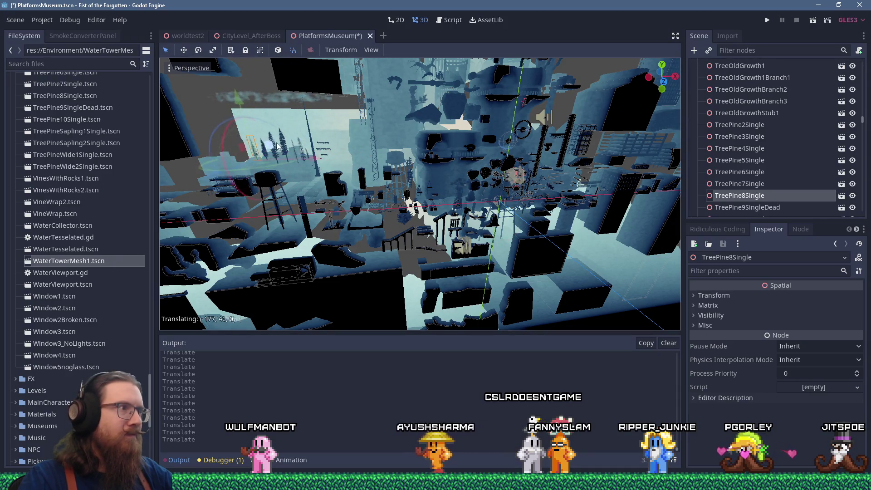
left_click(747, 208)
left_click_drag(517, 191, 319, 131)
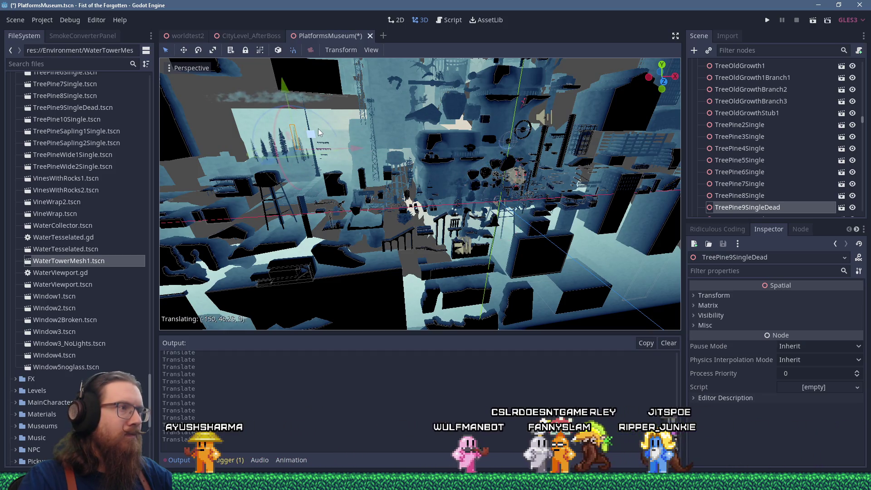
scroll(413, 145, "up", 4)
Push the dead pine further left and move TreePine10Single to the upper left
scroll(413, 141, "up", 2)
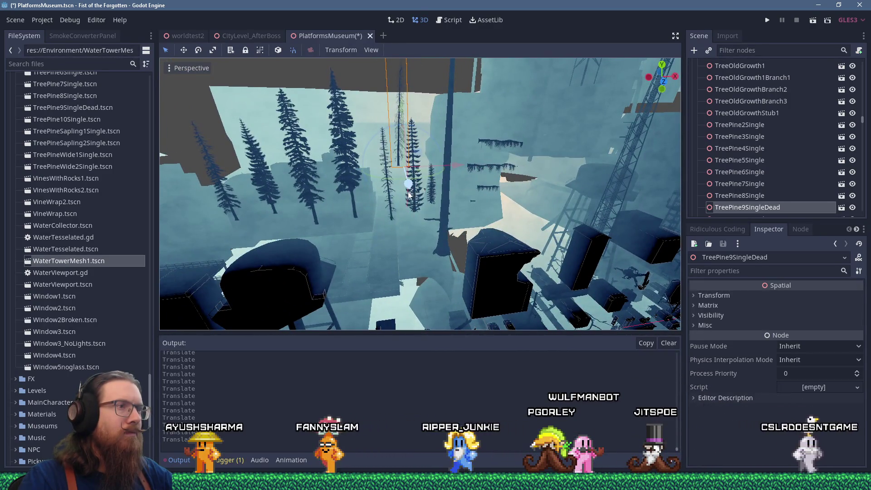
scroll(394, 207, "down", 2)
mouse_move(393, 203)
left_mouse_down()
mouse_move(424, 172)
mouse_move(355, 167)
mouse_move(305, 196)
left_mouse_up()
scroll(758, 197, "down", 3)
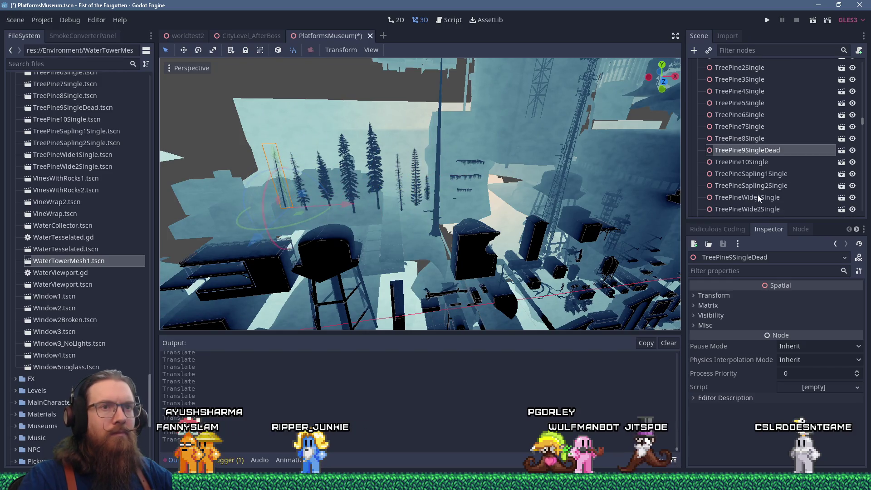
left_click(767, 163)
scroll(589, 198, "down", 4)
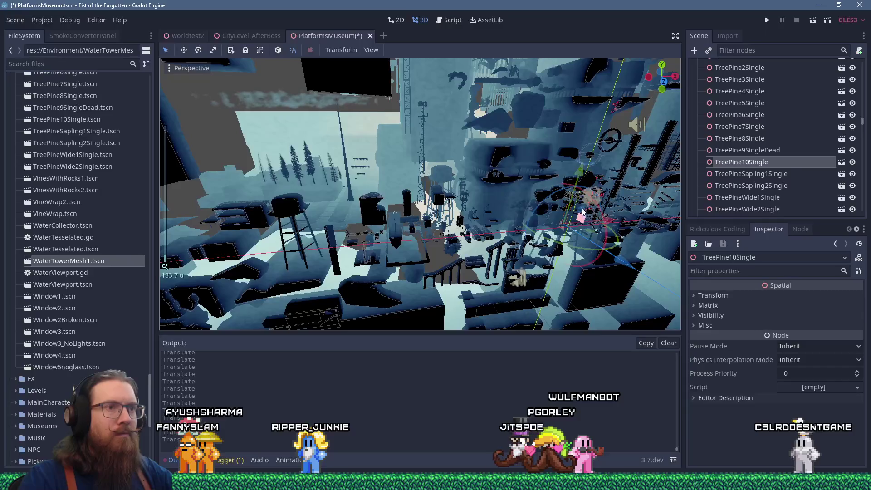
mouse_move(609, 221)
left_mouse_down()
mouse_move(238, 186)
mouse_move(249, 100)
left_mouse_up()
Move TreePineSapling1/2Single and TreePineWide1/2Single to the upper left of the cluster
key("Escape")
left_click(586, 209)
left_click_drag(585, 209, 275, 149)
left_click(738, 187)
left_click_drag(586, 259, 346, 162)
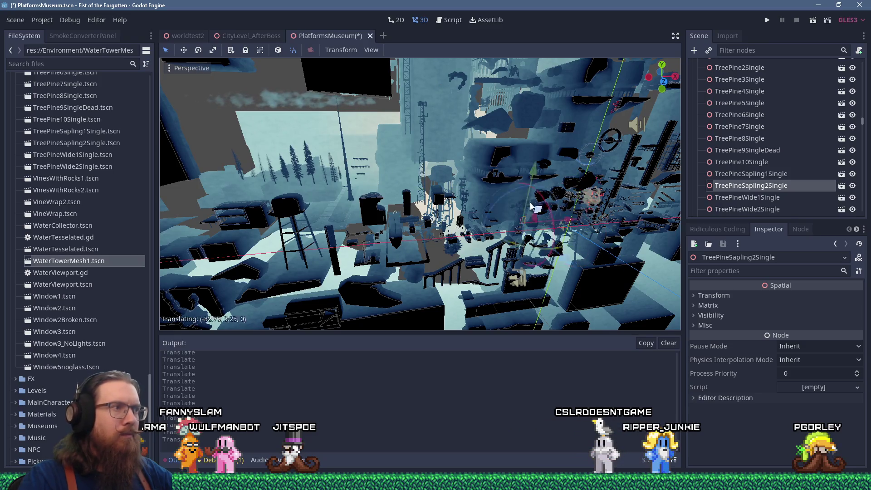
mouse_move(280, 156)
left_mouse_down()
mouse_move(341, 115)
mouse_move(353, 119)
left_mouse_up()
left_click(720, 210)
left_click_drag(581, 207, 323, 111)
scroll(749, 193, "down", 3)
left_click(756, 164)
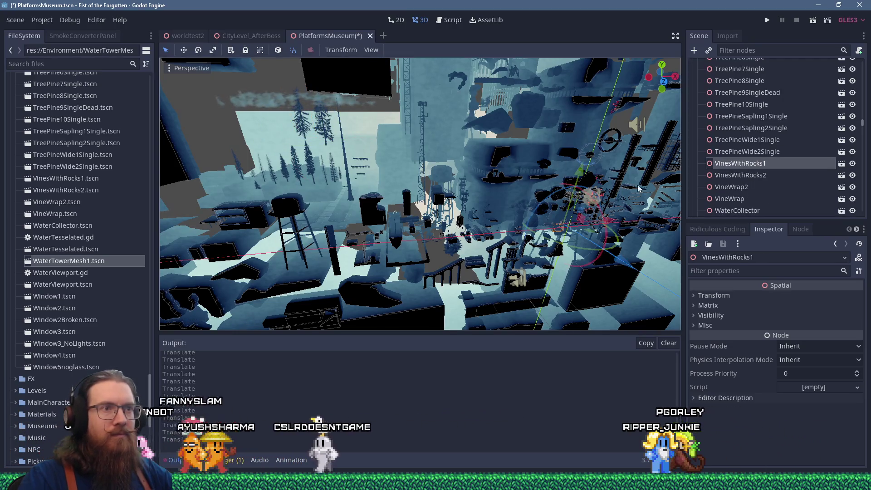
Move VinesWithRocks1 and VinesWithRocks2 up and to the left, out of the cluster
key("f")
left_click_drag(574, 224, 432, 119)
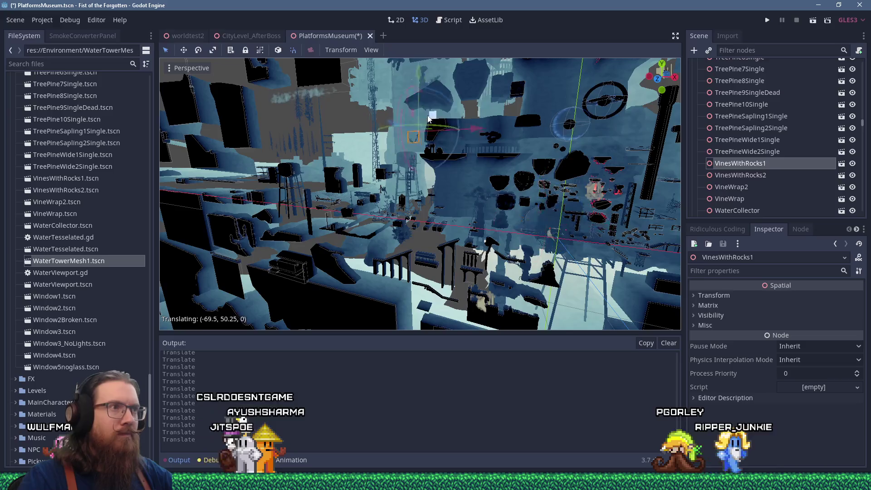
left_click(733, 176)
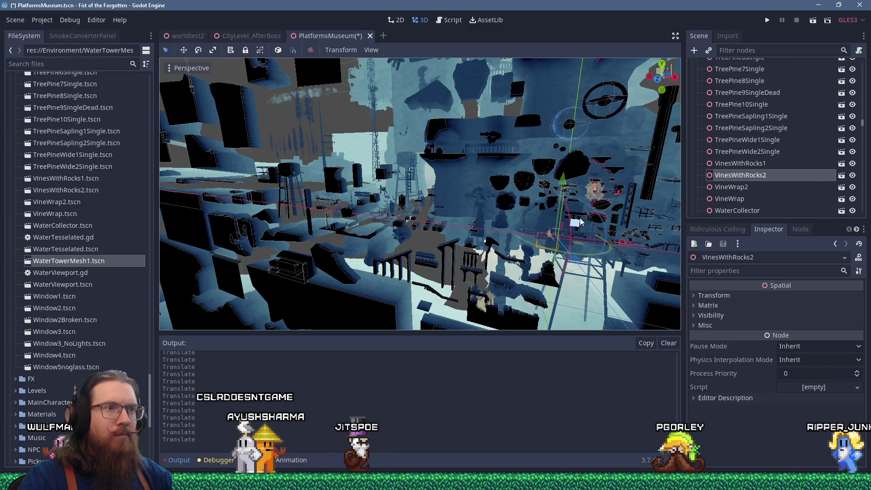
left_click_drag(573, 220, 456, 138)
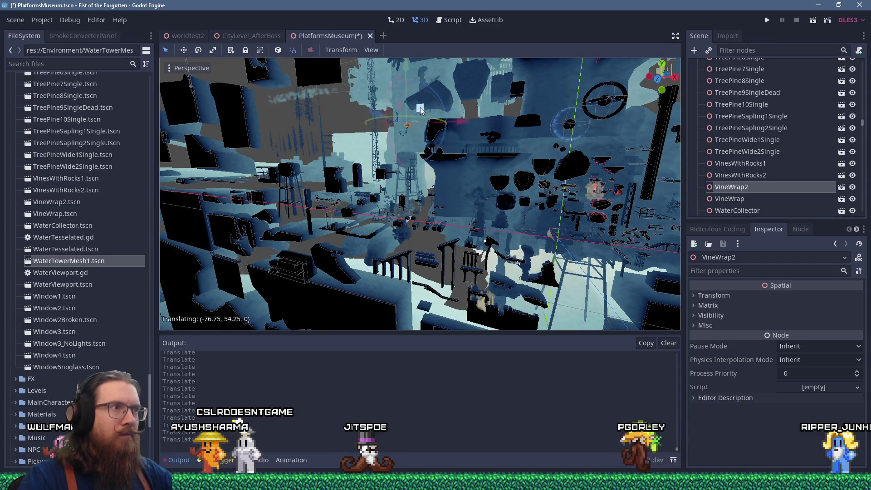
Step through VineWrap to WaterCollector and frame it in the view
left_click(721, 200)
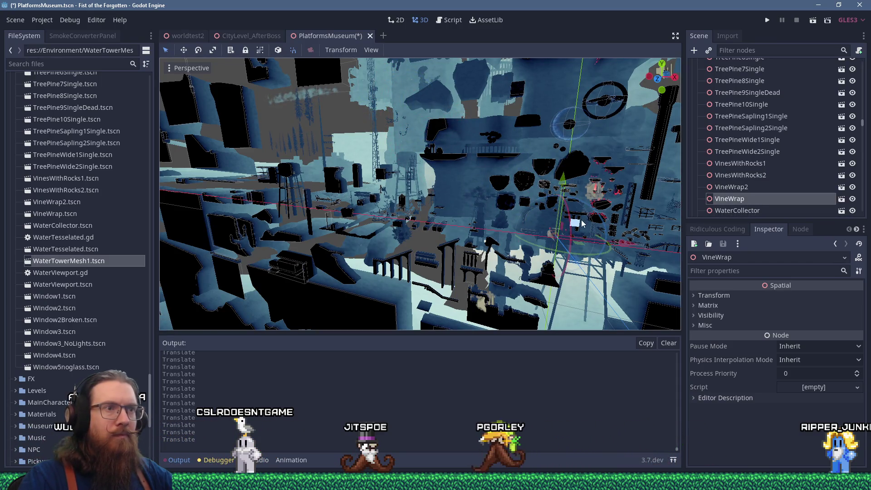
left_click(723, 211)
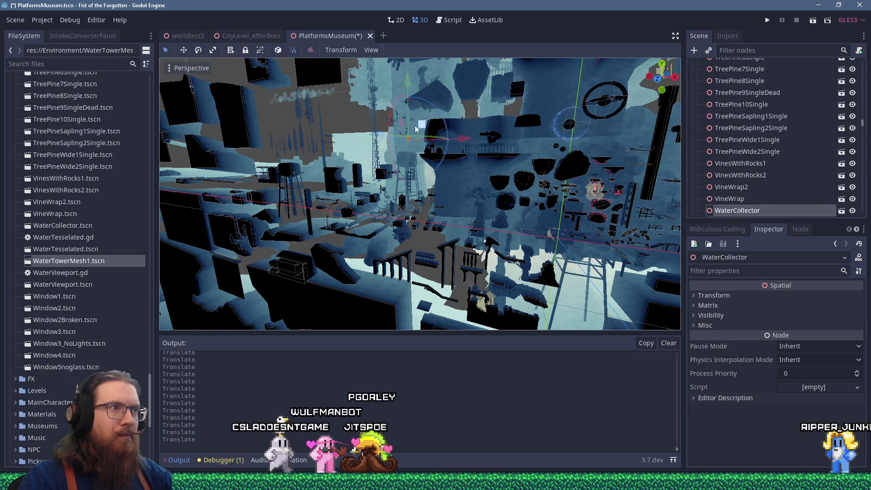
scroll(412, 126, "up", 5)
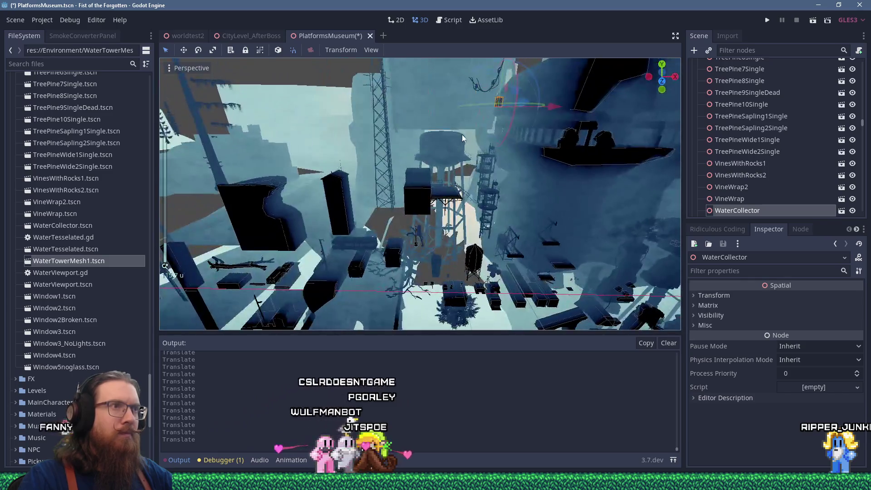
key("f")
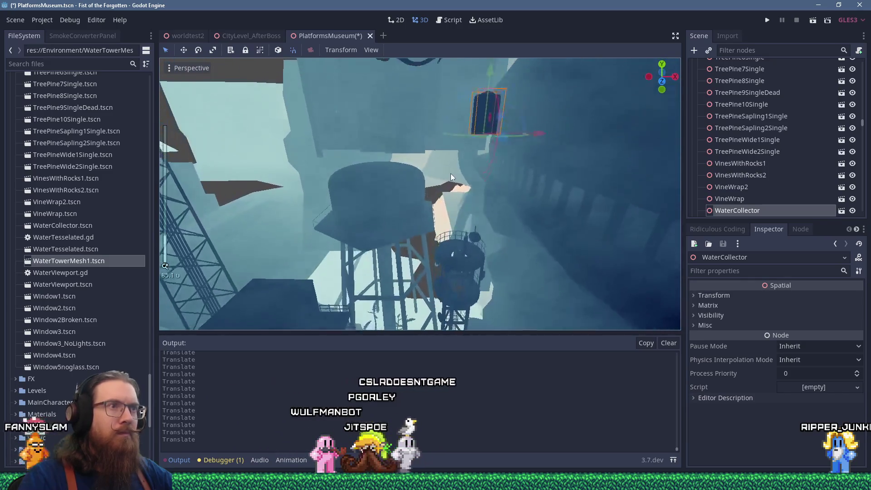
scroll(449, 175, "down", 10)
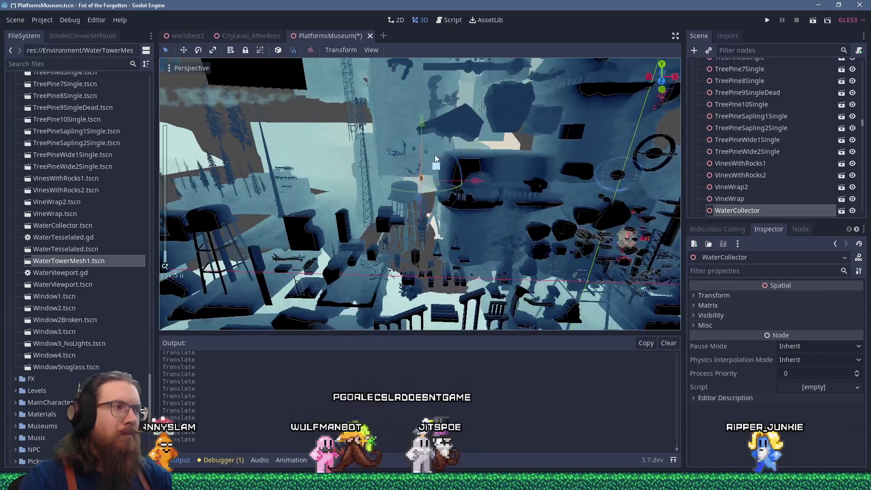
scroll(505, 127, "up", 3)
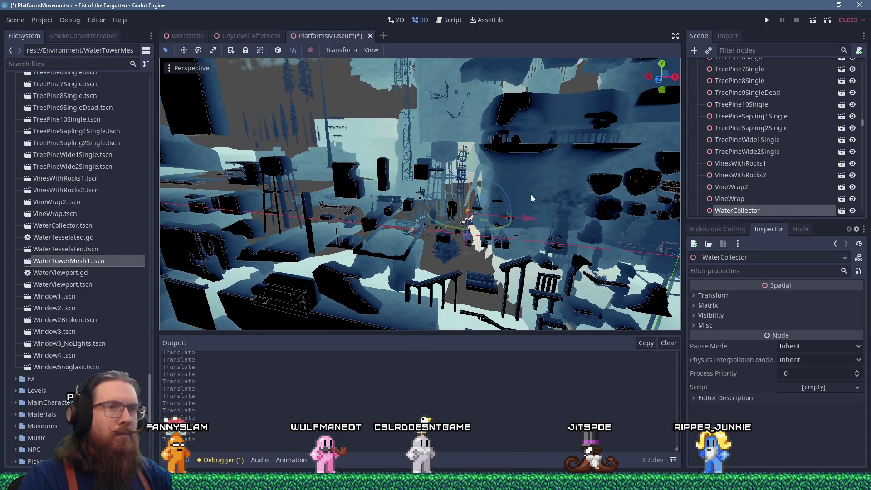
scroll(733, 189, "down", 3)
left_click(742, 185)
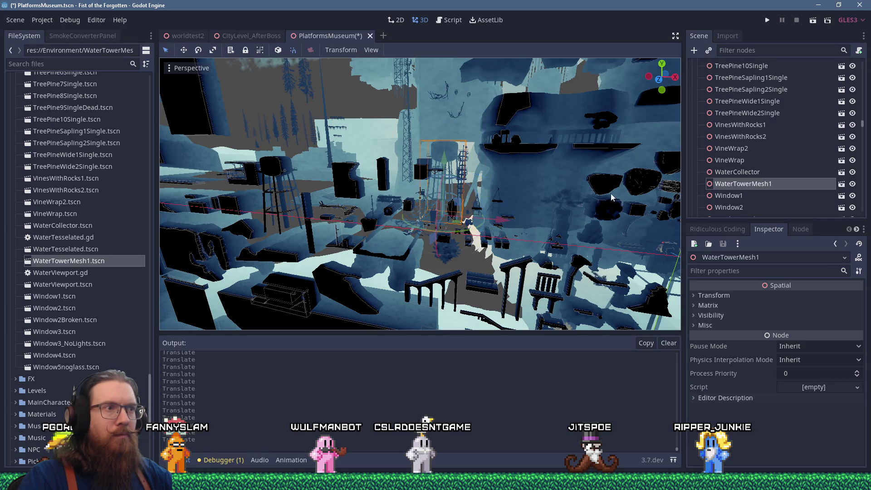
Nudge Window1 slightly along X, then step through Window2 and Window2Broken
left_click(748, 195)
key("f")
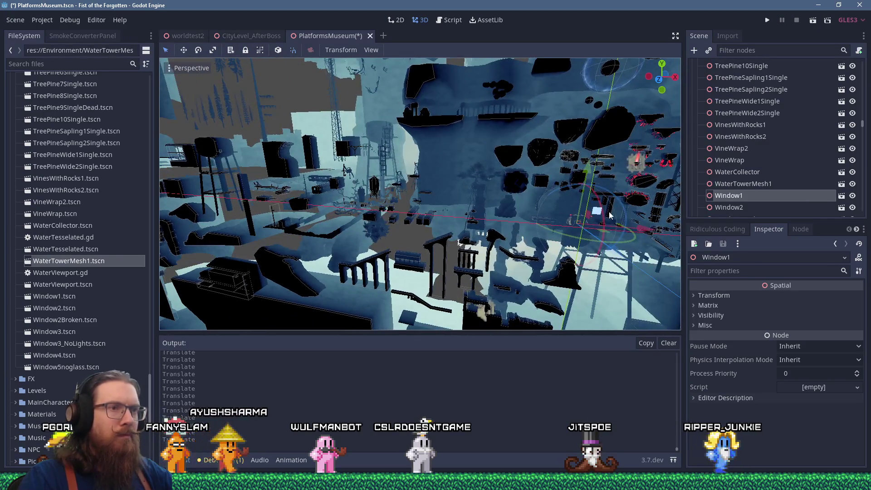
left_click_drag(603, 215, 436, 206)
left_click(617, 213)
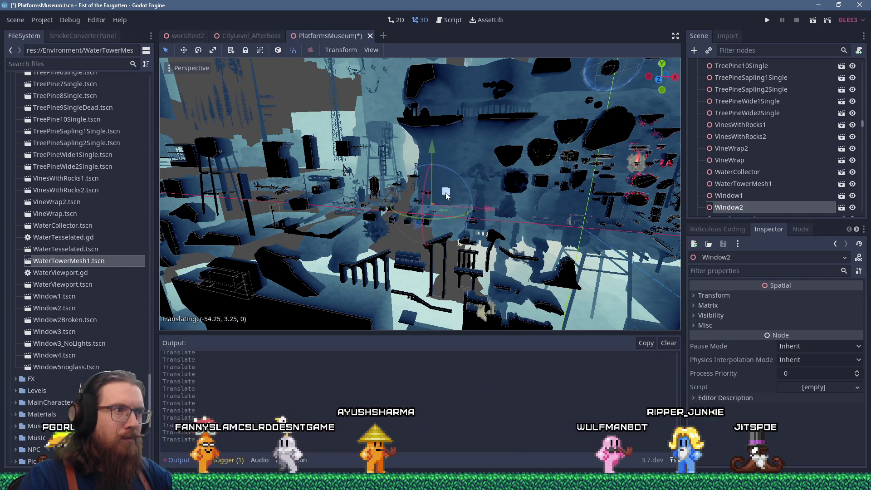
left_click(604, 216)
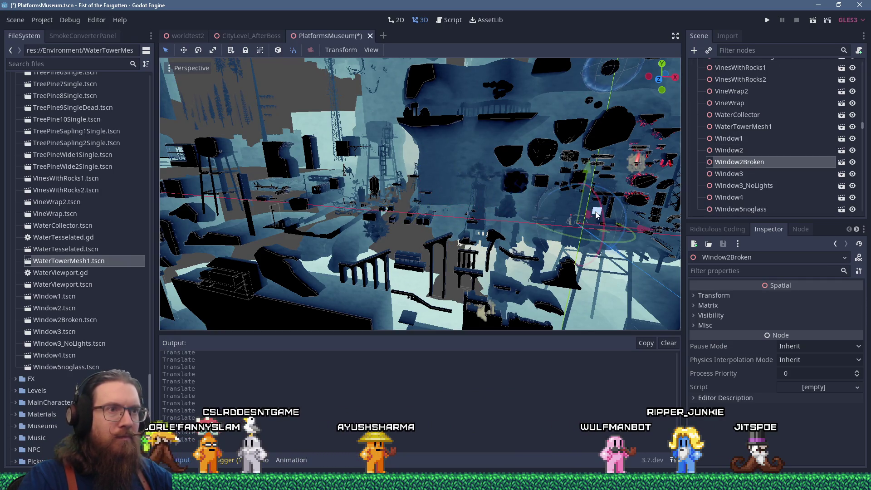
scroll(434, 198, "up", 10)
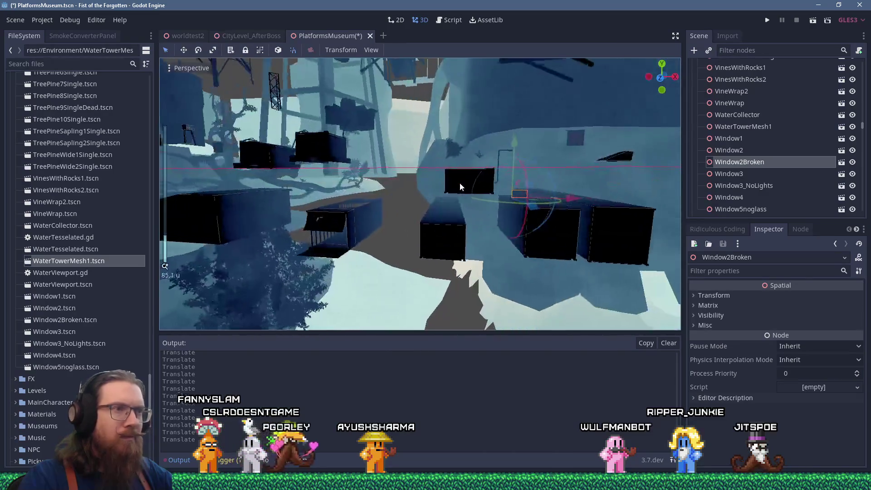
scroll(454, 189, "down", 5)
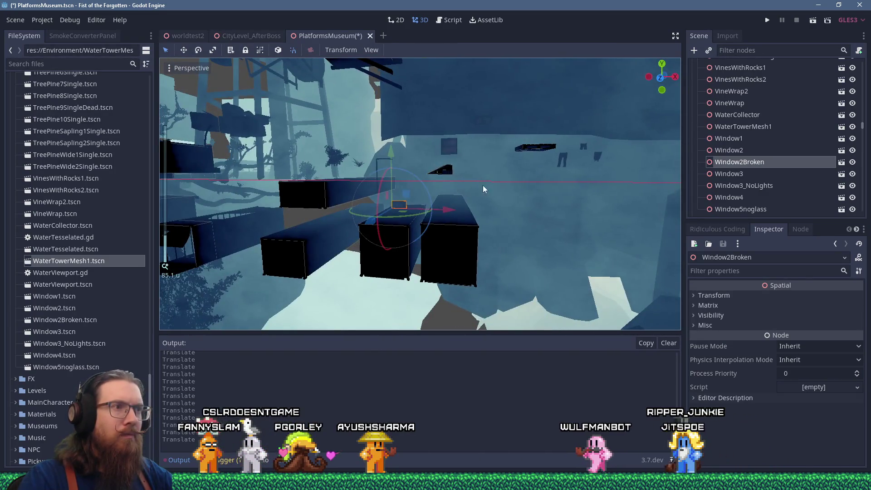
scroll(476, 186, "down", 3)
scroll(543, 184, "down", 5)
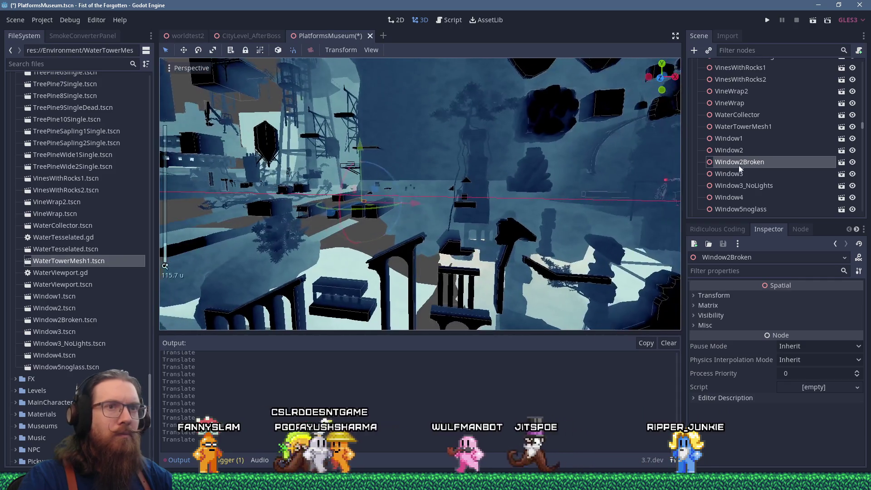
Move Window3 and Window3_NoLights far left, then step to Window4 and Window5noglass
left_click(559, 190)
mouse_move(558, 190)
left_mouse_down()
mouse_move(476, 202)
mouse_move(206, 186)
left_mouse_up()
left_click(711, 190)
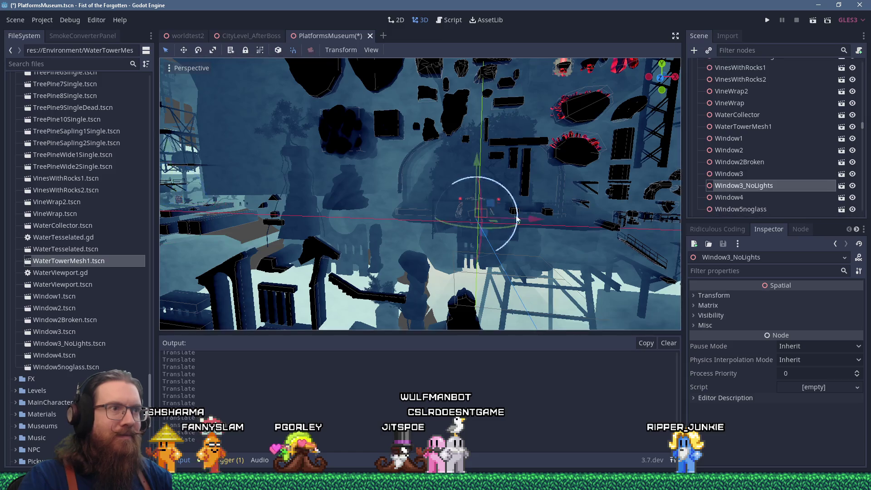
left_click_drag(494, 209, 204, 189)
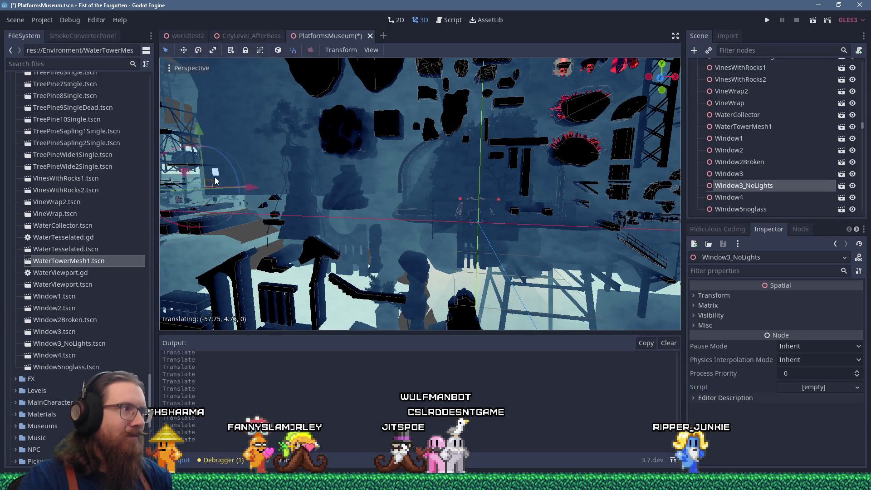
left_click(731, 201)
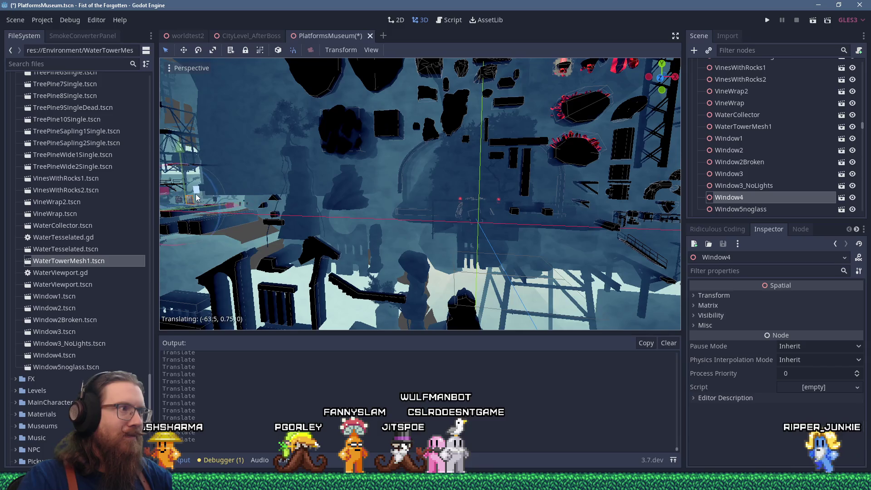
key("Down")
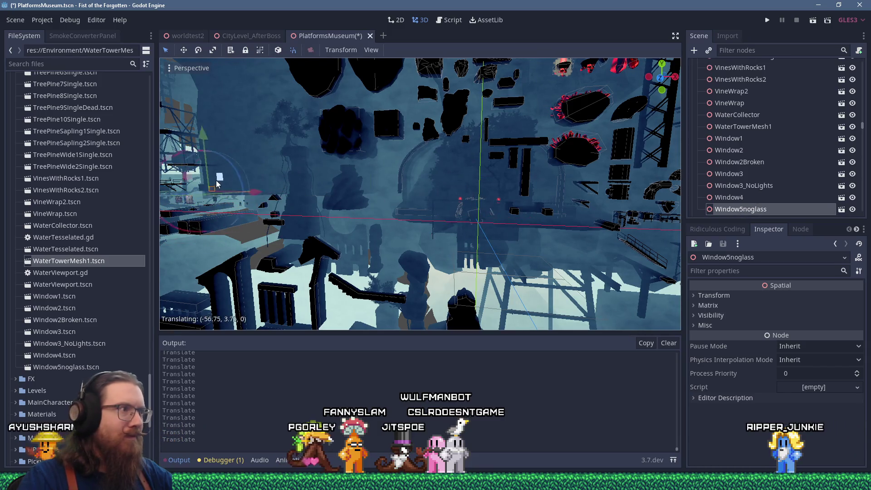
scroll(747, 196, "down", 1)
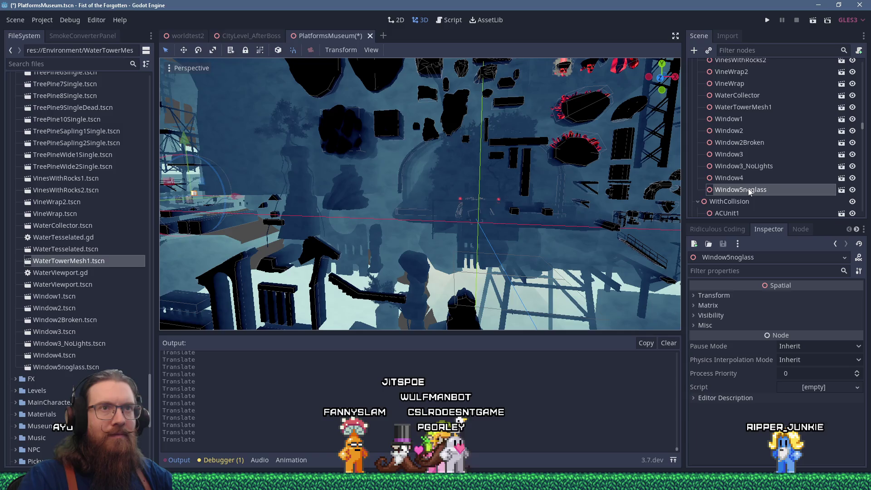
scroll(749, 191, "up", 3)
Select RunicAltar1 and reframe the view around the moved altar
scroll(522, 218, "up", 3)
left_click(522, 233)
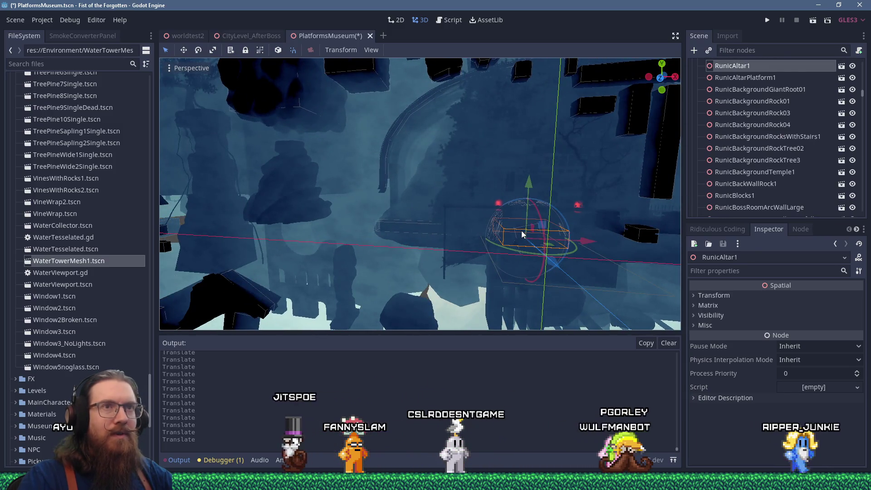
scroll(521, 230, "down", 5)
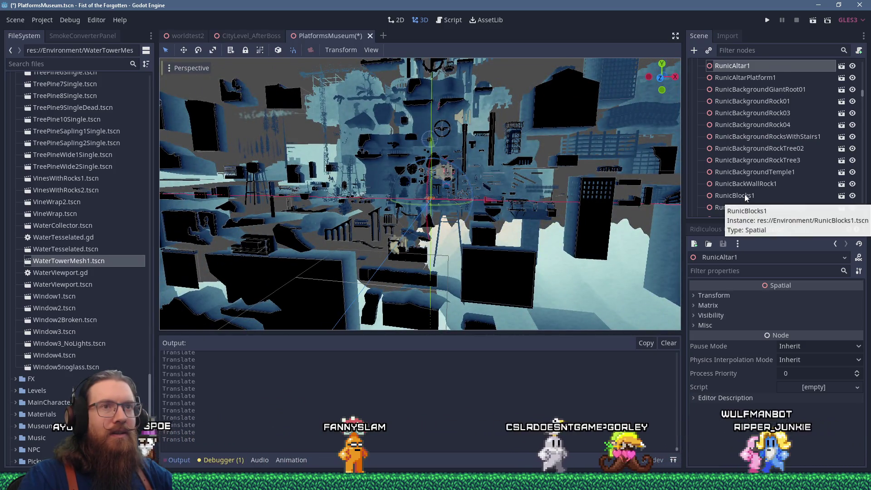
scroll(746, 197, "down", 5)
scroll(460, 190, "up", 5)
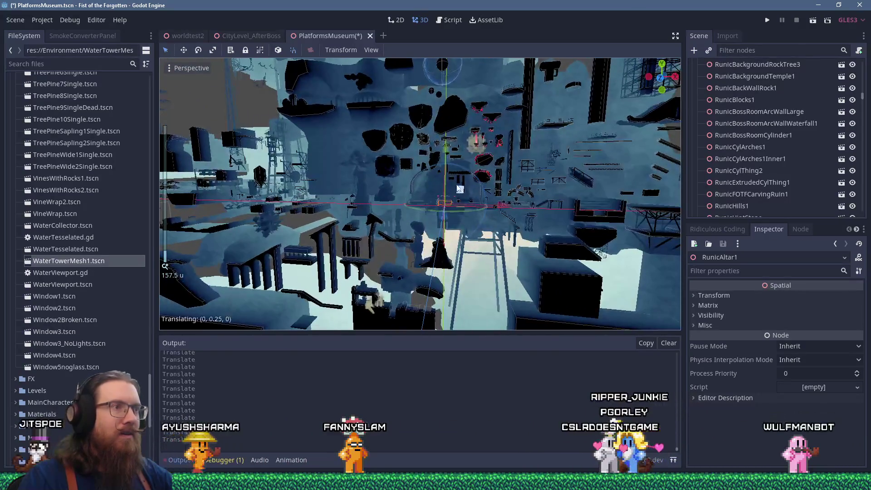
scroll(425, 157, "up", 5)
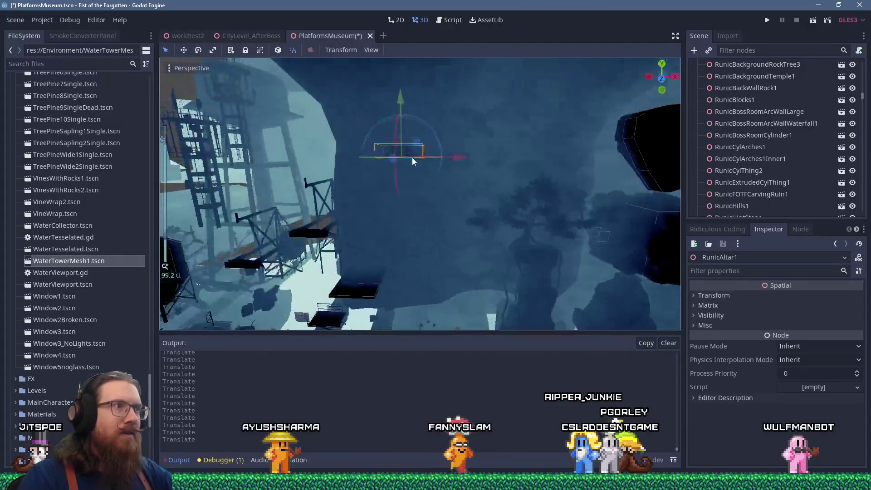
scroll(438, 171, "up", 2)
scroll(480, 186, "down", 4)
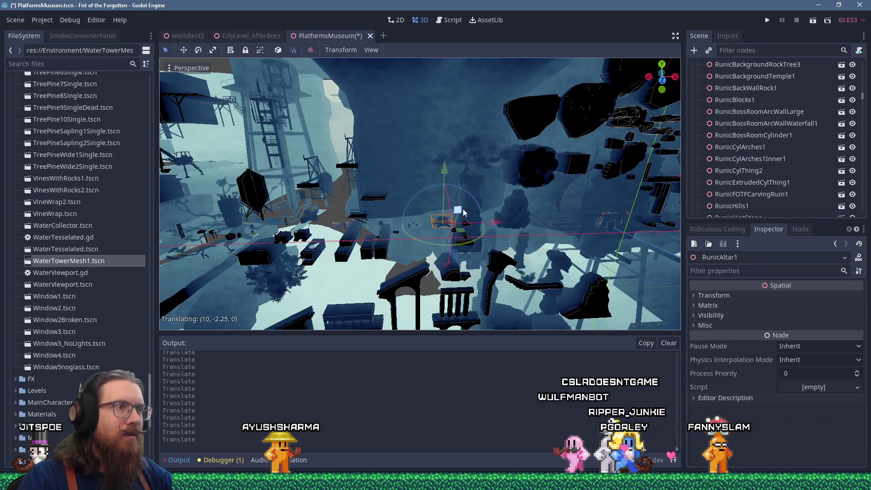
left_click_drag(586, 191, 467, 203)
Move TrainStation1 out of the cluster, about (2, 0, -8.5), near the trees
left_click(437, 195)
scroll(437, 193, "down", 8)
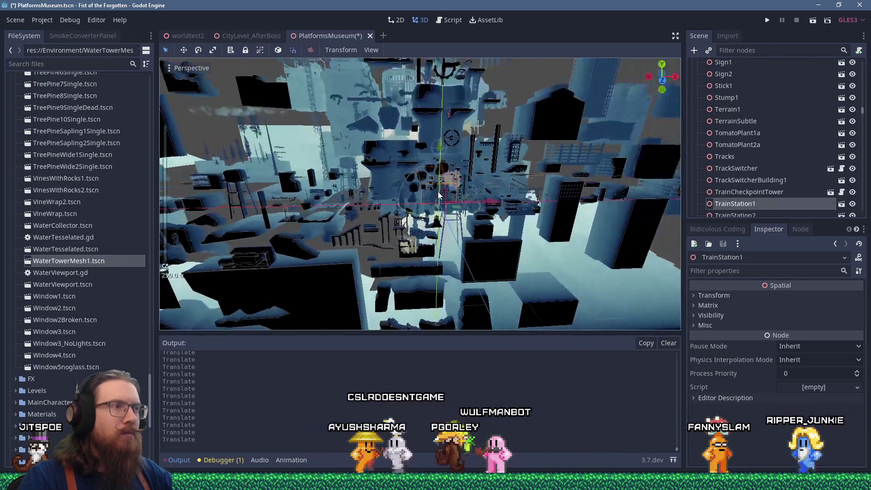
left_click_drag(550, 209, 368, 190)
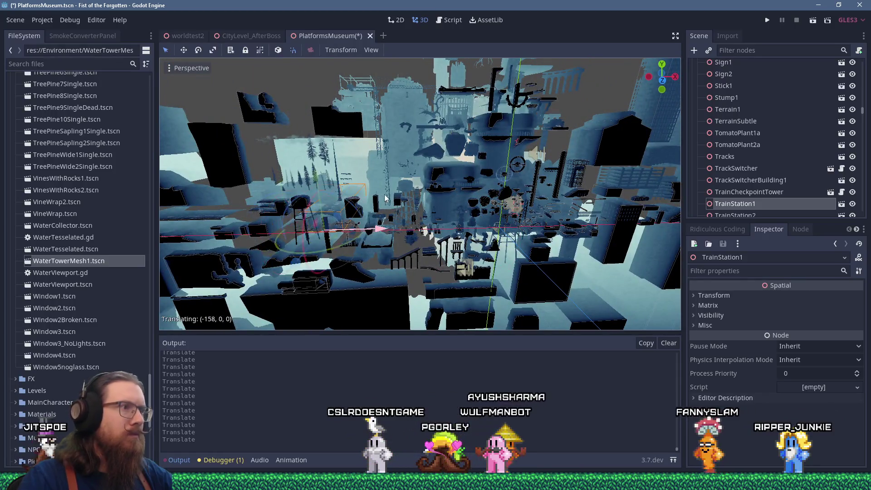
key("f")
scroll(443, 187, "up", 5)
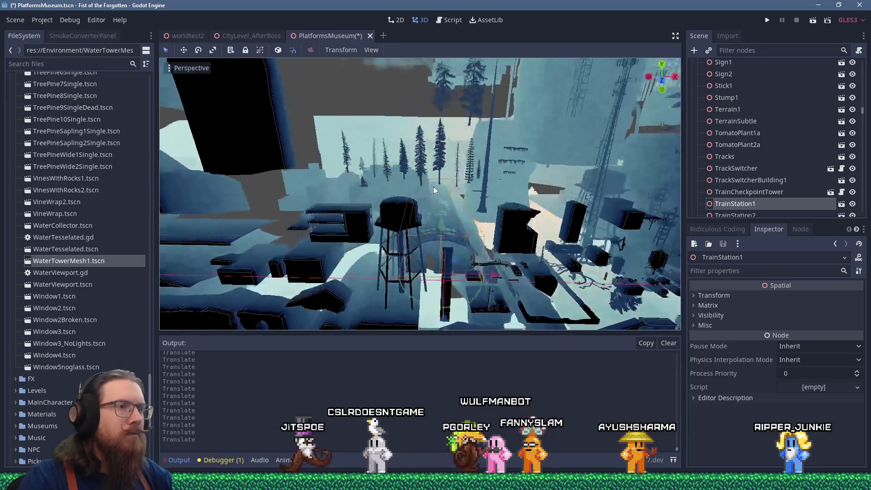
left_click_drag(467, 247, 470, 239)
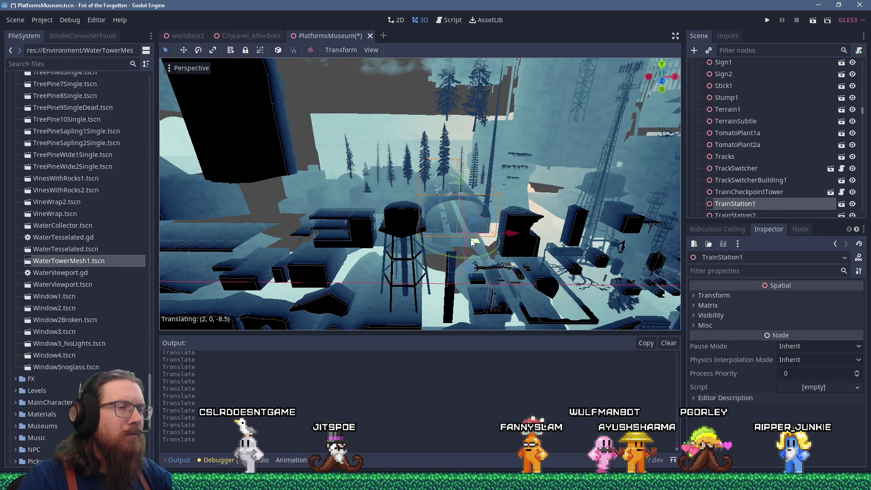
scroll(470, 239, "down", 6)
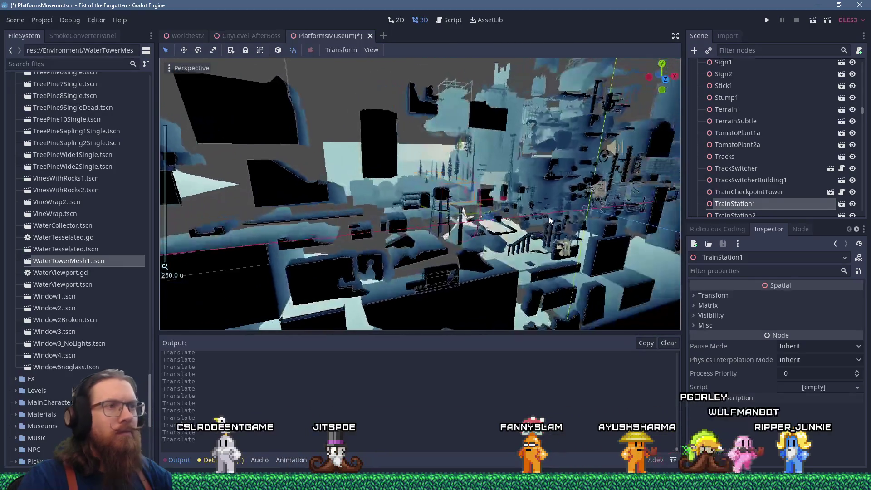
scroll(518, 218, "up", 3)
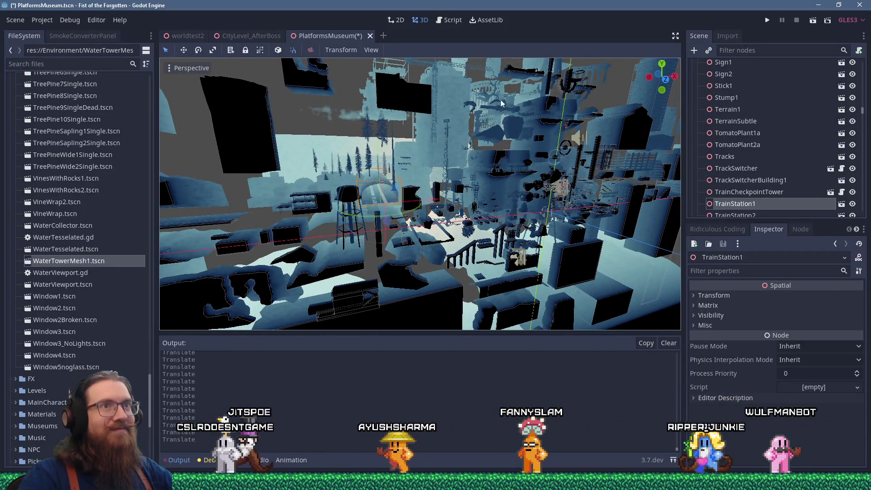
key("ctrl+shift+F11")
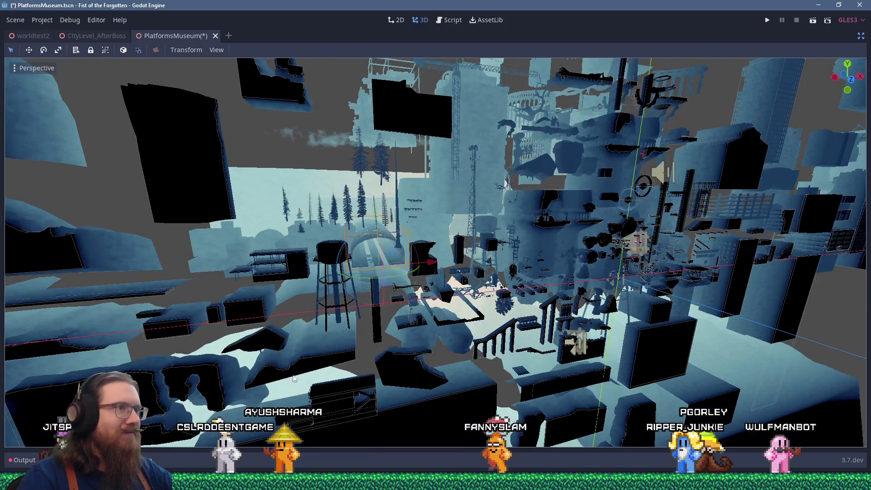
Drag a tree piece out of the central cluster, up and to the left
left_click_drag(469, 349, 477, 351)
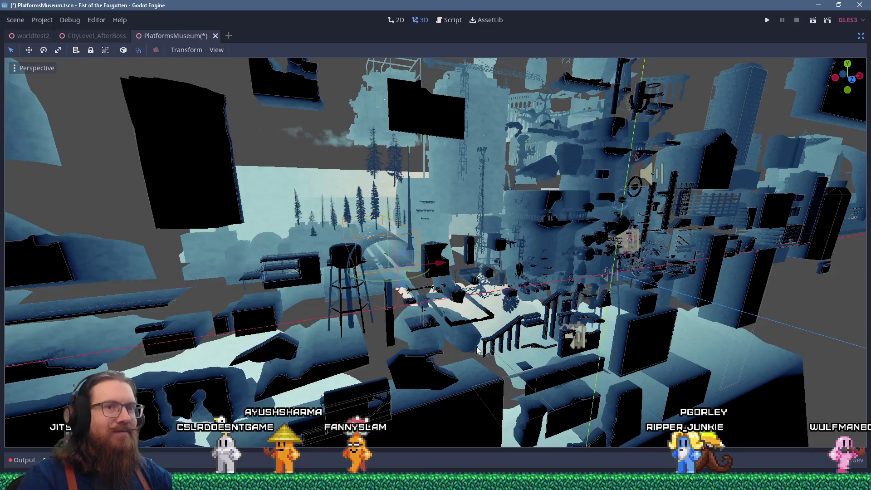
scroll(477, 351, "up", 5)
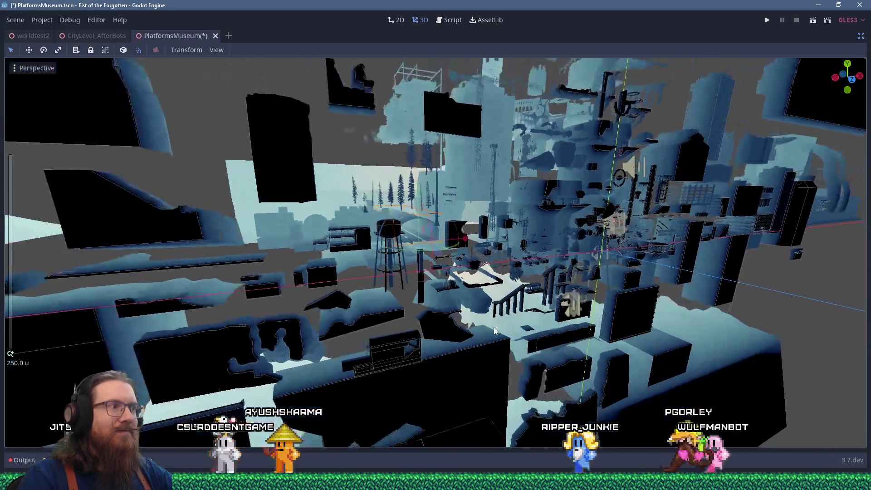
scroll(494, 327, "up", 5)
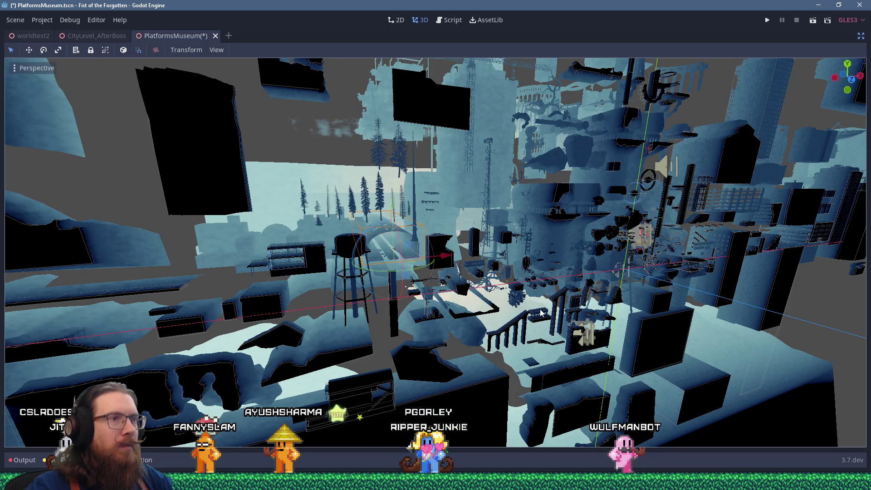
left_click_drag(558, 313, 540, 312)
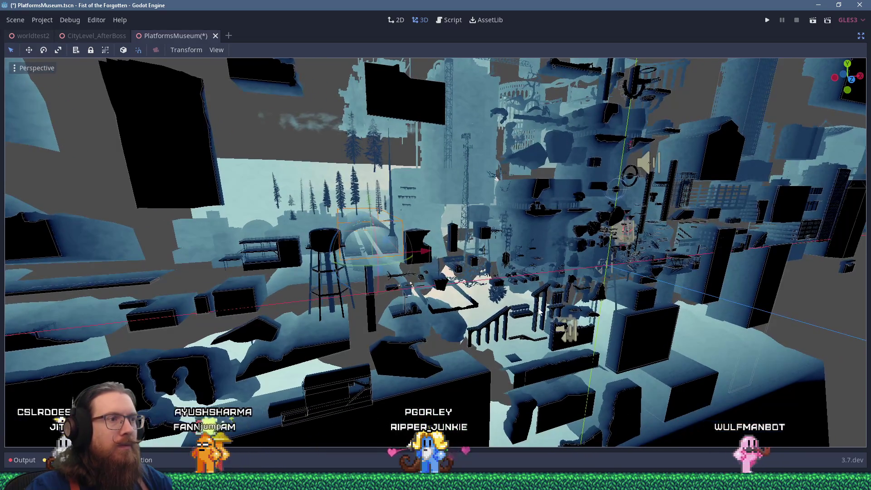
scroll(540, 312, "up", 5)
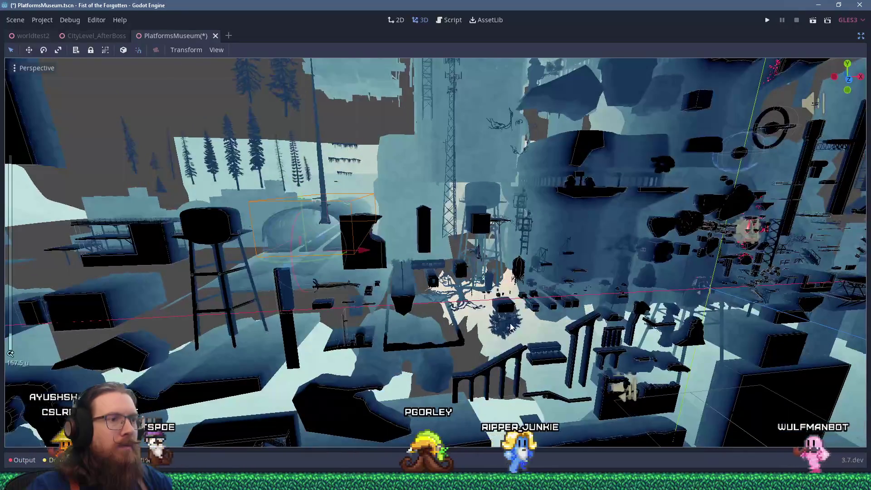
mouse_move(298, 155)
left_mouse_down()
mouse_move(245, 106)
mouse_move(318, 154)
mouse_move(335, 180)
left_mouse_up()
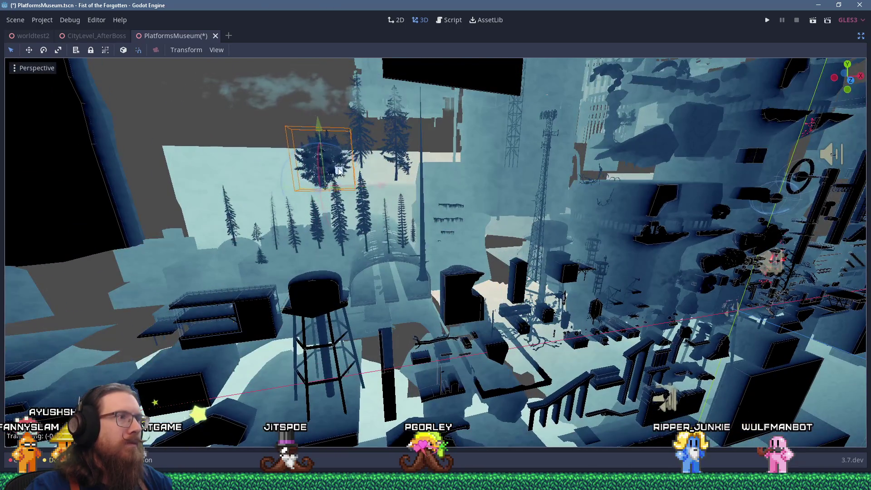
Reframe the scene and select the small branch piece near the trees
left_click_drag(537, 297, 467, 290)
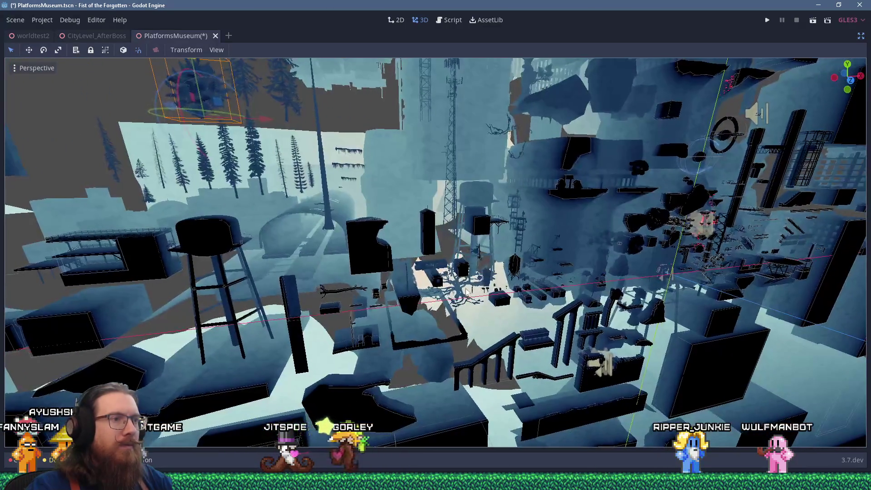
scroll(460, 294, "down", 3)
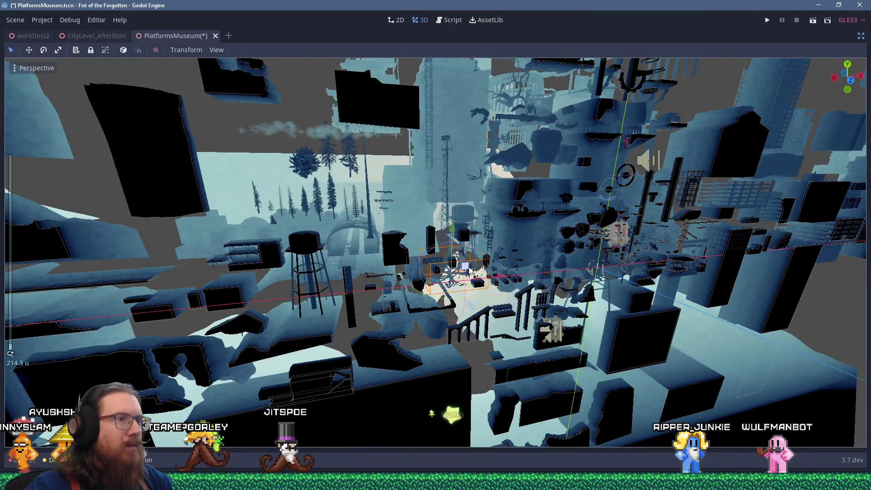
scroll(318, 178, "up", 6)
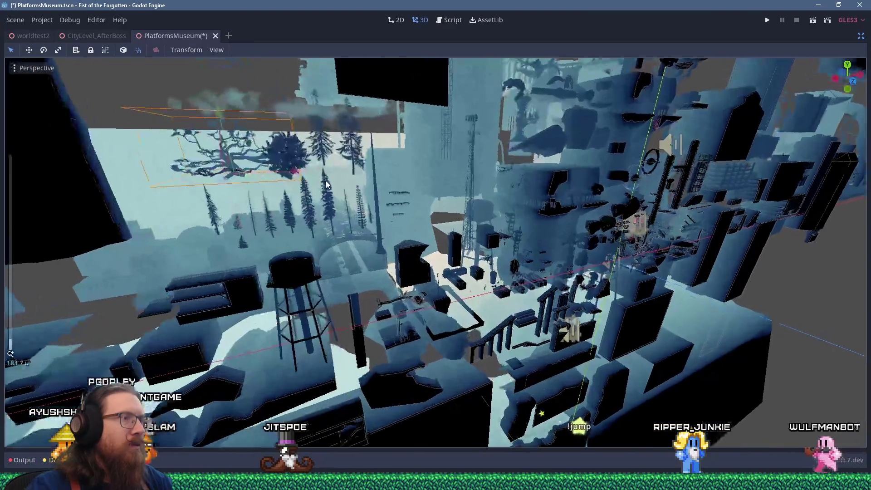
scroll(418, 230, "down", 2)
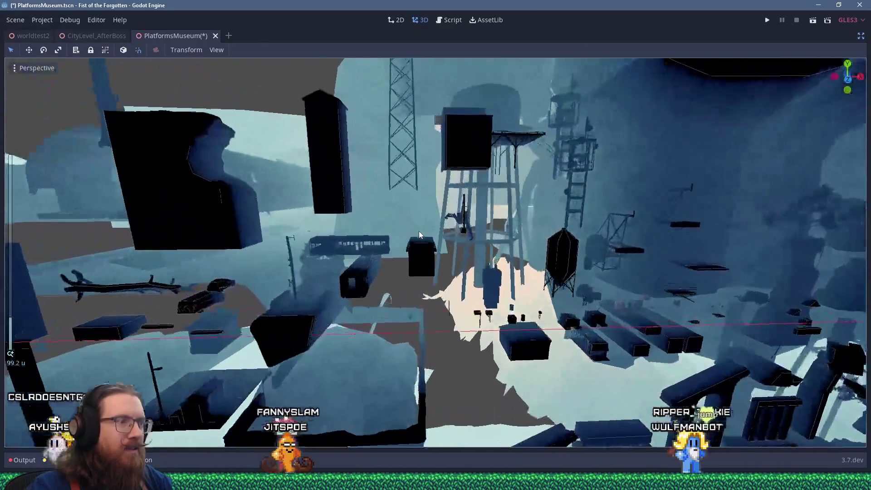
left_click_drag(337, 246, 440, 301)
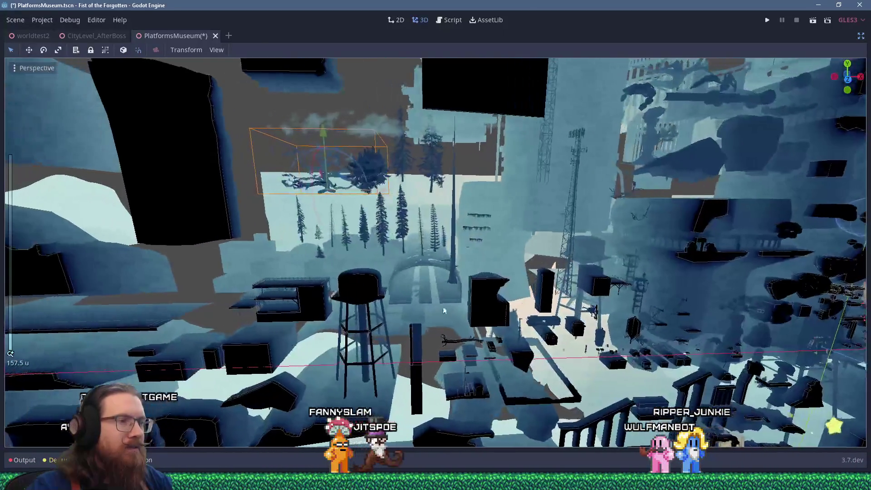
left_click(454, 342)
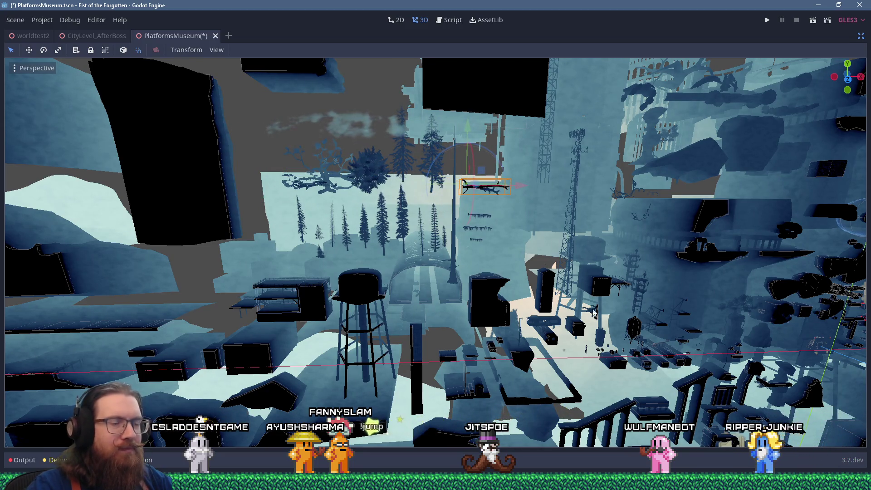
Frame the selected tree and restore the editor panels around the 3D view
key("w")
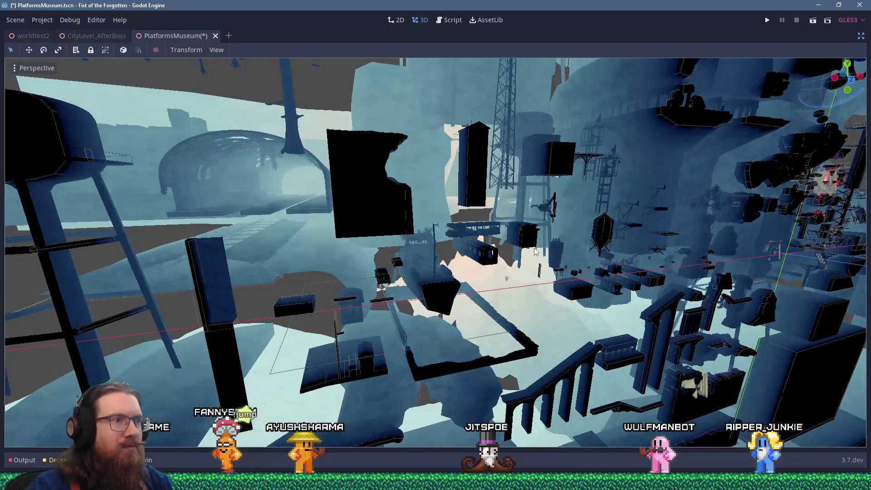
key("w")
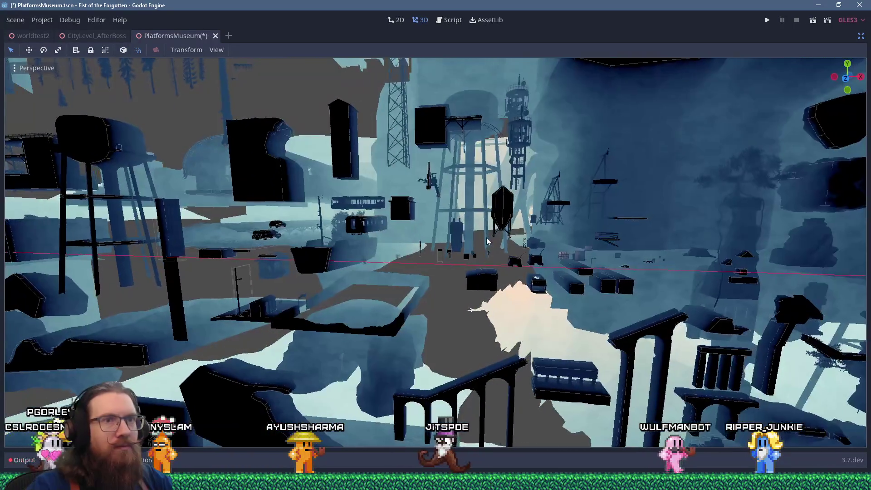
scroll(489, 241, "down", 5)
mouse_move(498, 256)
left_mouse_down()
mouse_move(554, 269)
mouse_move(498, 268)
mouse_move(554, 278)
mouse_move(491, 232)
mouse_move(522, 252)
mouse_move(526, 268)
left_mouse_up()
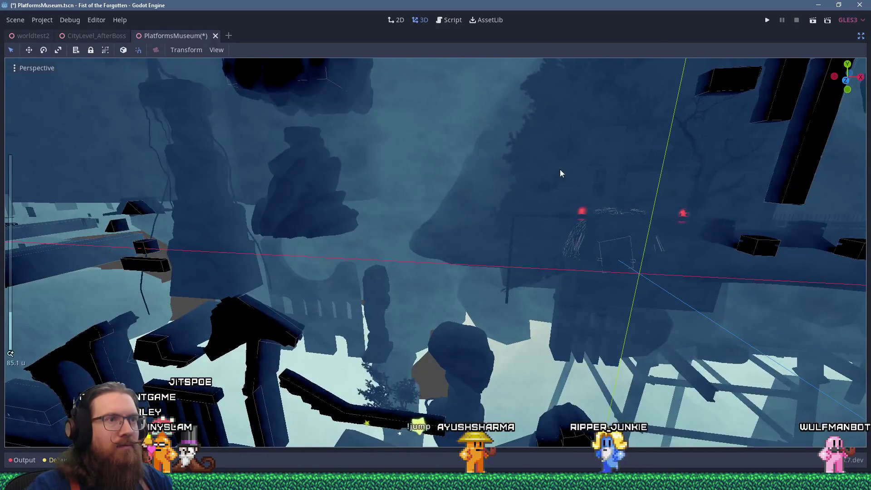
scroll(560, 191, "down", 10)
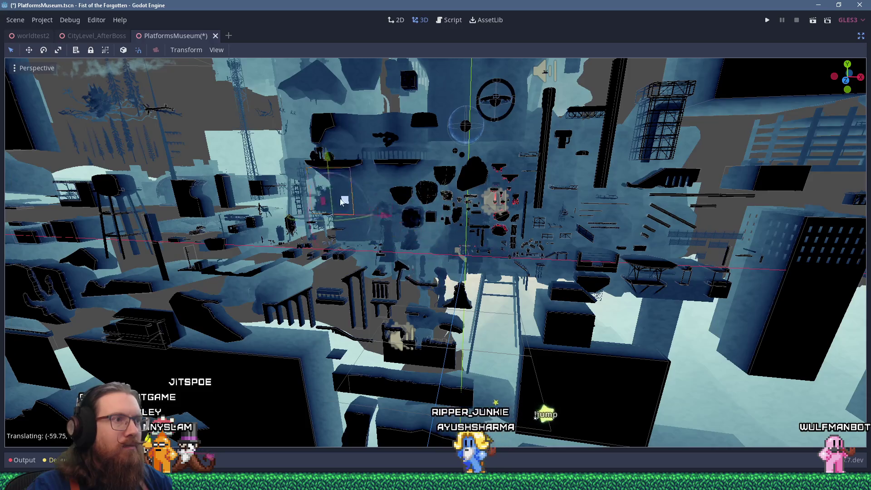
key("f")
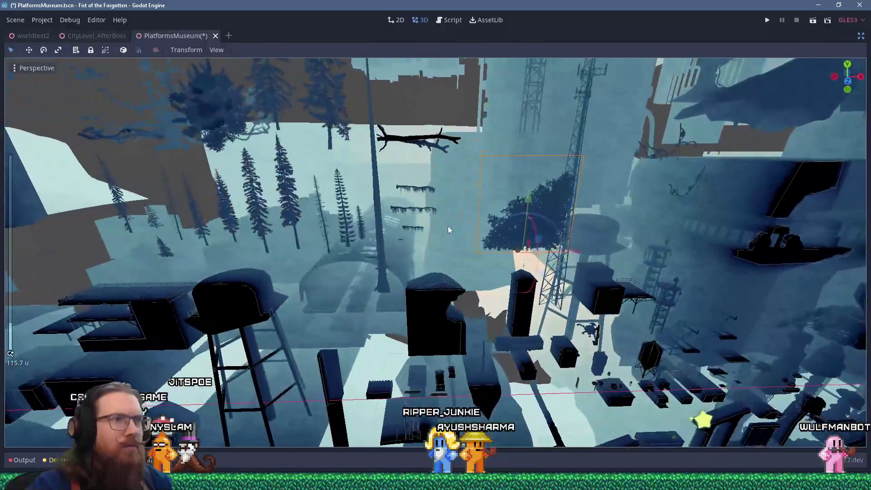
mouse_move(448, 226)
left_mouse_down()
mouse_move(475, 242)
mouse_move(429, 214)
mouse_move(493, 231)
left_mouse_up()
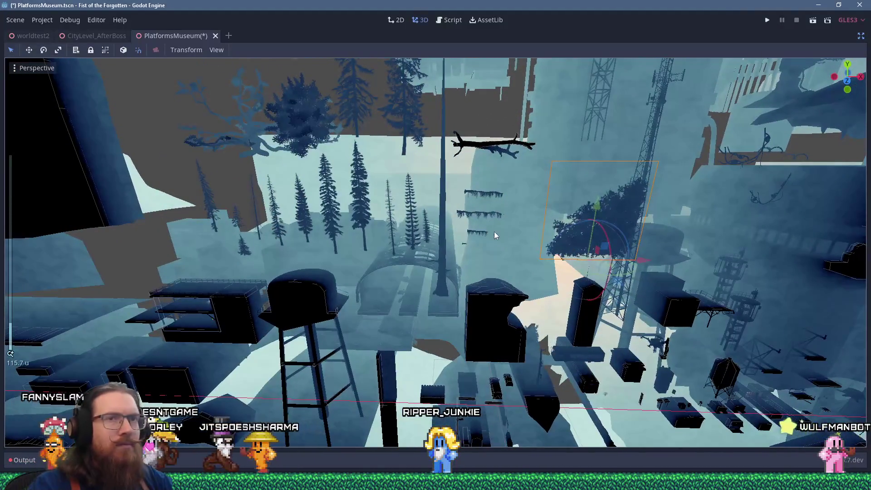
left_click(861, 36)
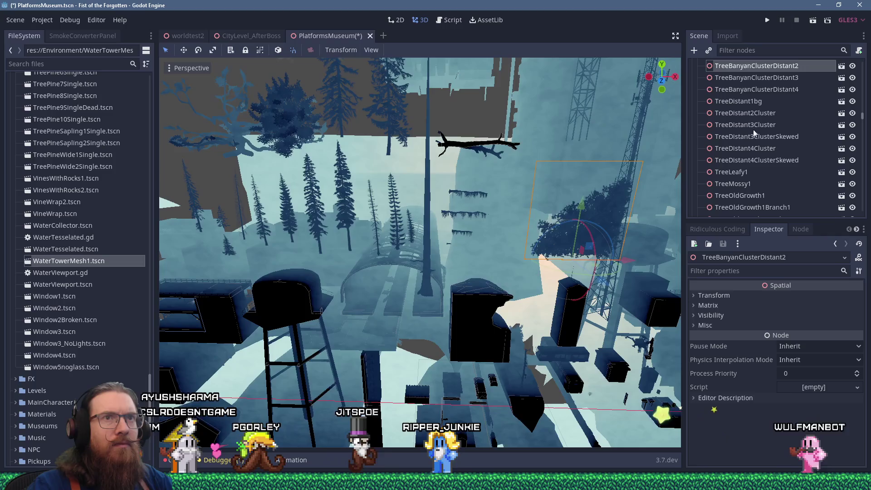
Move TreeBanyanClusterDistant2 up and to the left, out of the cluster
mouse_move(627, 229)
left_mouse_down()
mouse_move(570, 208)
mouse_move(532, 236)
mouse_move(590, 244)
mouse_move(611, 259)
left_mouse_up()
scroll(525, 236, "down", 3)
scroll(524, 237, "down", 3)
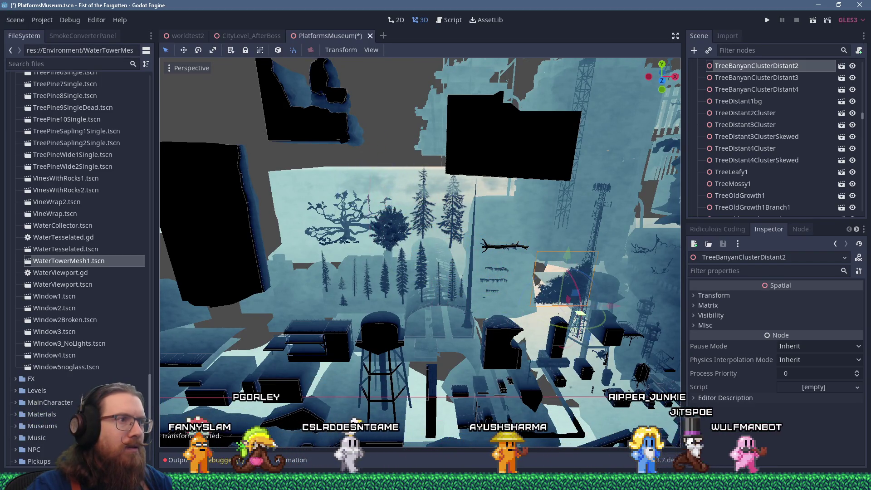
mouse_move(381, 228)
left_mouse_down()
mouse_move(477, 220)
mouse_move(395, 176)
mouse_move(490, 245)
left_mouse_up()
Select and frame TreeBanyanClusterDistant3, then move it up and left along X
left_click_drag(444, 228, 443, 227)
left_click_drag(569, 233, 524, 213)
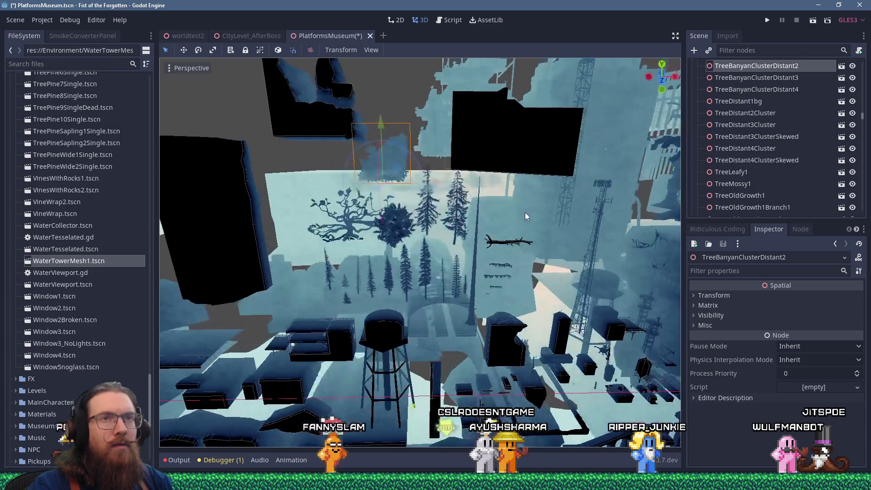
left_click(733, 77)
key("f")
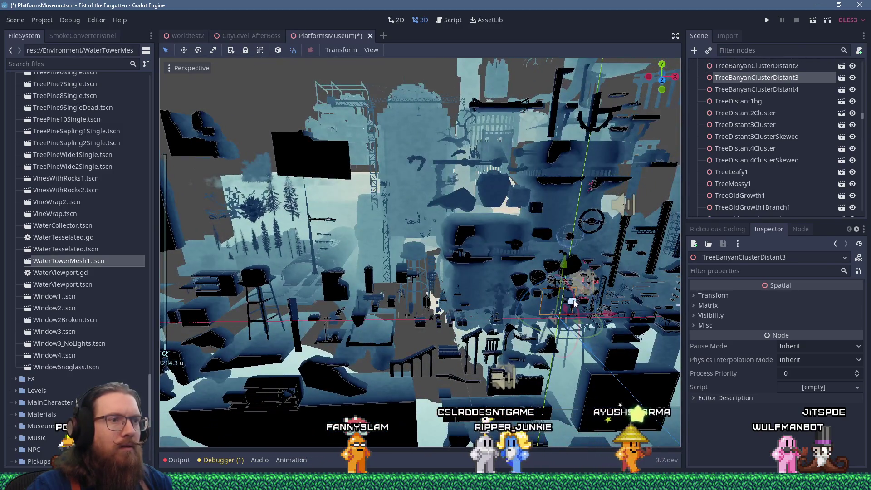
scroll(298, 179, "up", 3)
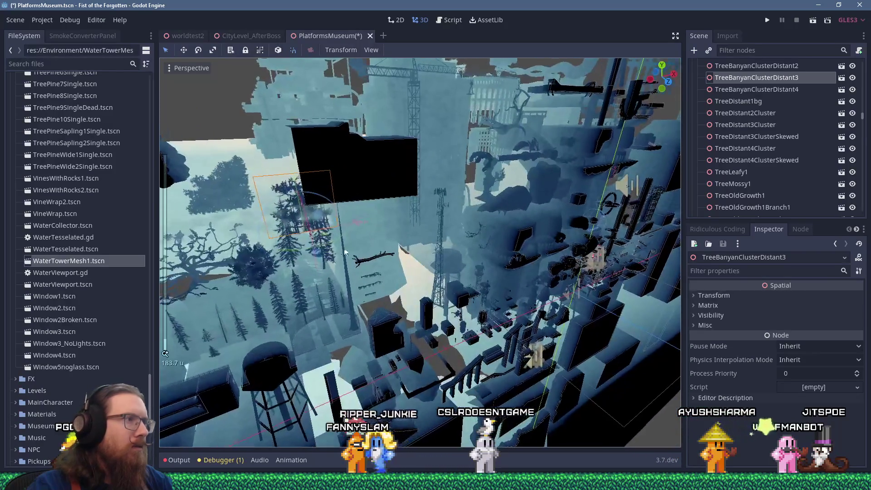
left_click_drag(317, 252, 283, 235)
left_click_drag(329, 203, 331, 204)
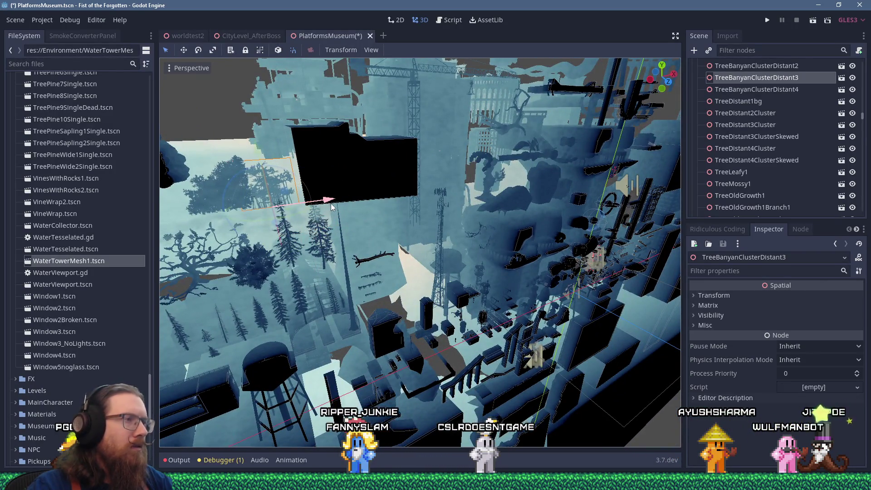
Frame TreeBanyanClusterDistant2, TreeBanyanClusterDistant4, CloudFX1 and TreeBanyanClusterDistant3 to check their placement
left_click(769, 63)
key("f")
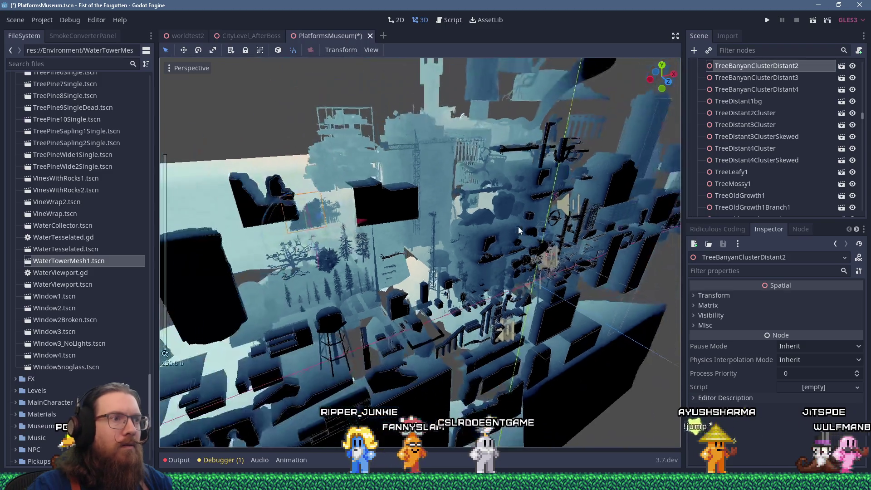
left_click(775, 90)
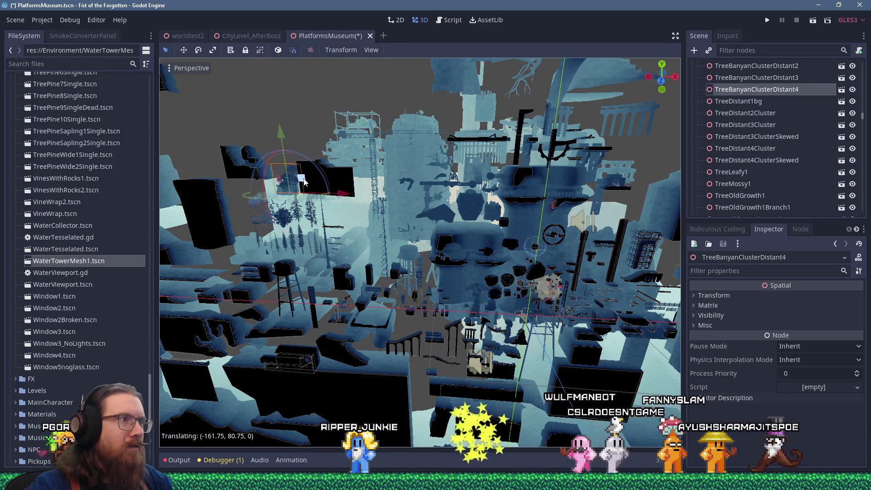
key("f")
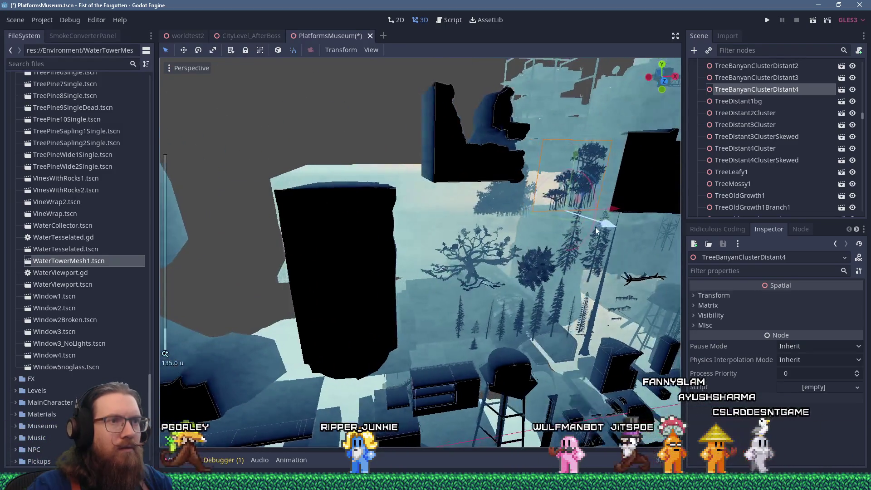
scroll(507, 215, "up", 4)
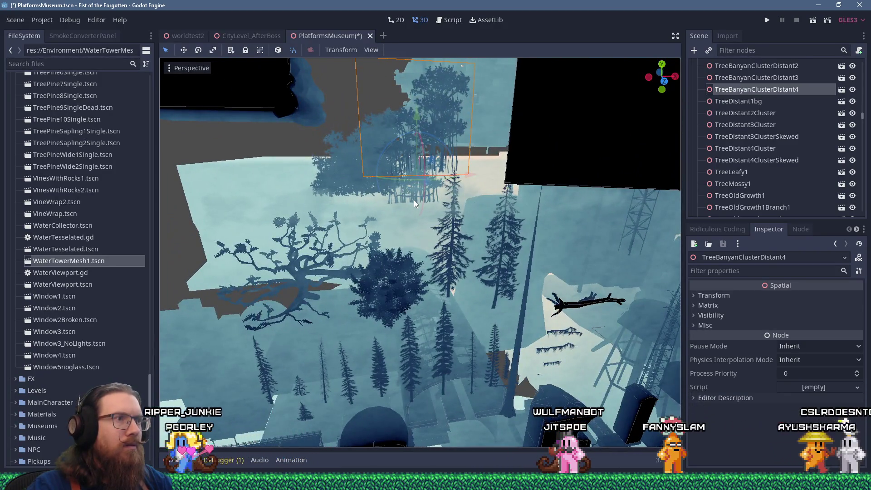
left_click(414, 200)
key("f")
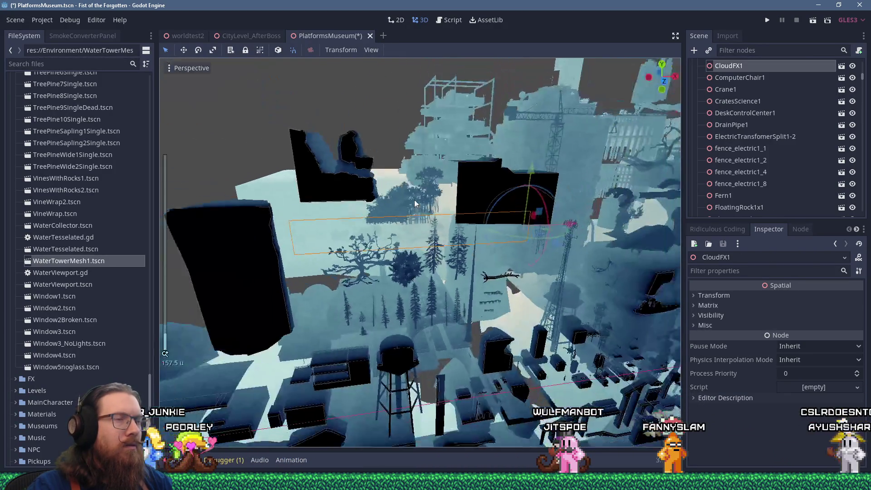
left_click(422, 240)
key("f")
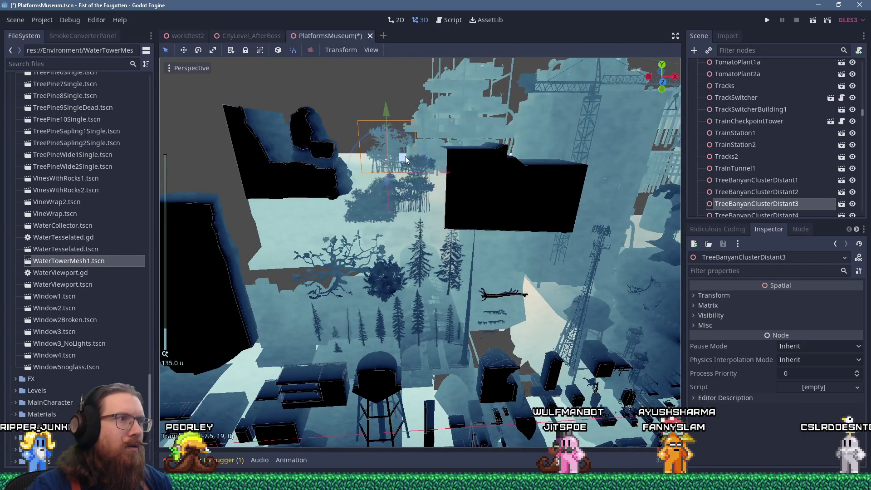
Step the selection past TreeBanyanClusterDistant4 to TreeDistant1bg
scroll(497, 200, "down", 5)
scroll(457, 181, "down", 2)
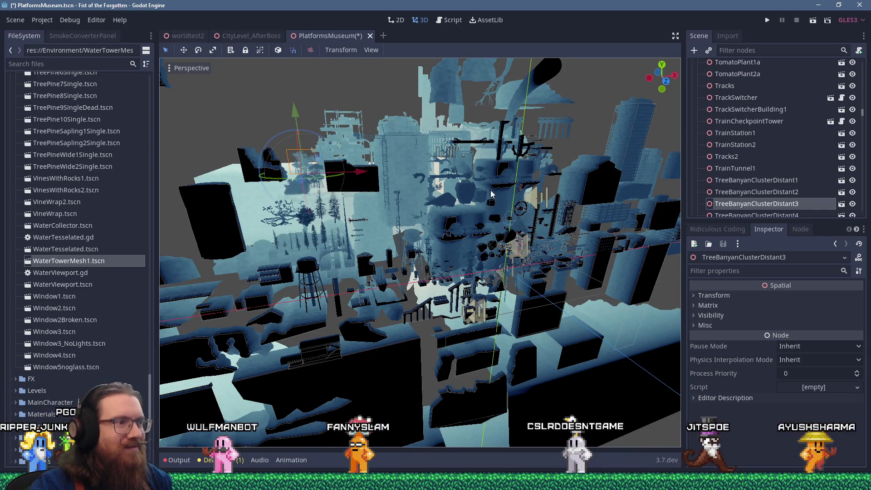
key("Down")
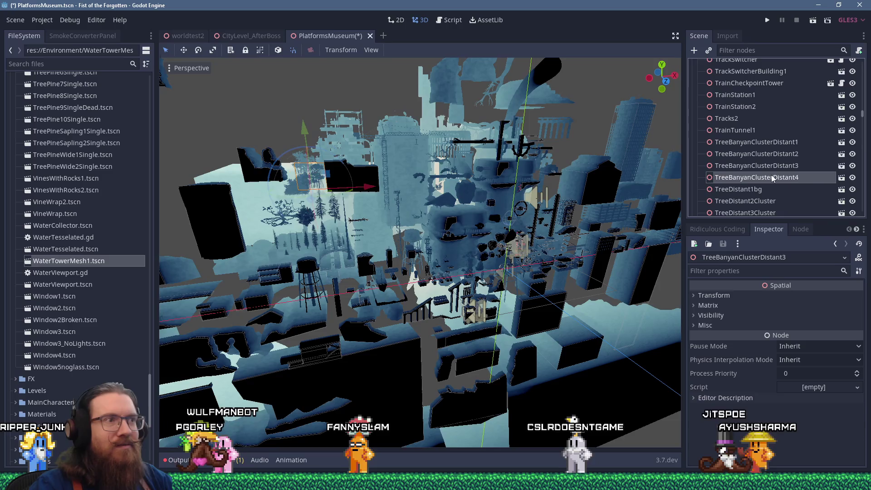
left_click(740, 190)
Frame TreeDistant1bg and move it forward along the Z axis
key("f")
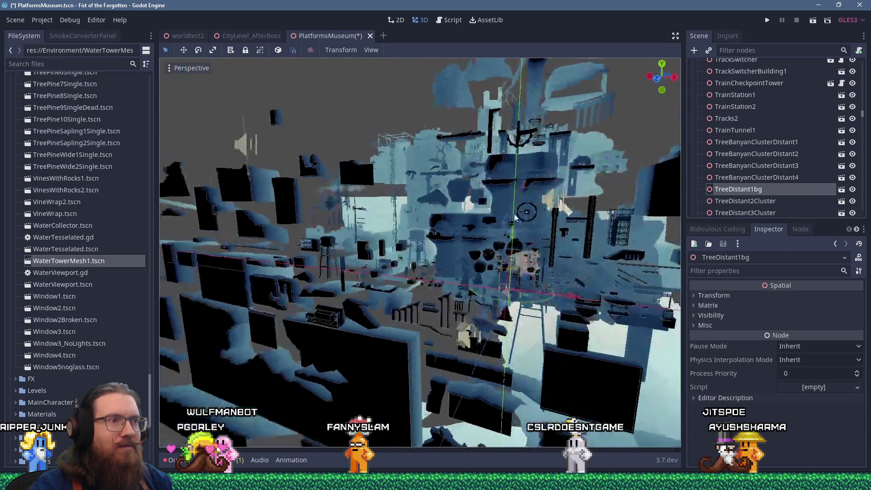
scroll(399, 204, "up", 5)
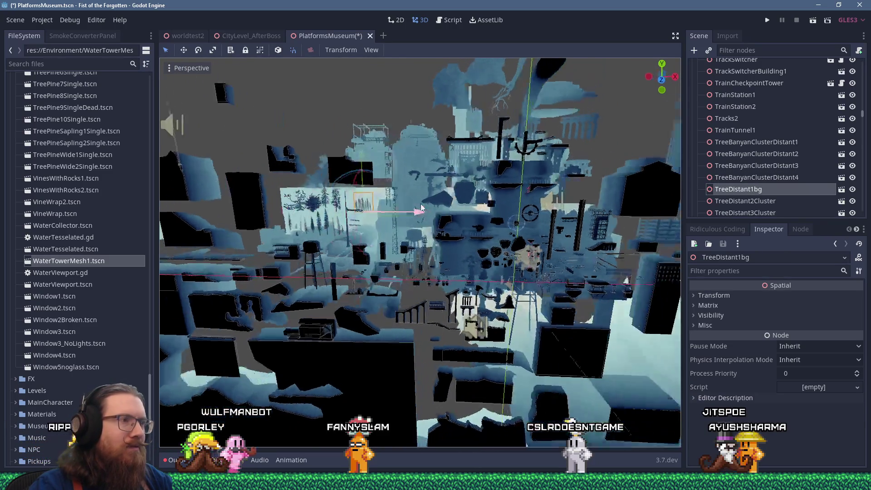
scroll(451, 222, "up", 5)
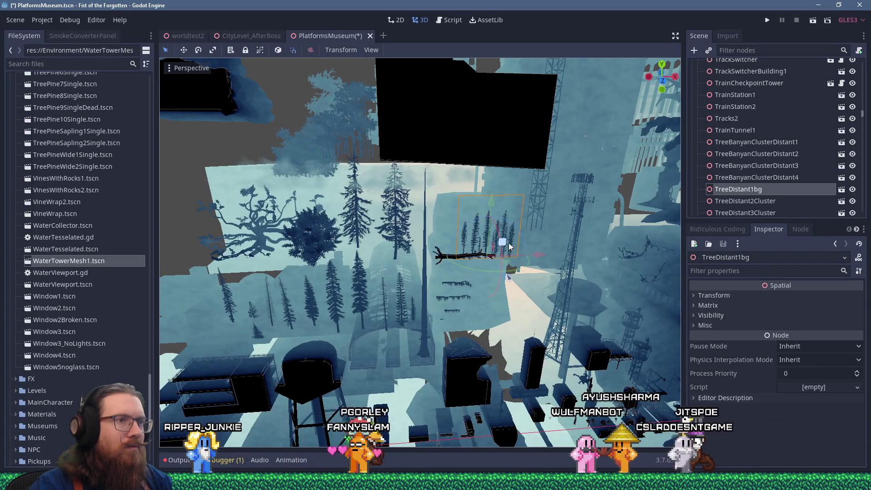
left_click_drag(478, 224, 466, 250)
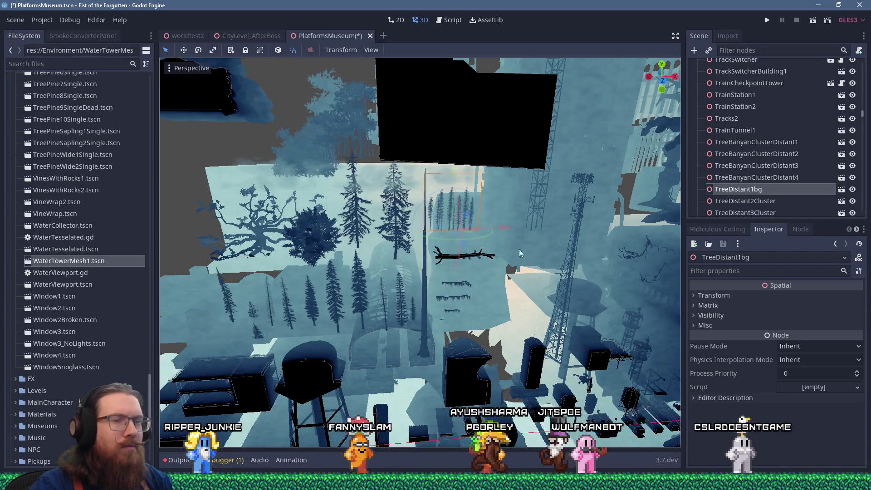
Select TreeDistant2Cluster, view it from the side, and move it along X
double_click(747, 201)
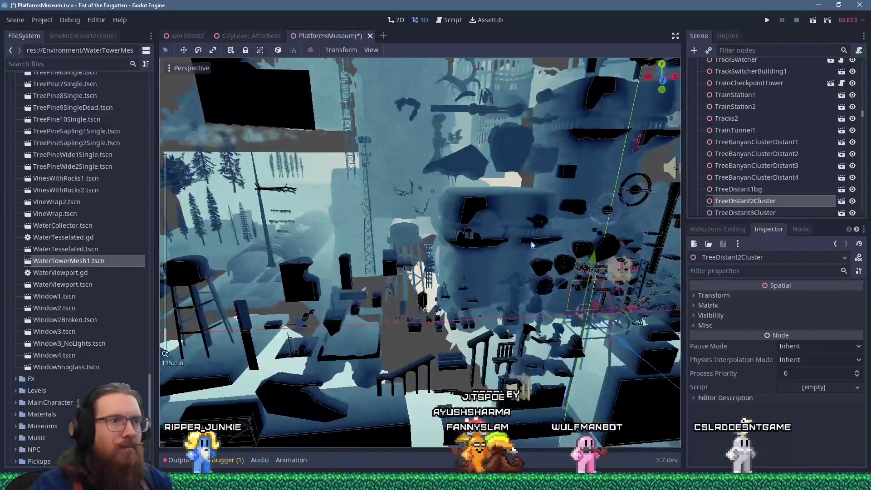
left_click_drag(333, 175, 523, 291)
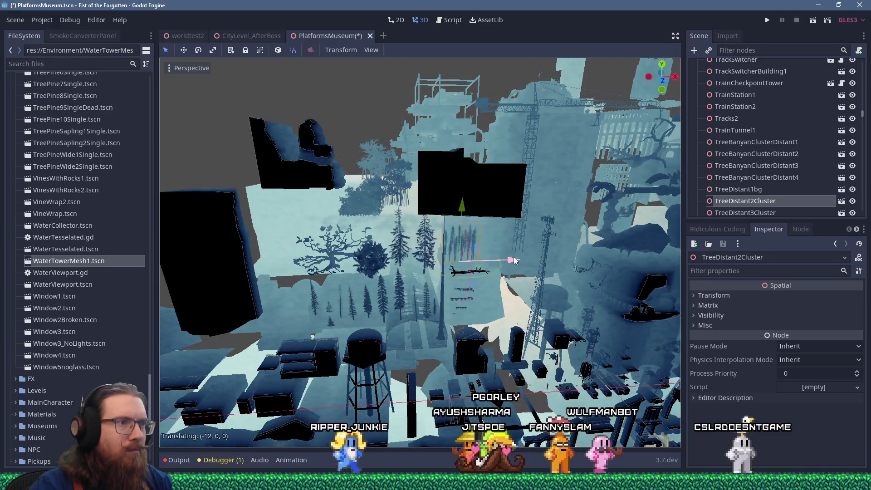
left_click_drag(487, 262, 478, 252)
scroll(477, 252, "up", 5)
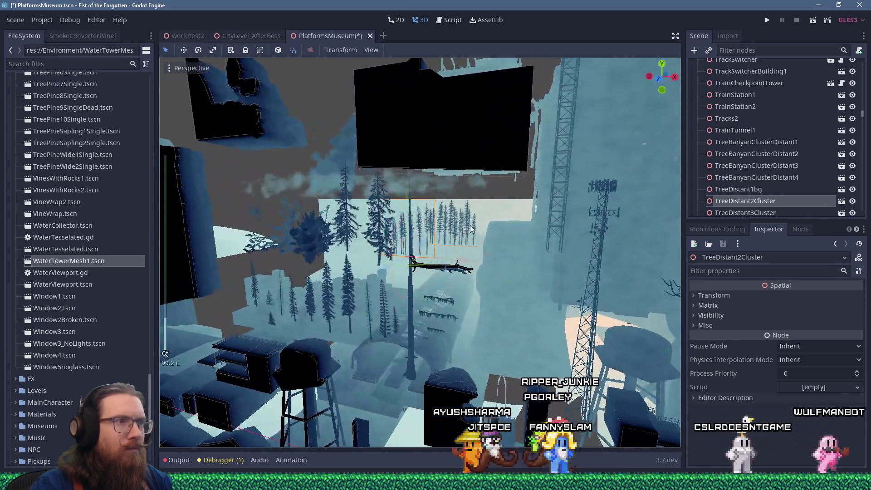
Shift TreeDistant1bg and TreeDistant2Cluster together along X, then reselect each individually
left_click(471, 229, "shift")
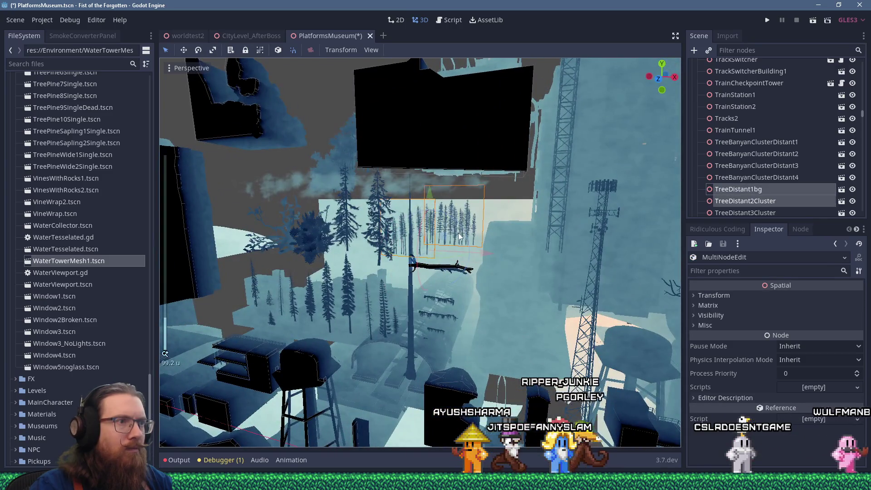
left_click_drag(472, 232, 506, 245)
left_click(519, 232)
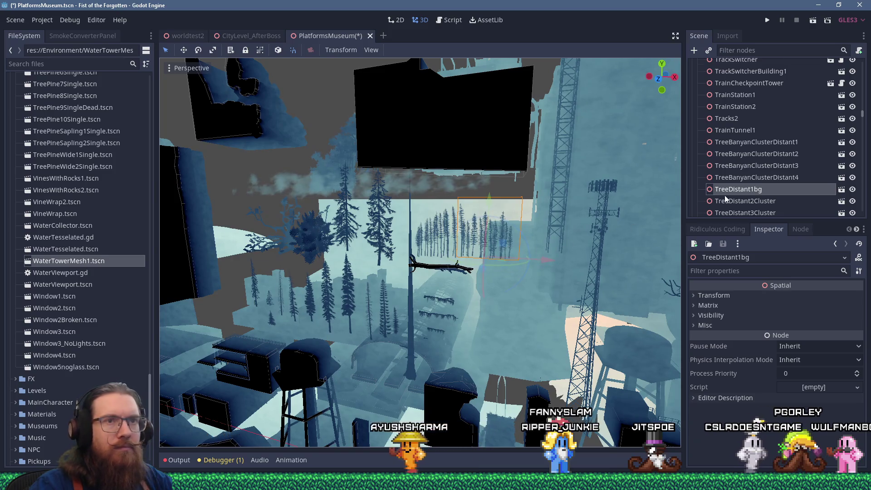
scroll(753, 191, "down", 2)
left_click(745, 162)
scroll(566, 263, "down", 5)
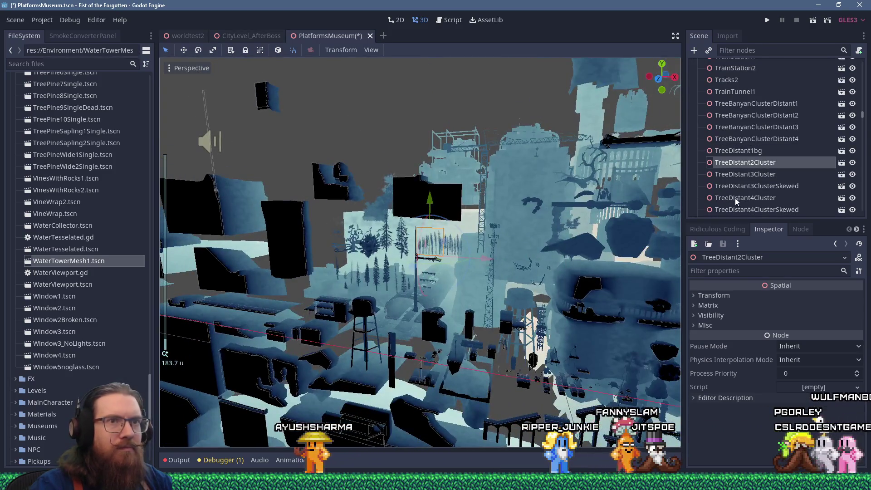
Frame TreeDistant3Cluster and move it left and back out of the pile
left_click(745, 174)
key("f")
left_click_drag(494, 244, 481, 227)
scroll(477, 217, "up", 8)
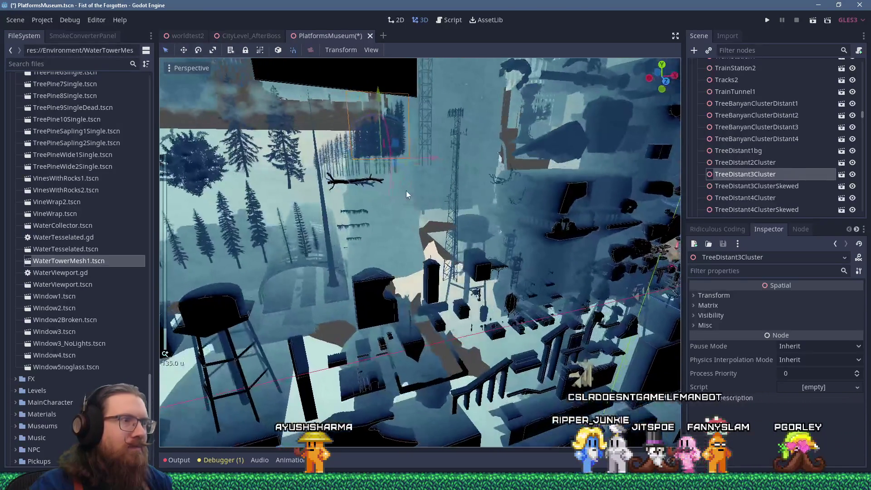
mouse_move(406, 191)
left_mouse_down()
mouse_move(467, 226)
mouse_move(511, 210)
left_mouse_up()
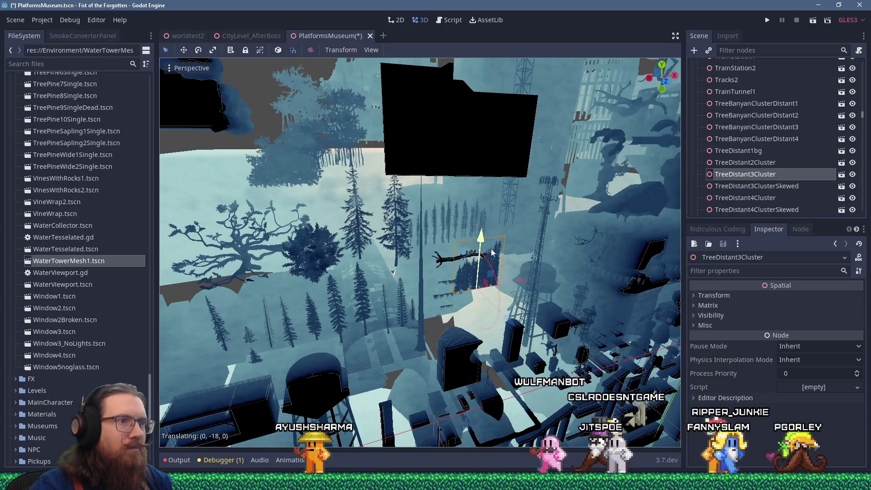
left_click_drag(496, 294, 445, 285)
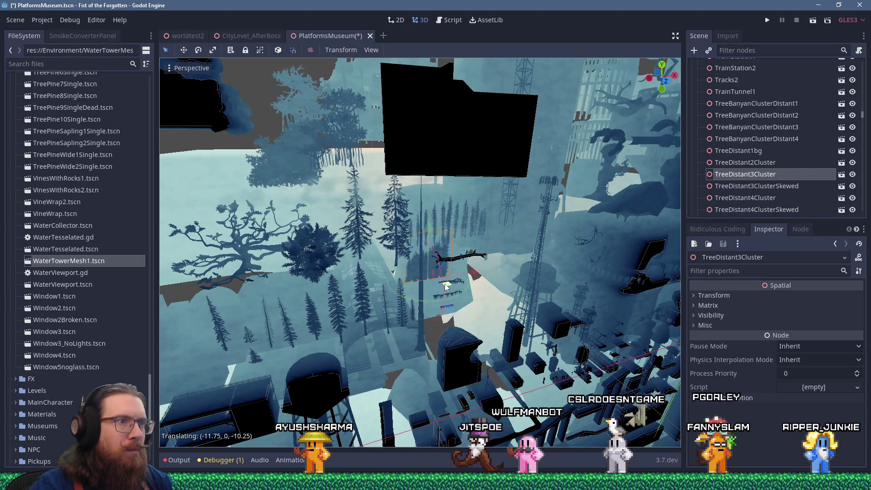
Select TreeDistant3ClusterSkewed and inspect it from steeper angles
left_click(748, 186)
scroll(558, 253, "down", 5)
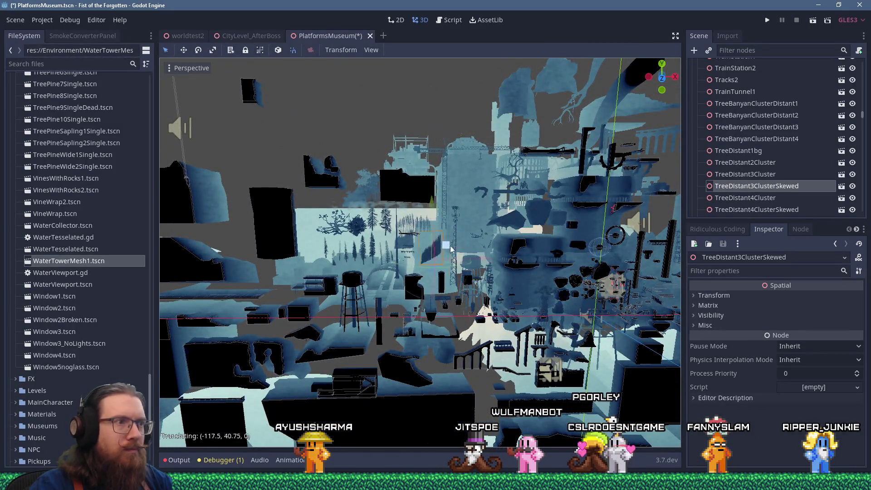
scroll(437, 238, "up", 3)
mouse_move(437, 239)
left_mouse_down()
mouse_move(484, 267)
mouse_move(497, 295)
left_mouse_up()
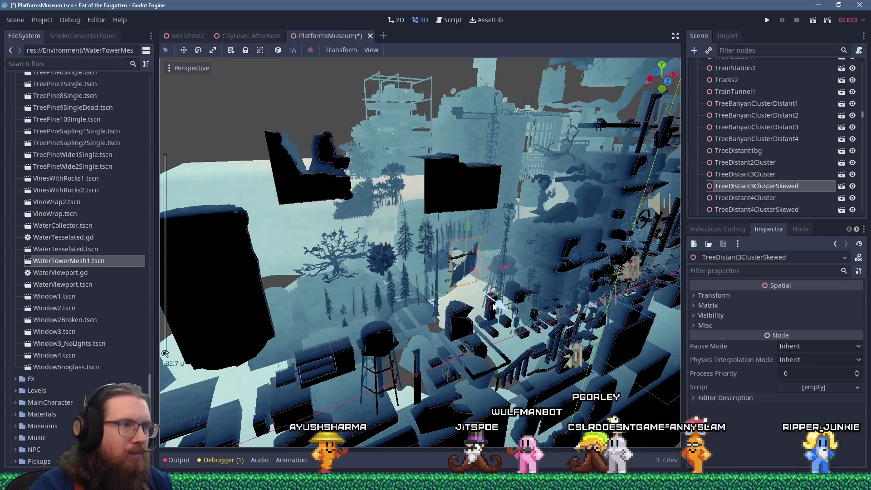
left_click_drag(458, 248, 445, 247)
scroll(426, 231, "up", 4)
mouse_move(437, 233)
left_mouse_down()
mouse_move(467, 274)
mouse_move(461, 266)
mouse_move(519, 268)
left_mouse_up()
scroll(518, 269, "down", 3)
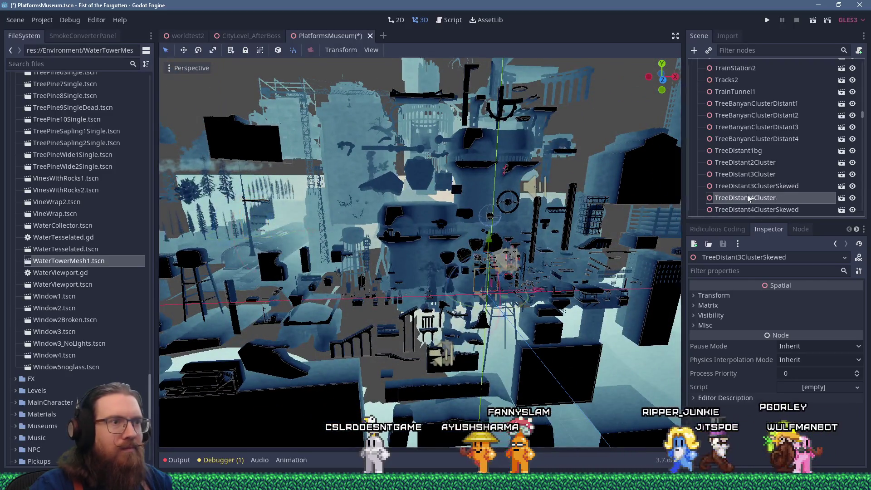
Move TreeDistant4Cluster left and upward, and pull TreeDistant4ClusterSkewed away from the cluster
key("Down")
mouse_move(336, 232)
left_mouse_down()
mouse_move(299, 211)
mouse_move(368, 218)
mouse_move(430, 290)
mouse_move(453, 268)
mouse_move(408, 259)
left_mouse_up()
left_click(722, 210)
scroll(499, 270, "up", 3)
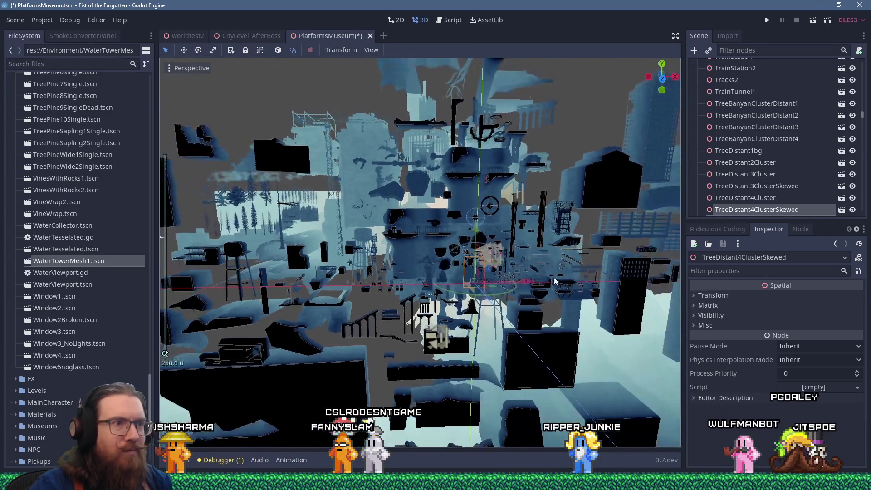
scroll(401, 225, "up", 4)
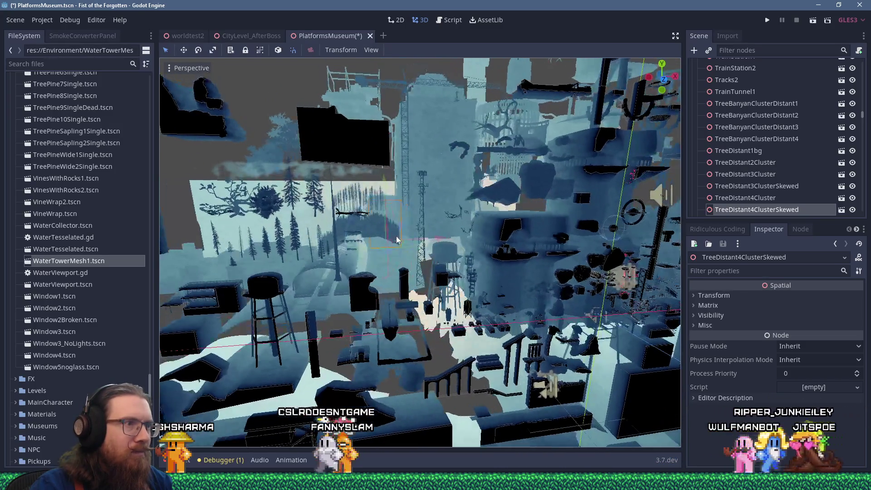
left_click_drag(396, 236, 414, 235)
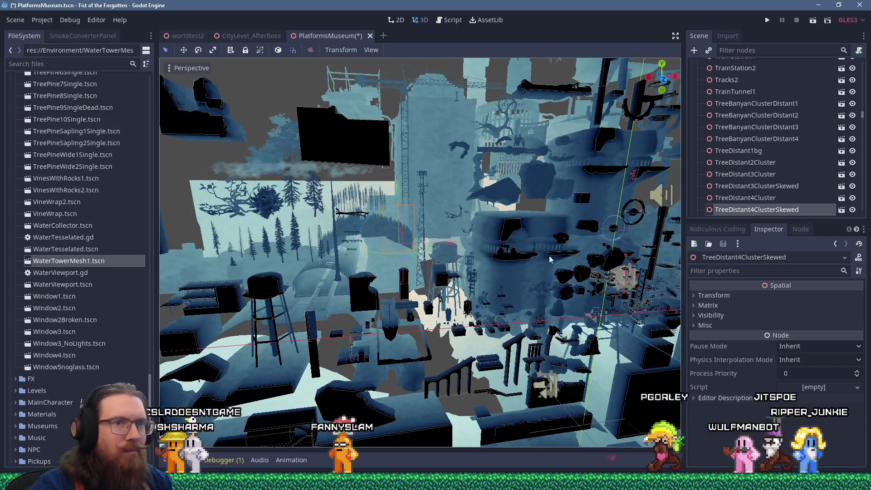
key("Down")
scroll(576, 265, "down", 4)
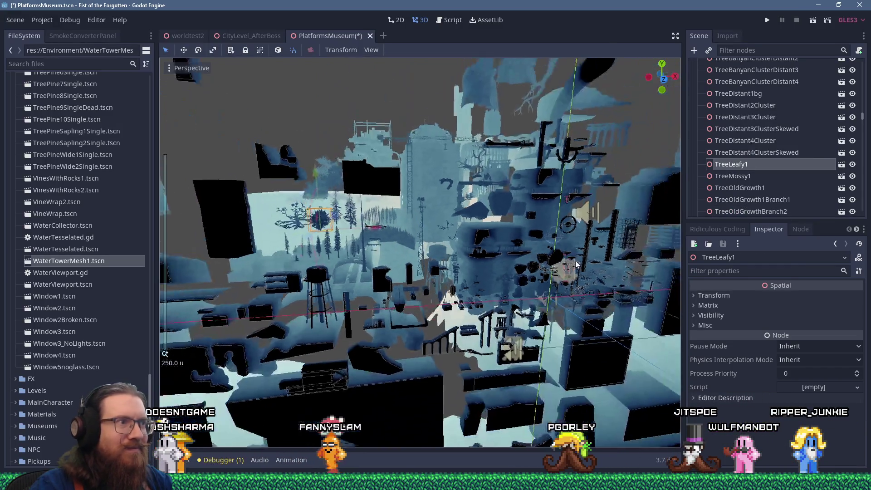
left_click(758, 177)
scroll(657, 256, "up", 3)
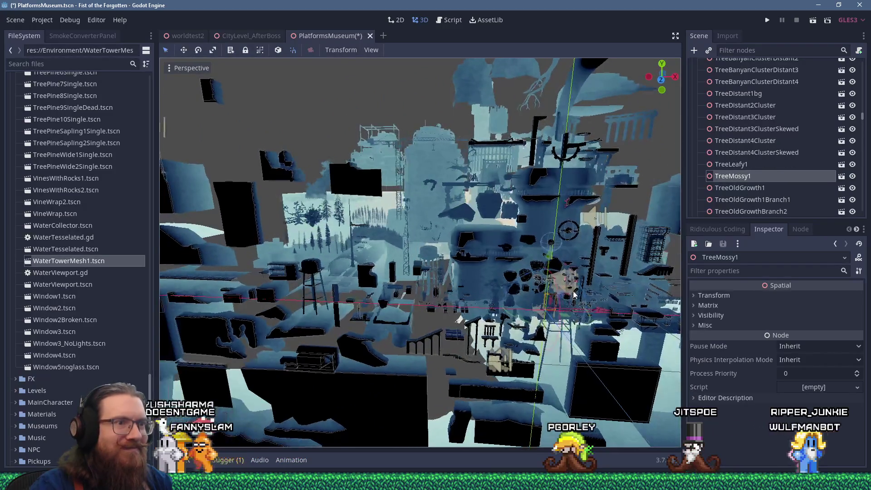
scroll(471, 230, "up", 5)
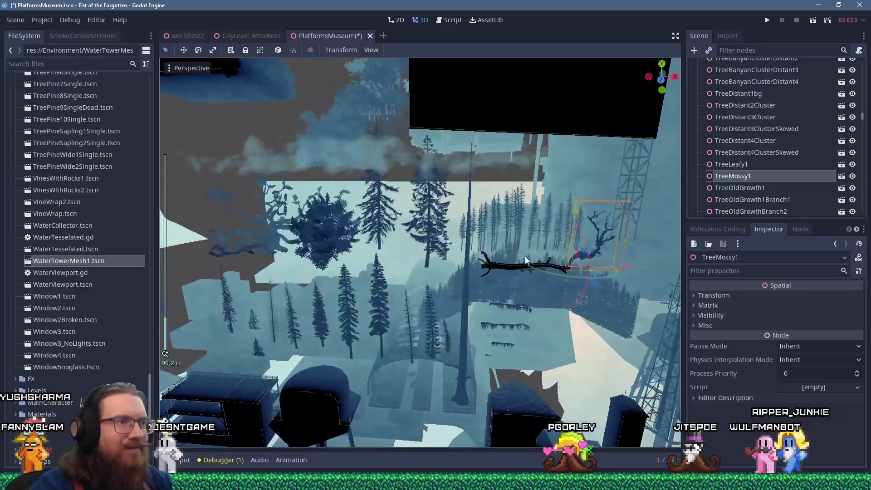
mouse_move(524, 257)
left_mouse_down()
mouse_move(556, 276)
mouse_move(421, 272)
left_mouse_up()
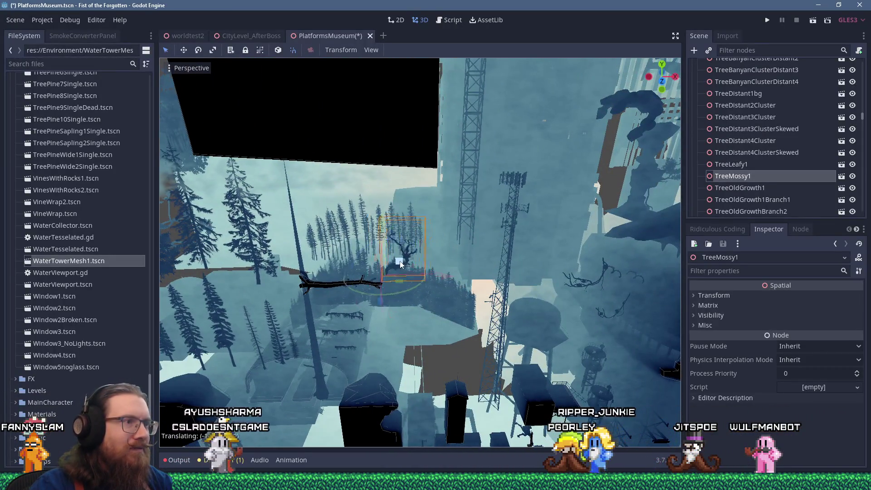
left_click(739, 189)
scroll(464, 266, "down", 4)
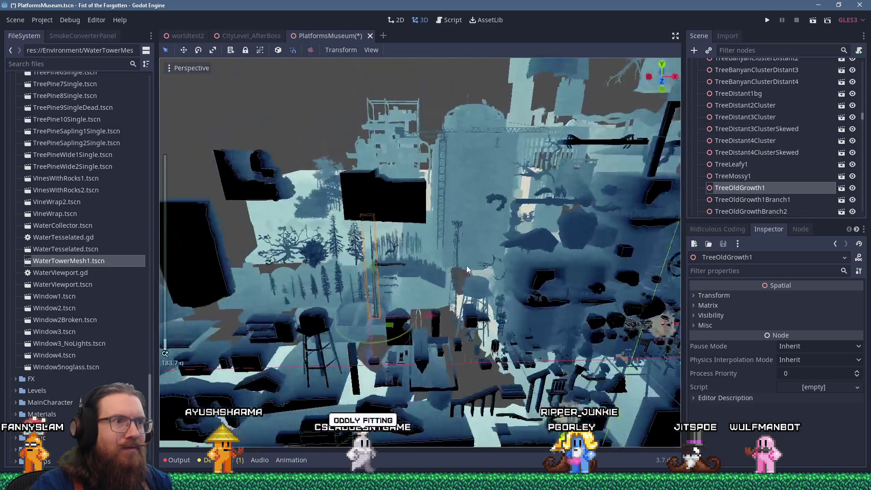
left_click(736, 211)
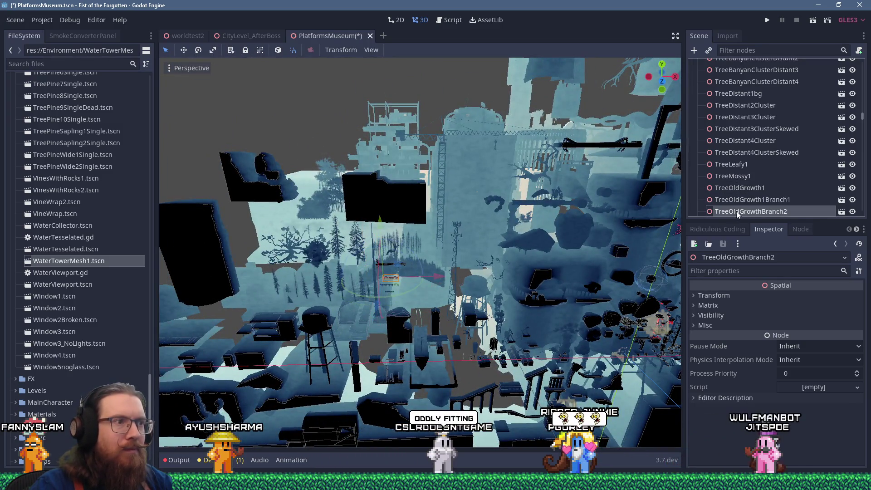
scroll(743, 192, "down", 3)
left_click(745, 180)
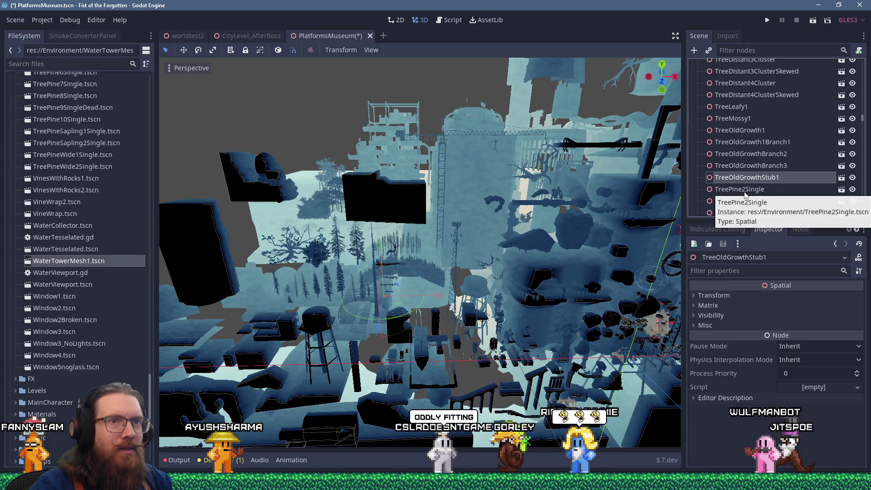
scroll(744, 191, "down", 5)
left_click(745, 192, "shift")
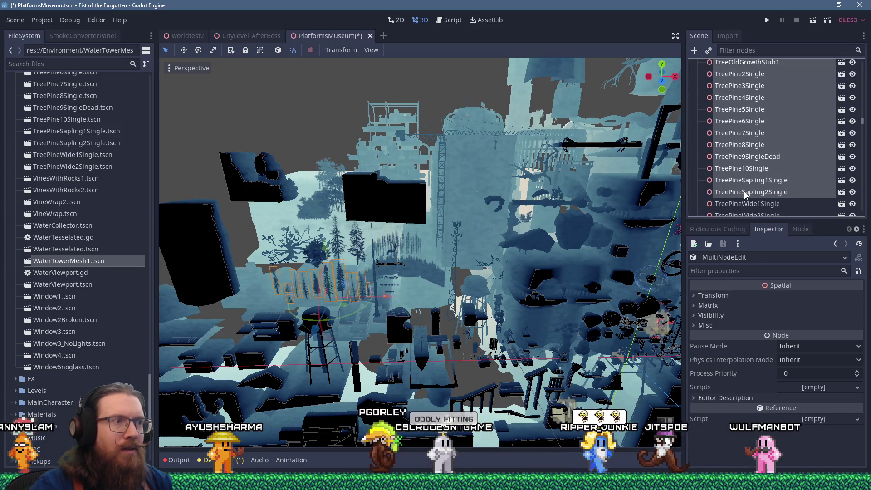
scroll(751, 187, "down", 3)
left_click(752, 128)
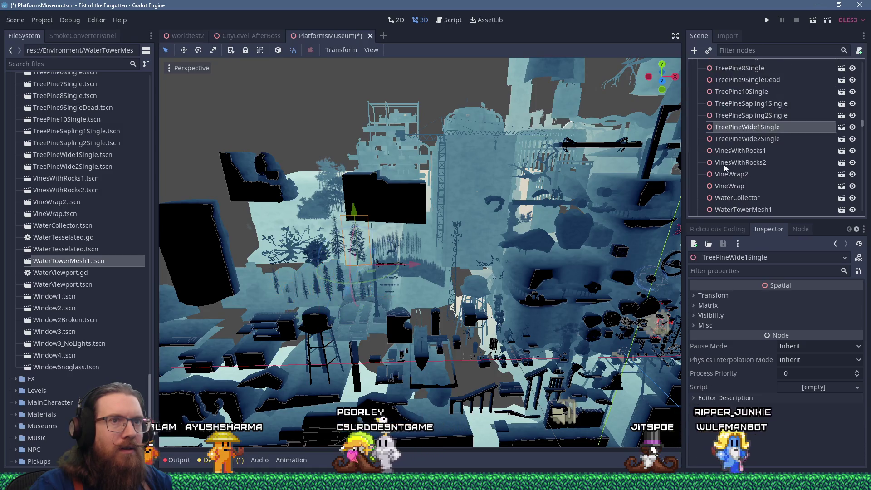
scroll(724, 165, "down", 5)
left_click(732, 159)
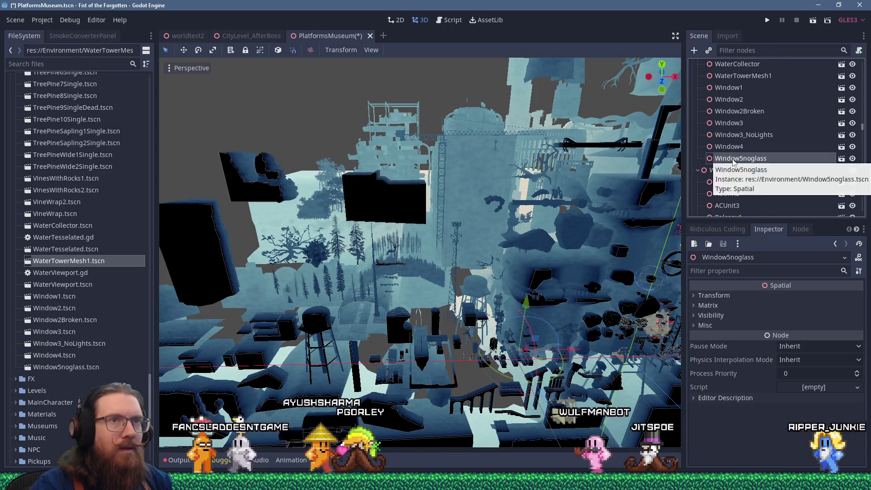
scroll(735, 160, "up", 8)
scroll(734, 160, "up", 2)
left_click(742, 144)
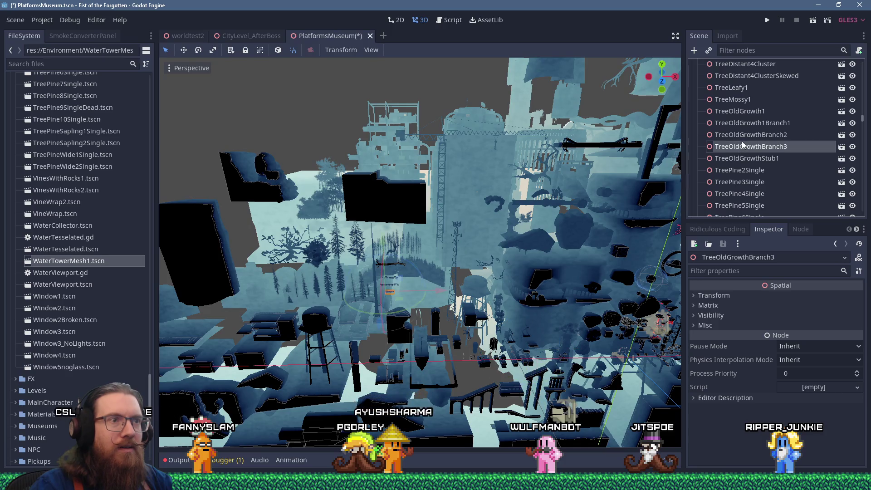
left_click_drag(591, 233, 533, 230)
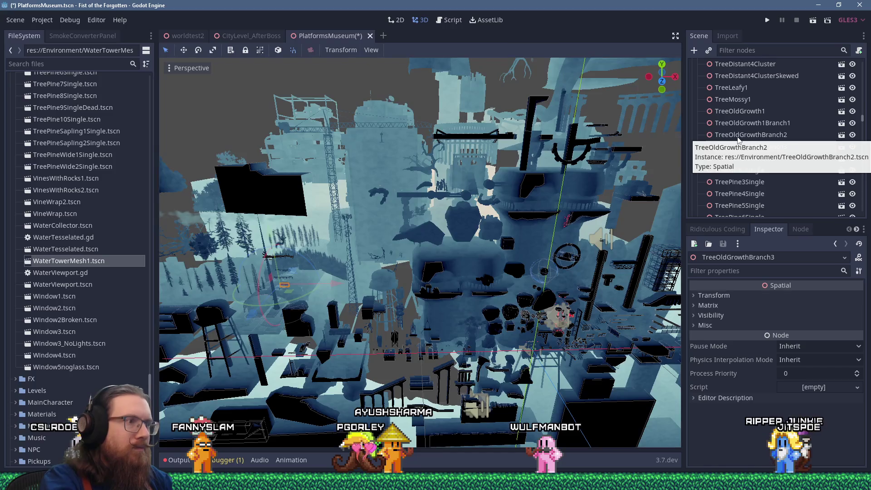
key("Up")
key("Up")
key("Up")
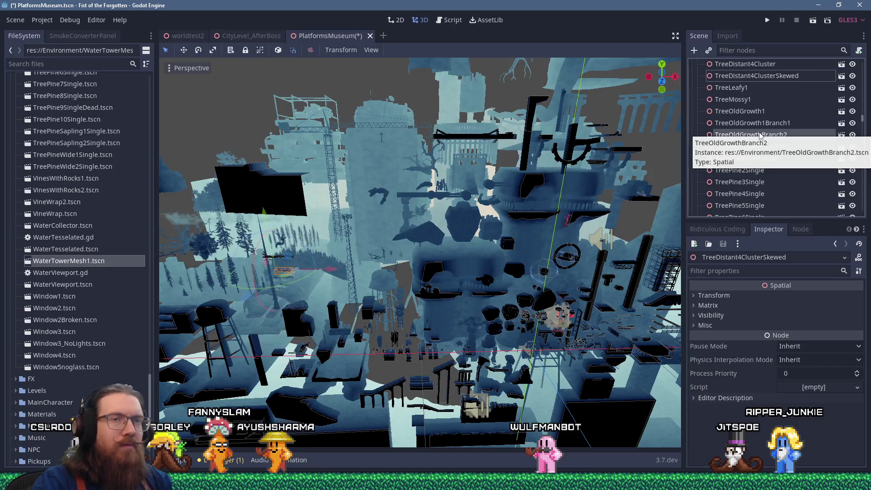
key("Up")
key("Up")
key("Up")
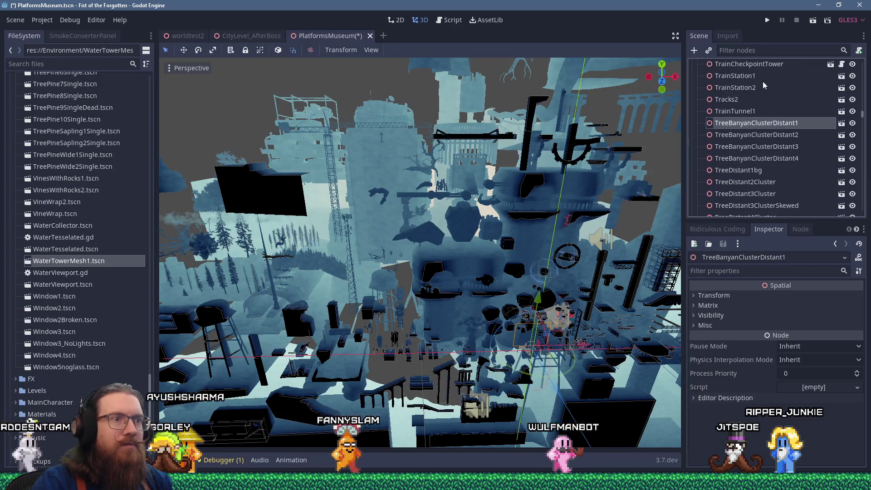
Step through the banyan cluster nodes in the Scene dock to select TreeBanyanClusterDistant1
left_click(765, 158)
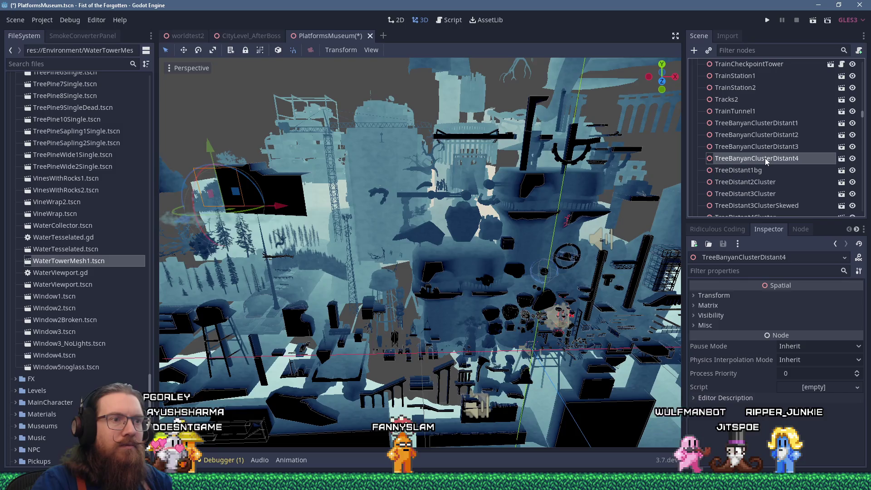
left_click(756, 181)
left_click(758, 158)
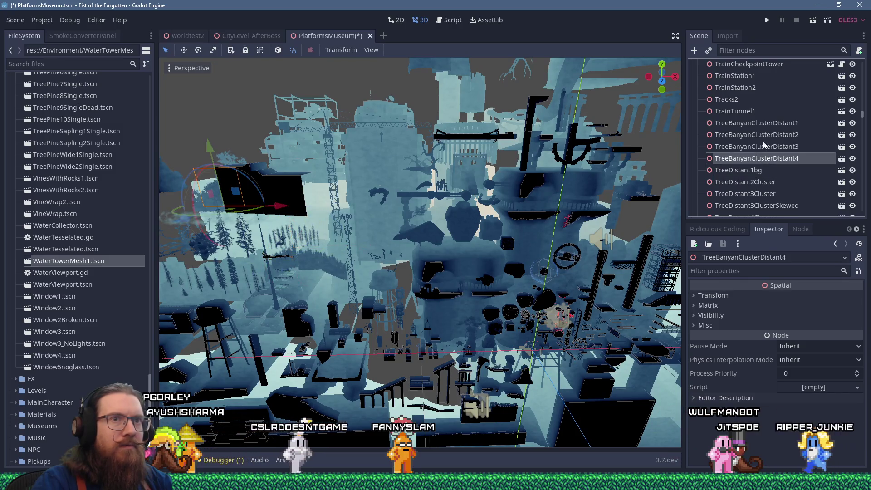
left_click(763, 144)
left_click(762, 133)
left_click(766, 121)
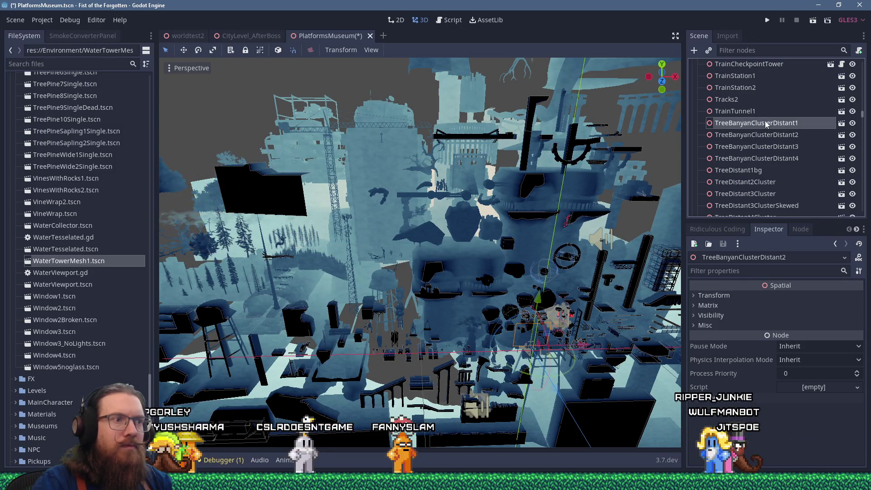
Move TreeBanyanClusterDistant1 back and left out of the pile, then save the scene
scroll(597, 221, "down", 2)
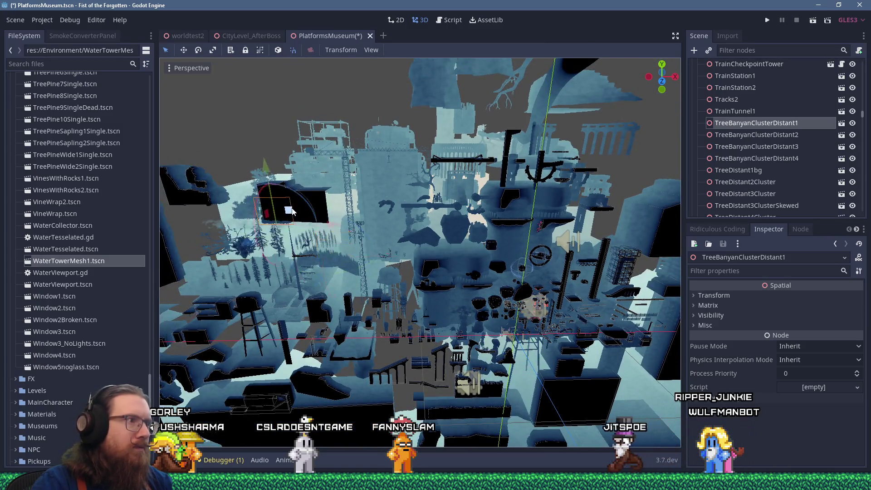
scroll(484, 302, "up", 10)
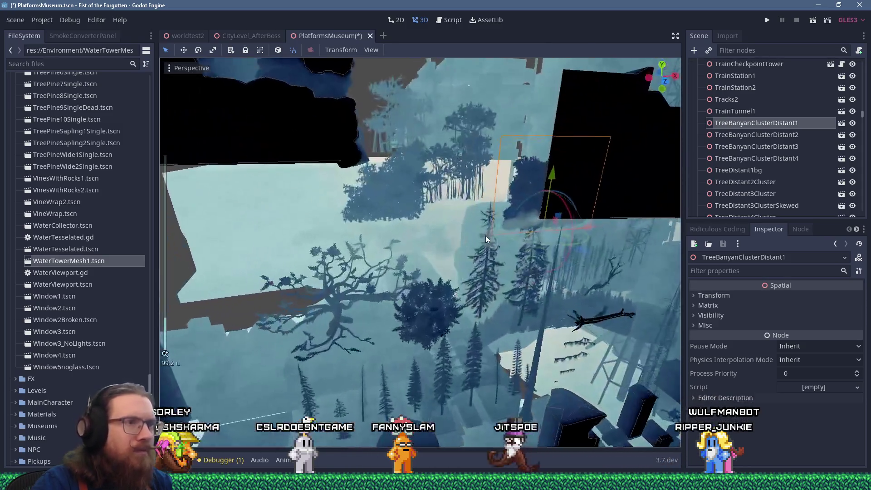
scroll(476, 243, "up", 3)
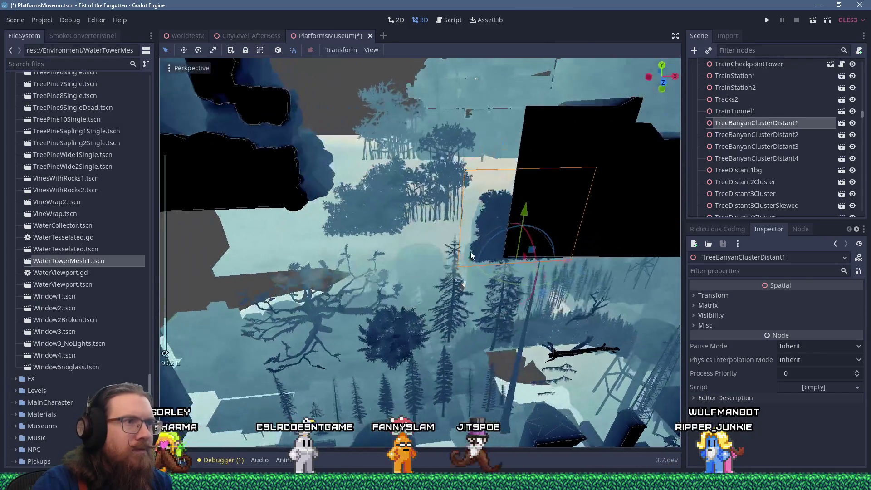
left_click_drag(536, 260, 473, 241)
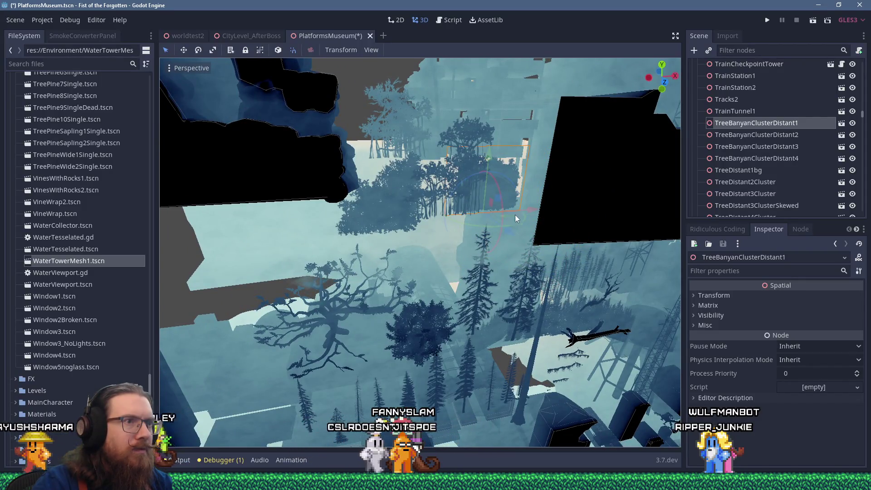
left_click_drag(515, 214, 502, 214)
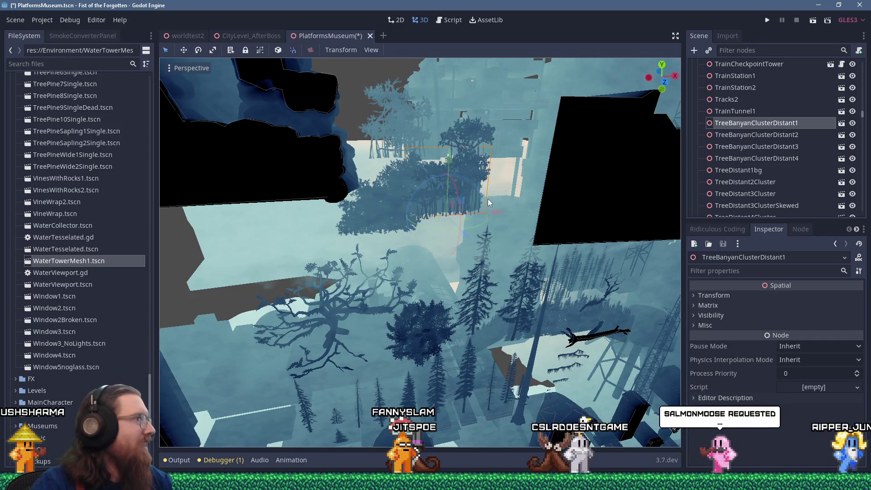
left_click(15, 20)
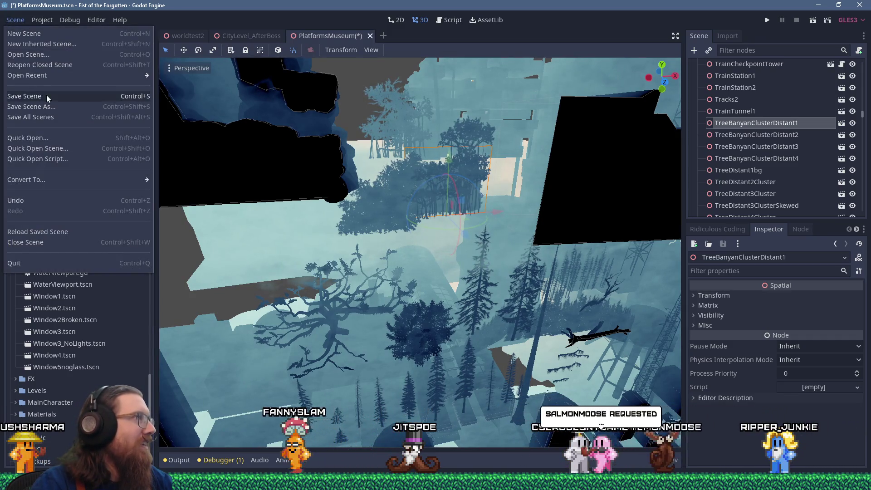
left_click(47, 97)
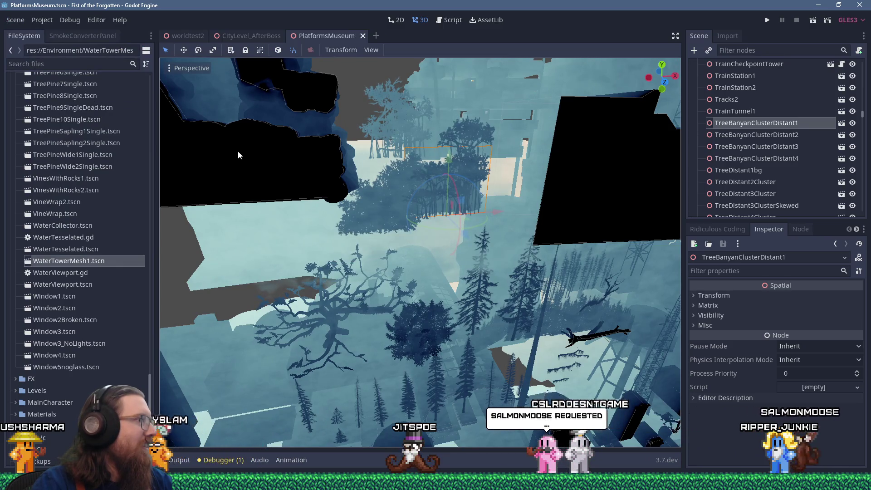
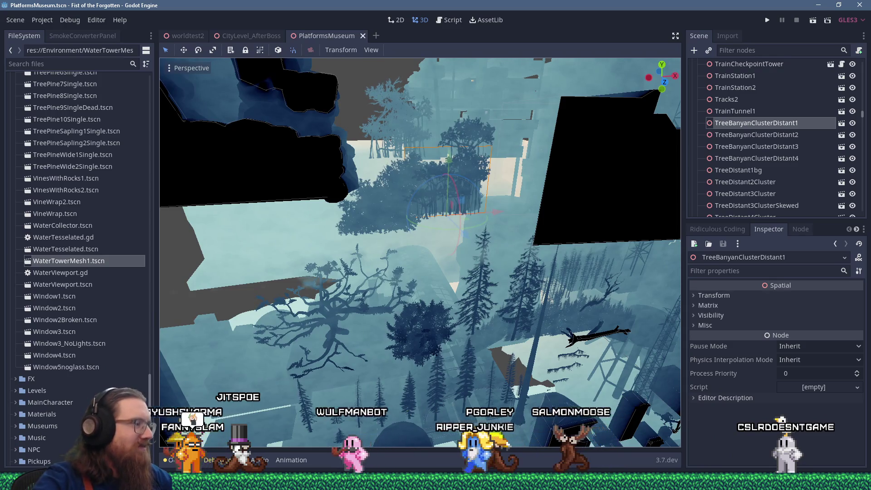
Switch from Godot to the Firefox window through its taskbar preview
mouse_move(436, 482)
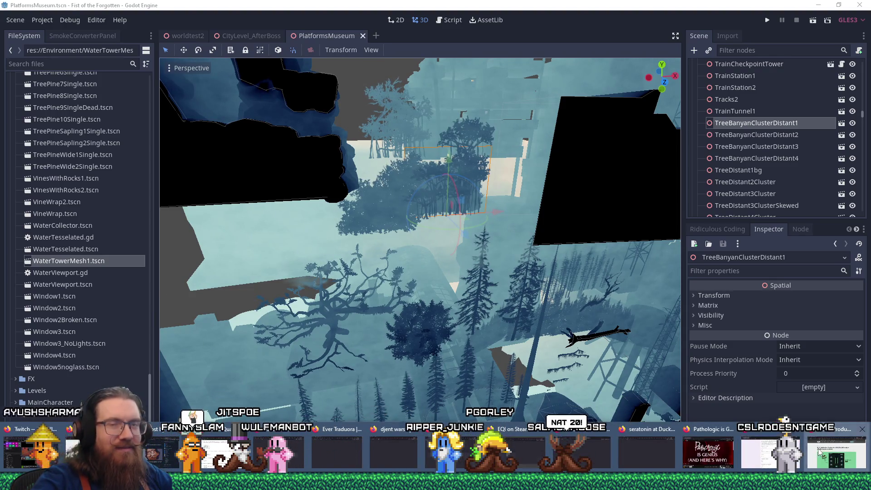
left_click(820, 452)
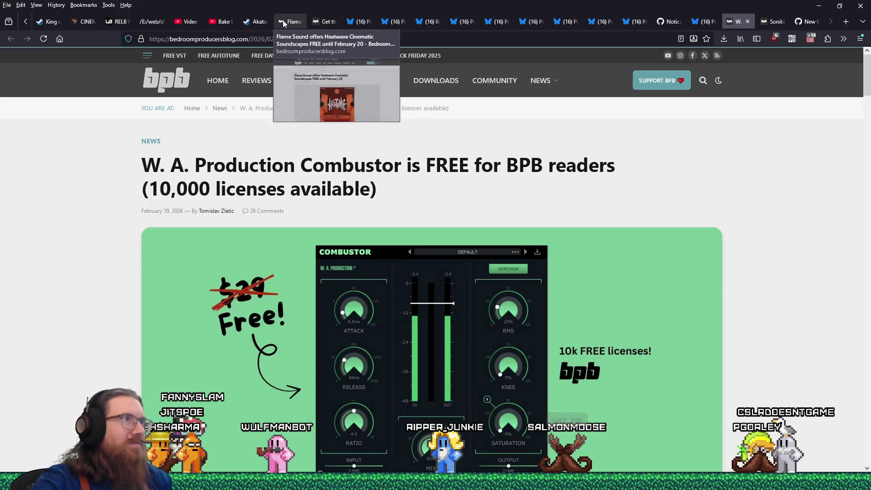
Review the relb.org countdown and schedule, close that tab, and return to Godot
left_click(122, 21)
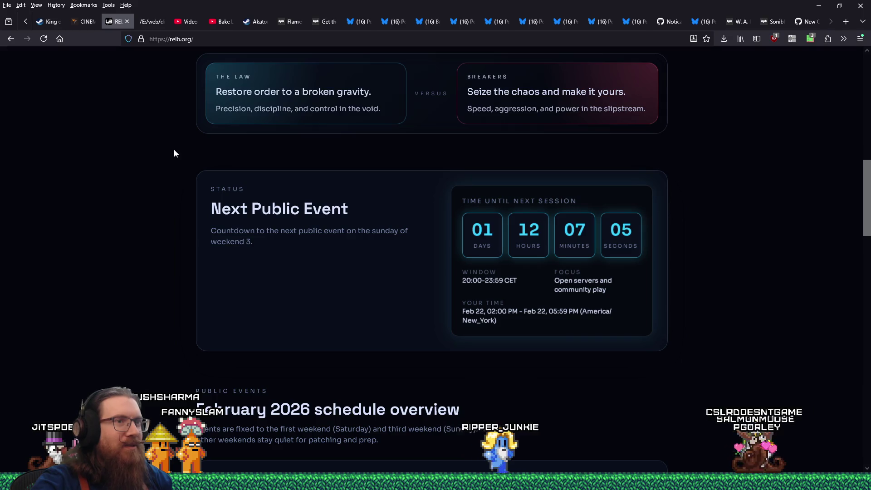
scroll(174, 153, "down", 5)
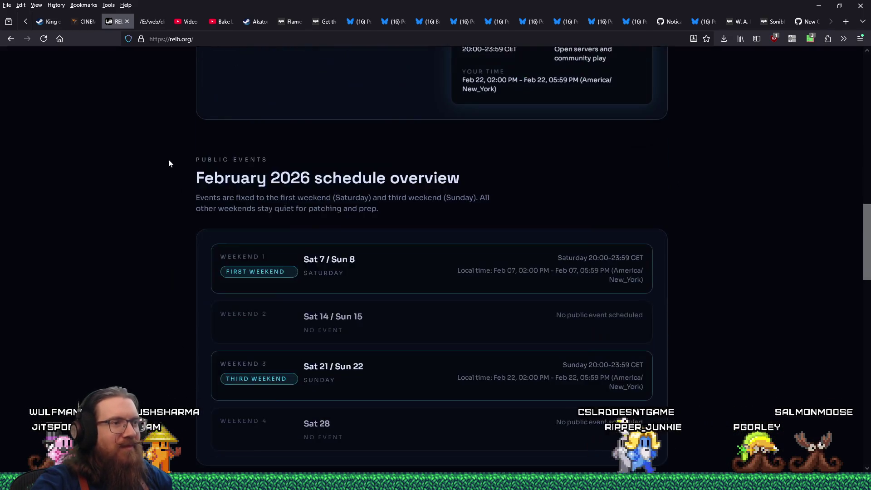
scroll(169, 162, "up", 4)
scroll(172, 158, "up", 10)
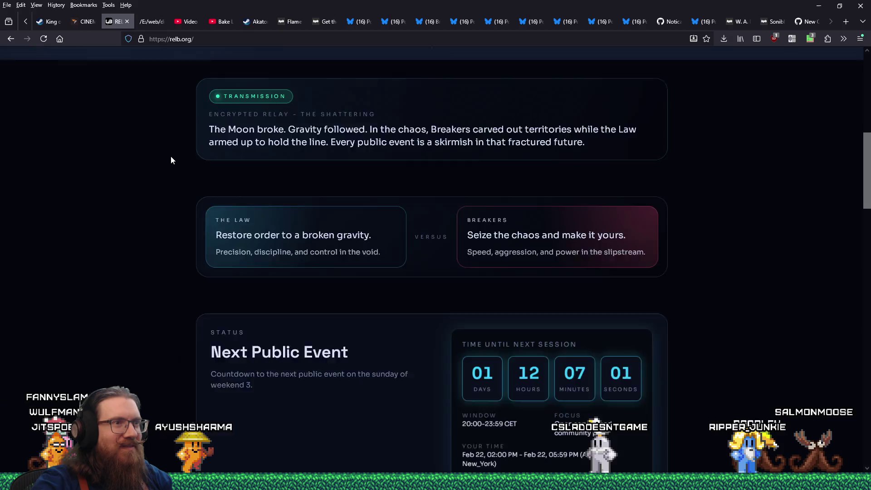
scroll(170, 156, "down", 10)
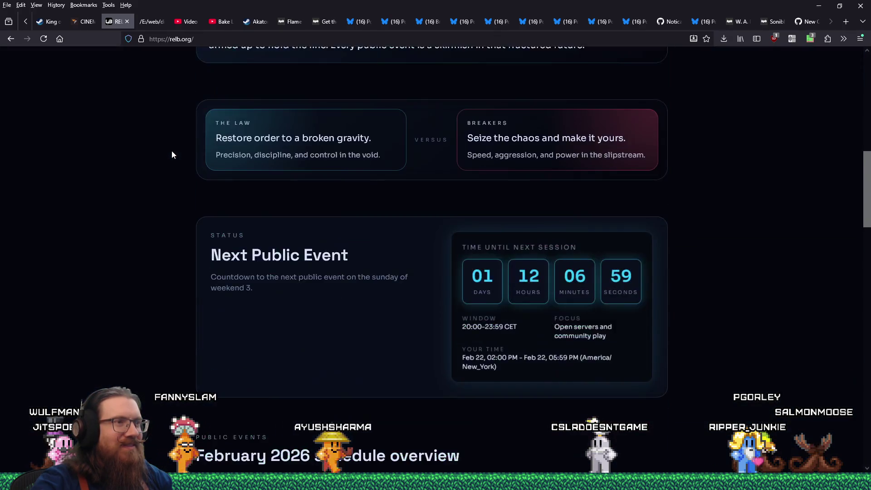
left_click(126, 22)
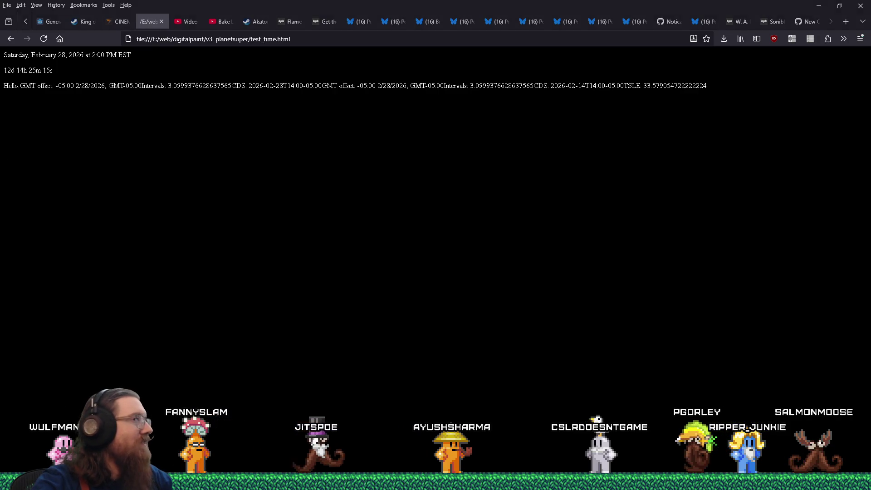
key("alt+Tab")
key("alt+Tab")
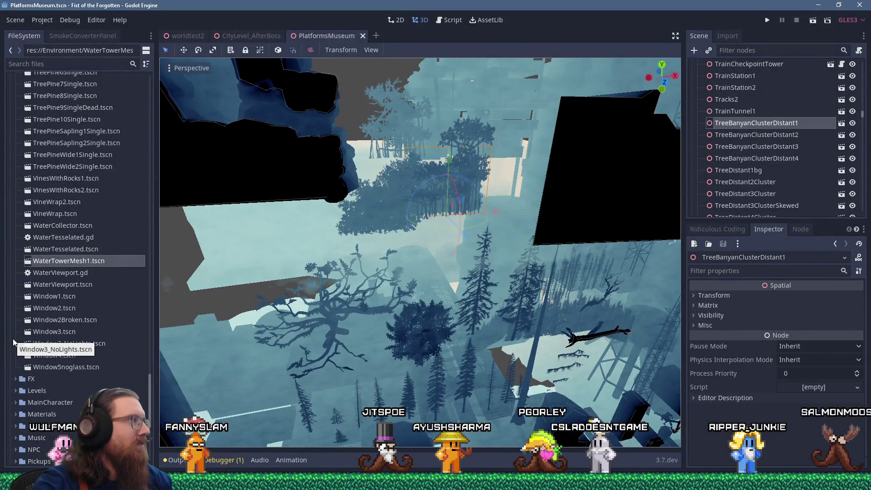
Select the Tracks2 track piece and slide it sideways to a new spot
mouse_move(388, 325)
left_mouse_down()
mouse_move(473, 332)
mouse_move(505, 317)
mouse_move(412, 266)
left_mouse_up()
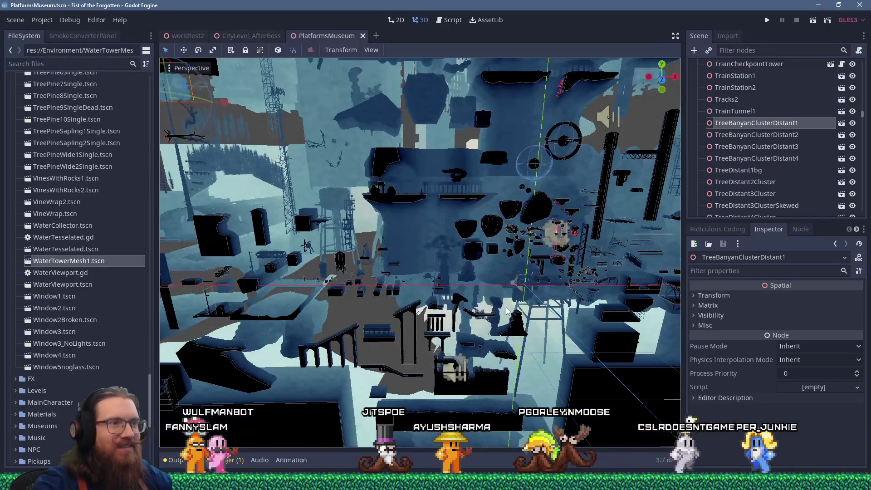
scroll(534, 292, "down", 2)
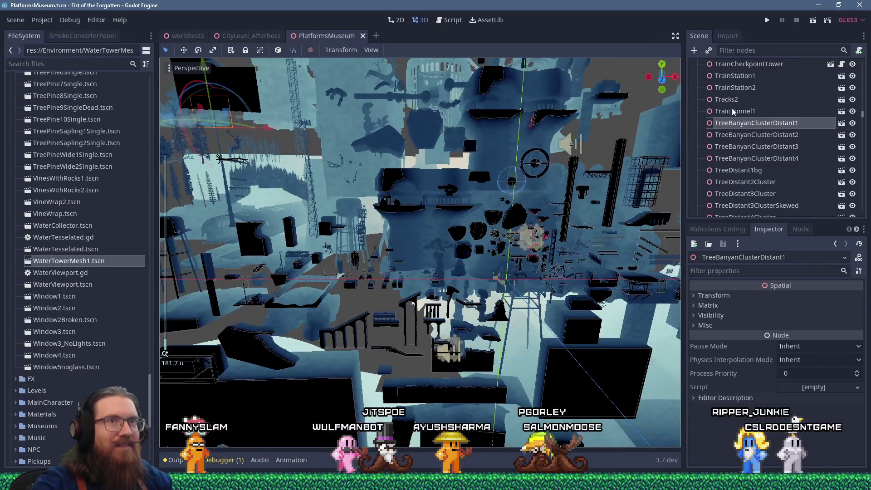
left_click(734, 111)
left_click(739, 99)
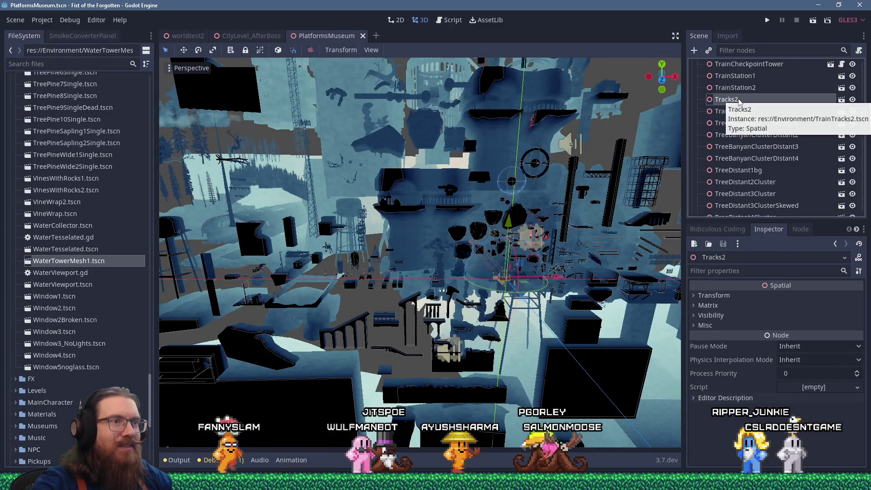
left_click_drag(545, 245, 522, 263)
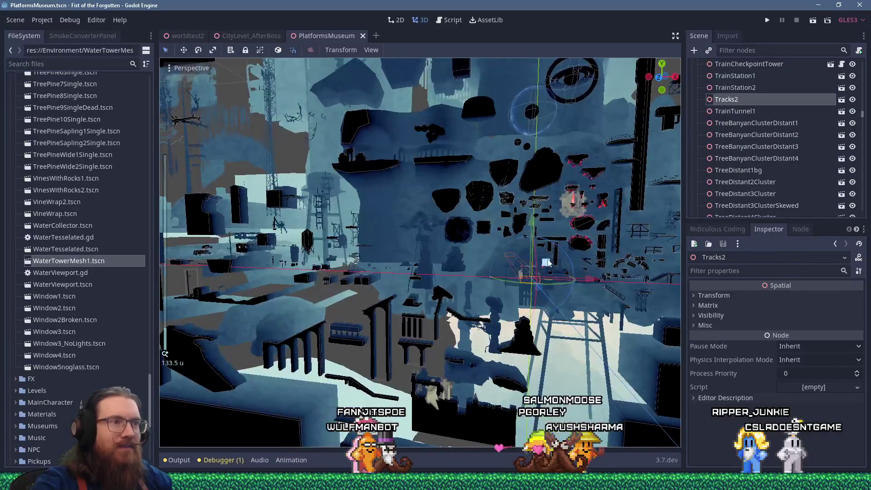
scroll(584, 254, "up", 2)
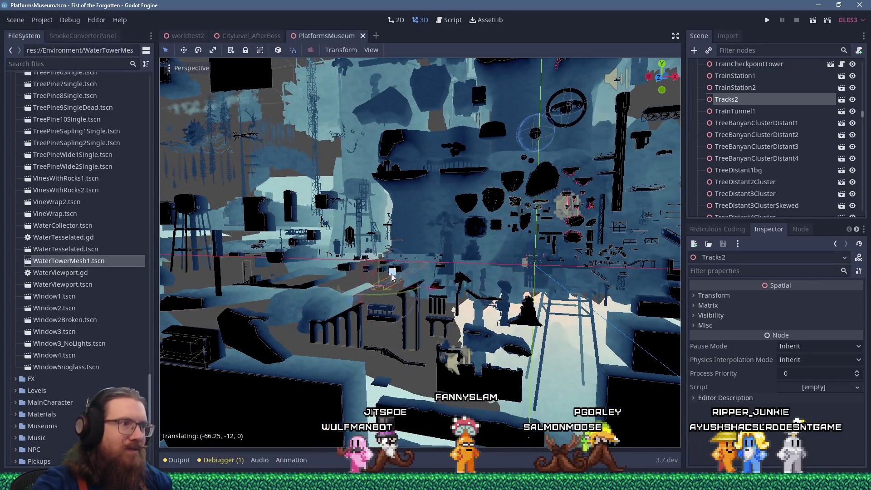
scroll(557, 253, "up", 5)
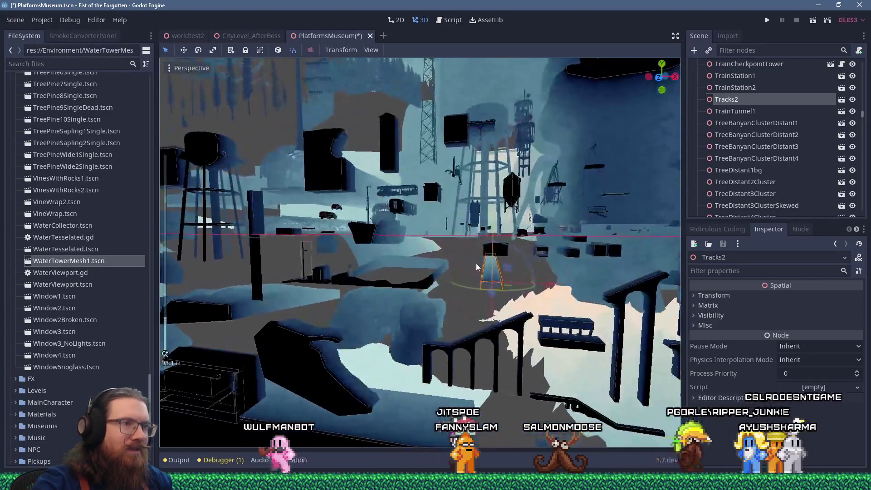
mouse_move(475, 264)
left_mouse_down()
mouse_move(446, 194)
mouse_move(483, 272)
left_mouse_up()
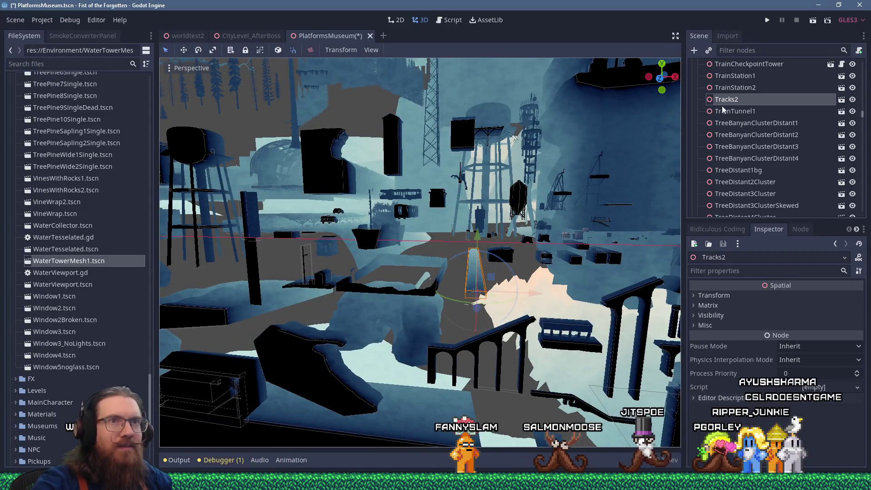
Frame the TrainCheckpointTower and shift it back along the depth axis
double_click(728, 87)
left_click(731, 76)
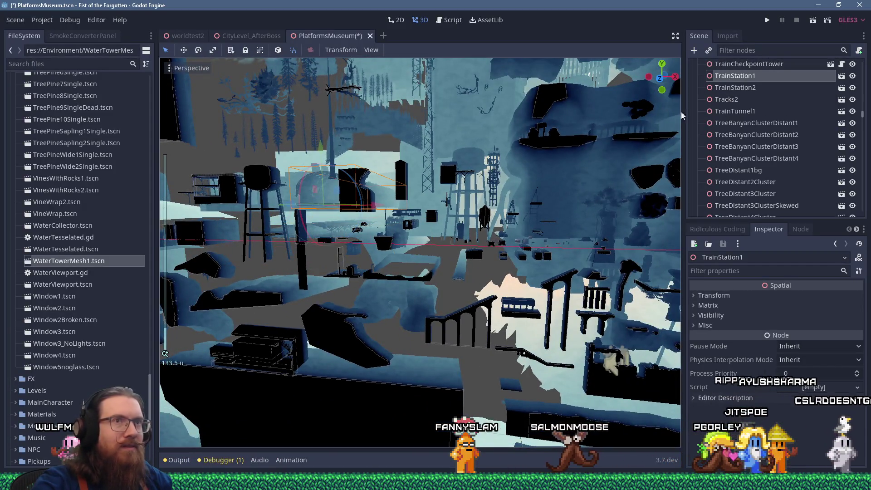
double_click(734, 64)
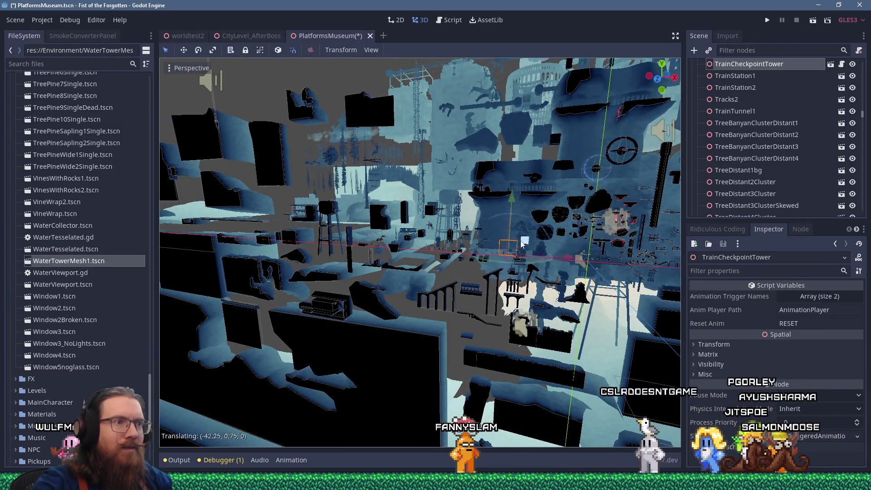
scroll(462, 246, "up", 3)
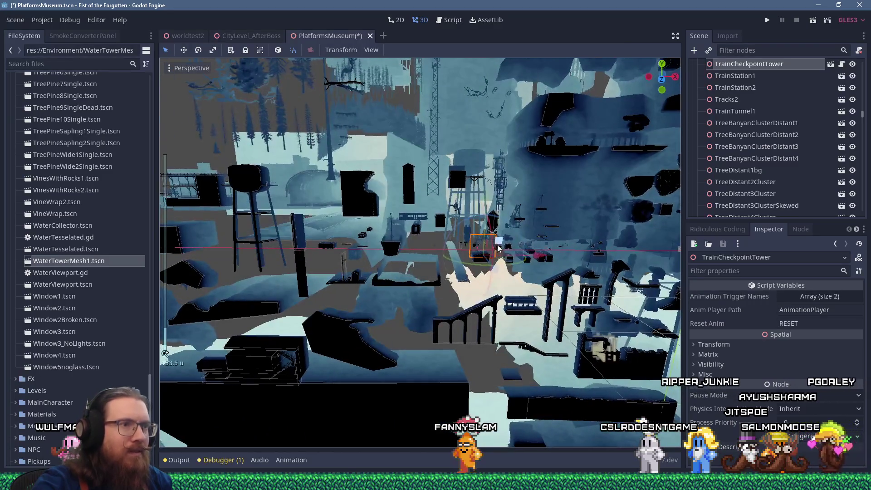
left_click_drag(475, 258, 481, 292)
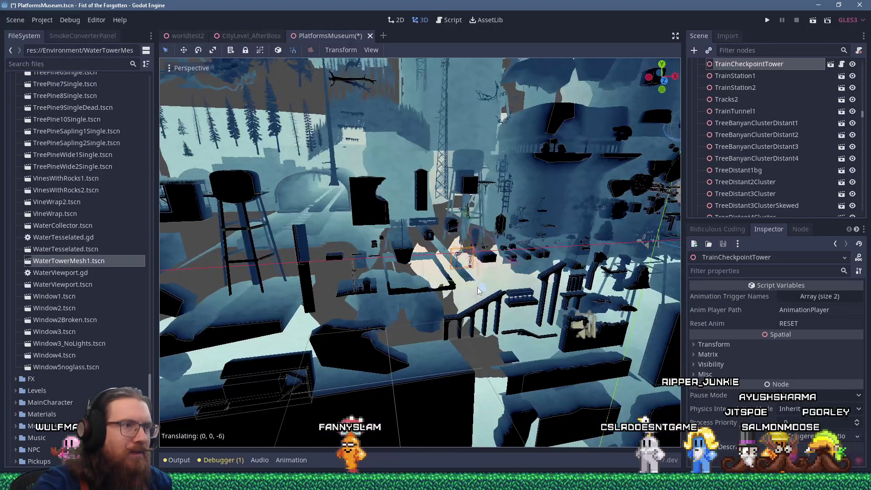
scroll(467, 258, "up", 2)
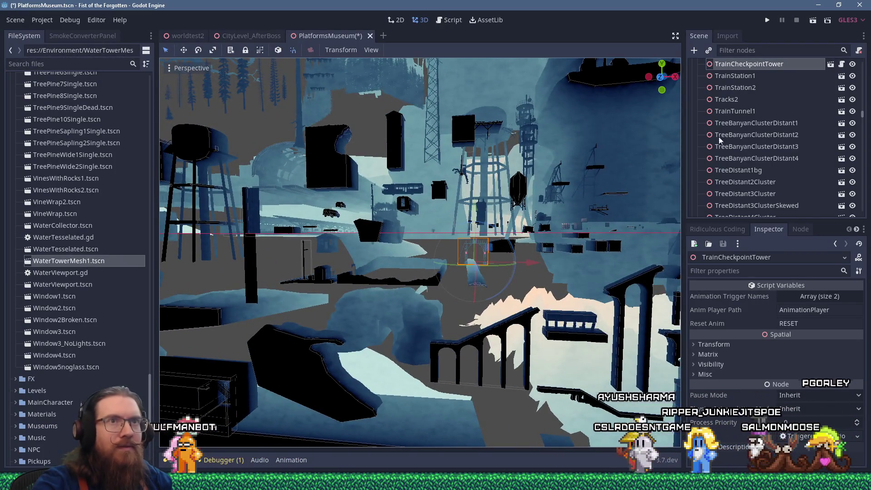
scroll(713, 148, "up", 3)
left_click(746, 91)
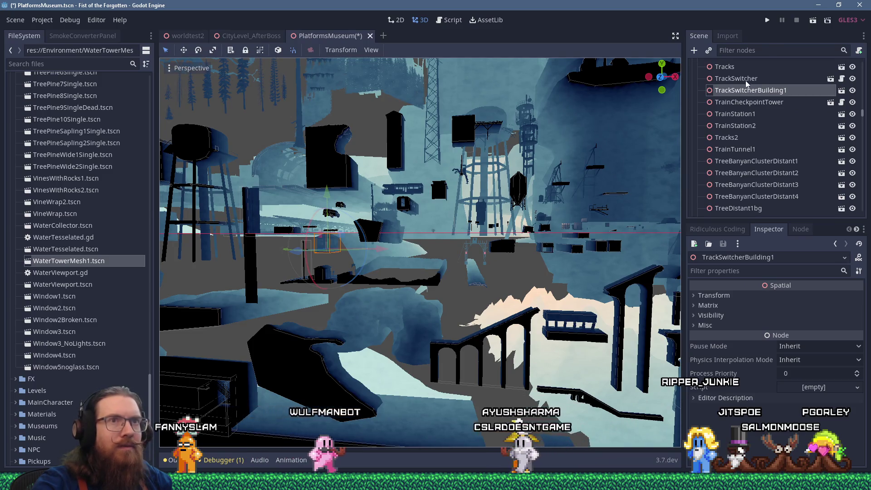
Frame the TrackSwitcher and nudge it to a new position
left_click(736, 79)
key("f")
scroll(526, 279, "down", 3)
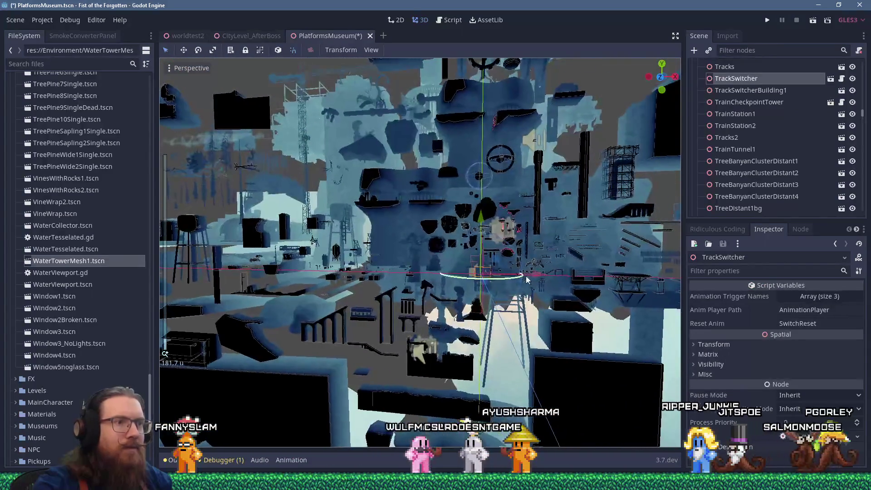
scroll(517, 261, "up", 8)
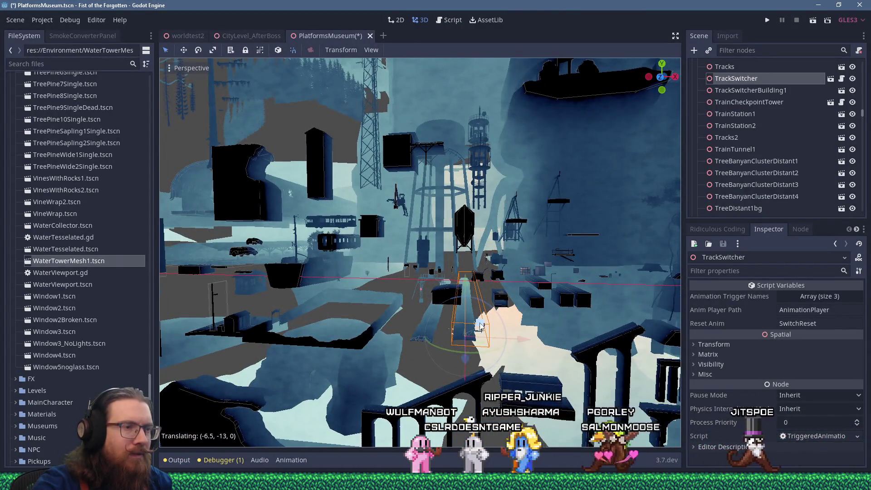
left_click_drag(481, 326, 482, 325)
Focus on TomatoPlant2a and move it to a new spot beside the crate platforms
left_click(725, 67)
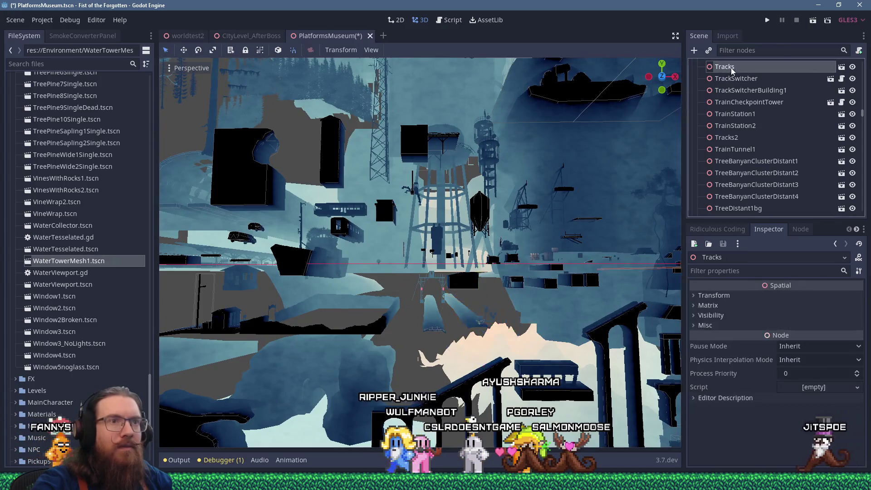
scroll(547, 281, "down", 6)
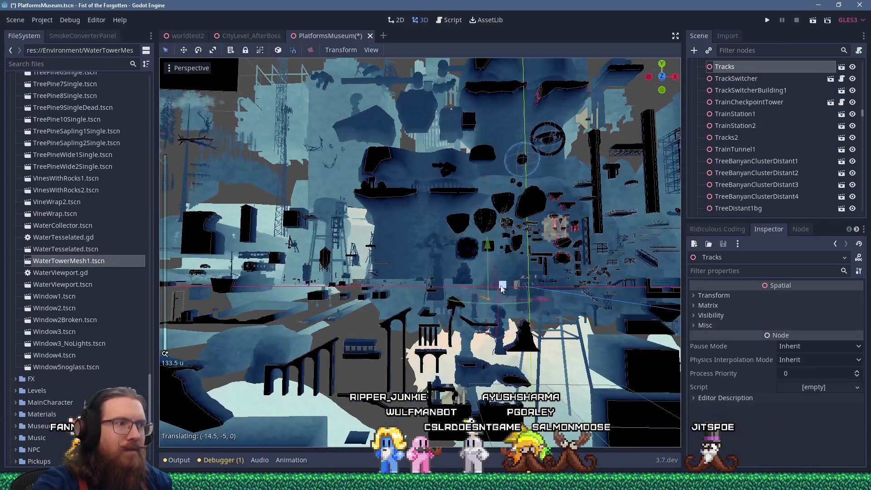
scroll(386, 304, "up", 3)
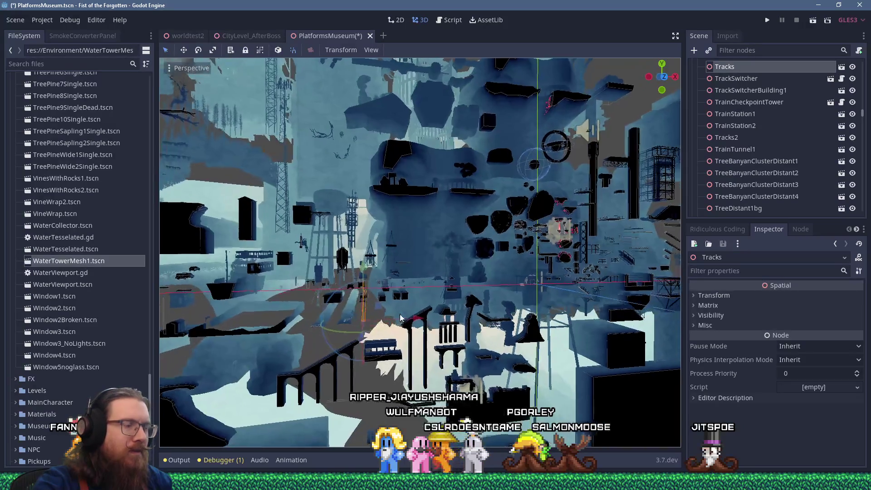
scroll(739, 111, "up", 2)
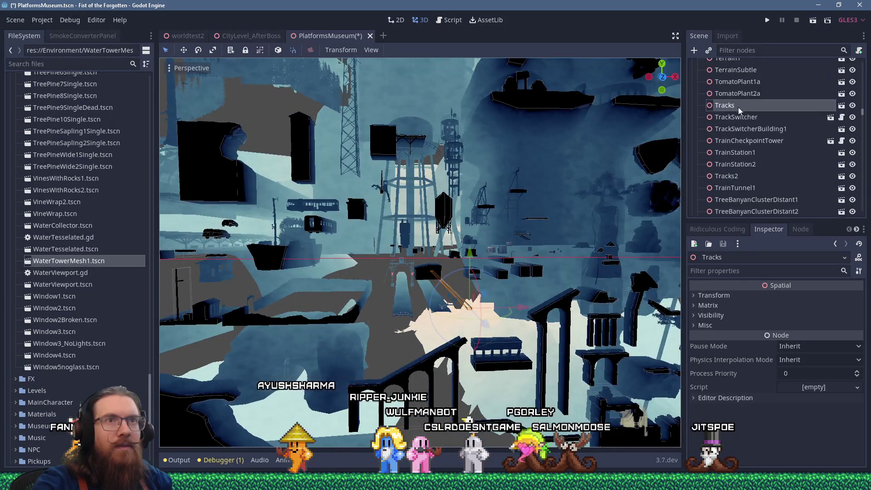
double_click(745, 93)
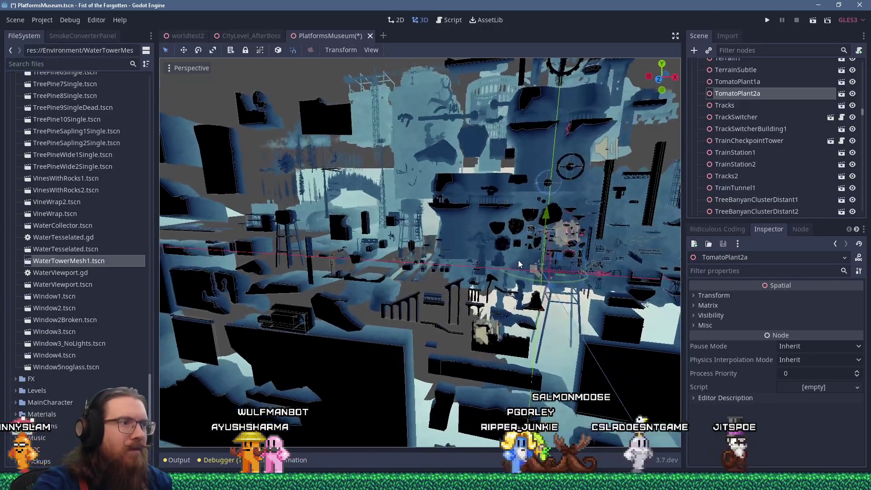
scroll(507, 255, "up", 5)
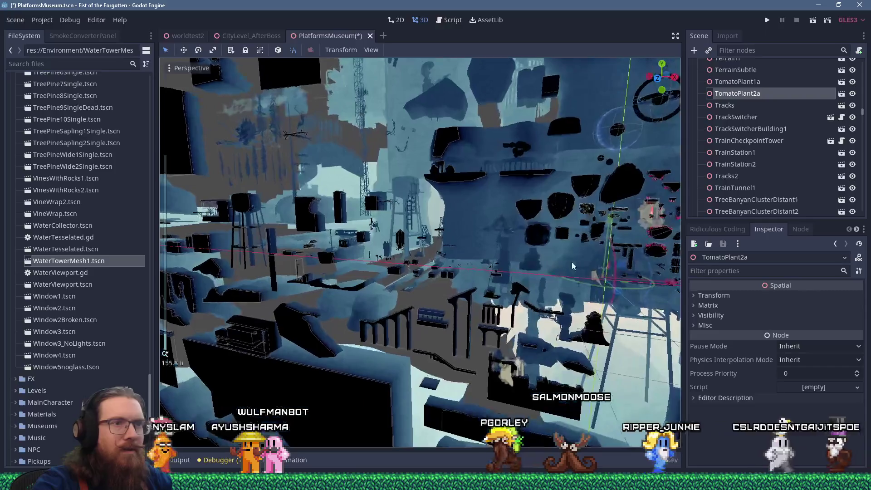
scroll(469, 252, "up", 5)
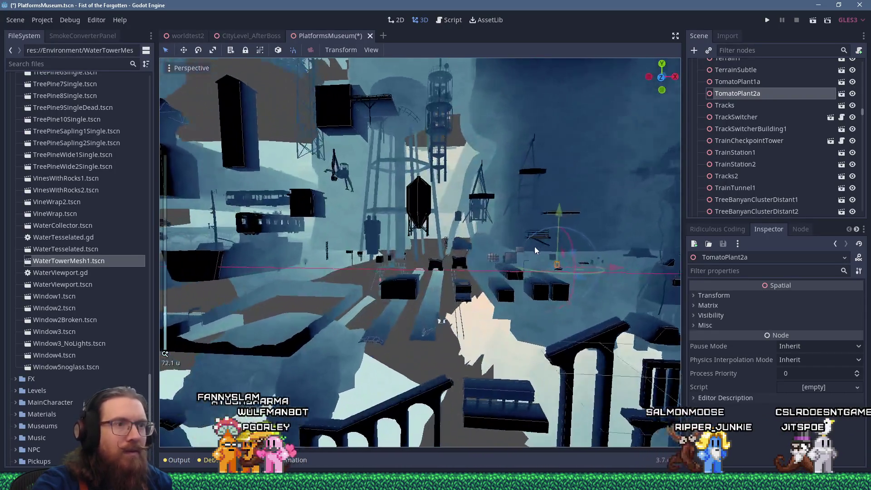
scroll(496, 252, "up", 5)
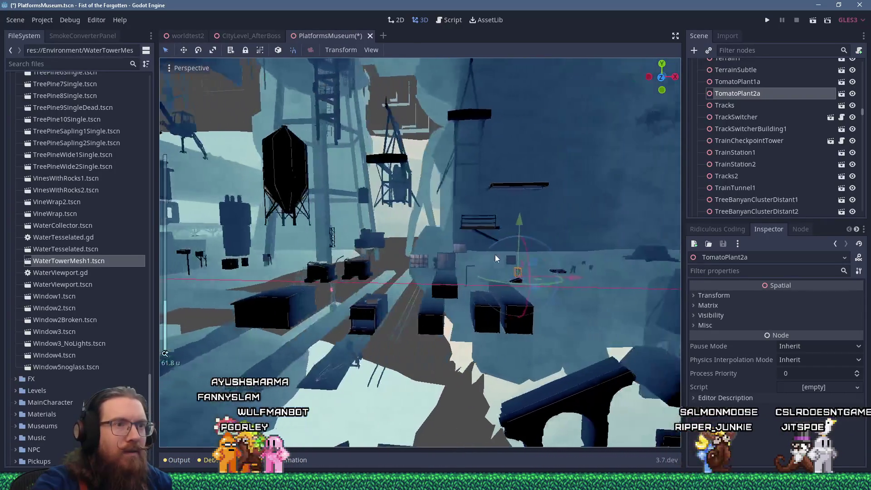
left_click_drag(497, 255, 497, 268)
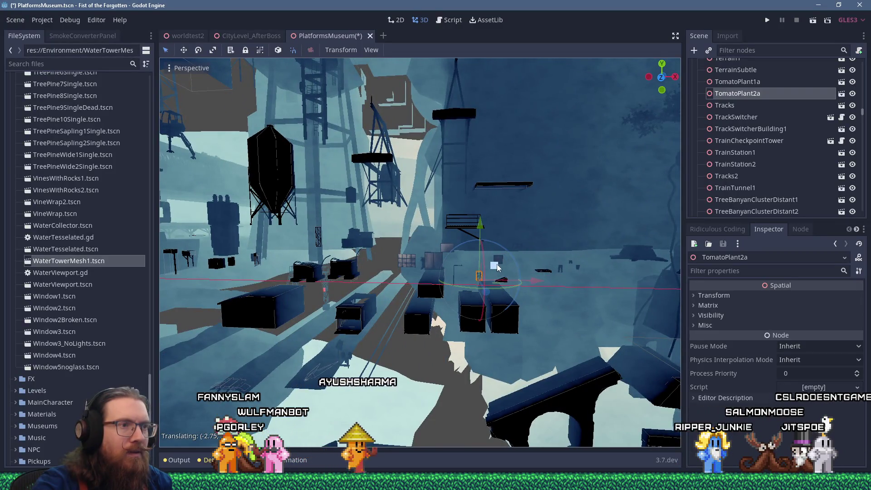
scroll(497, 264, "up", 5)
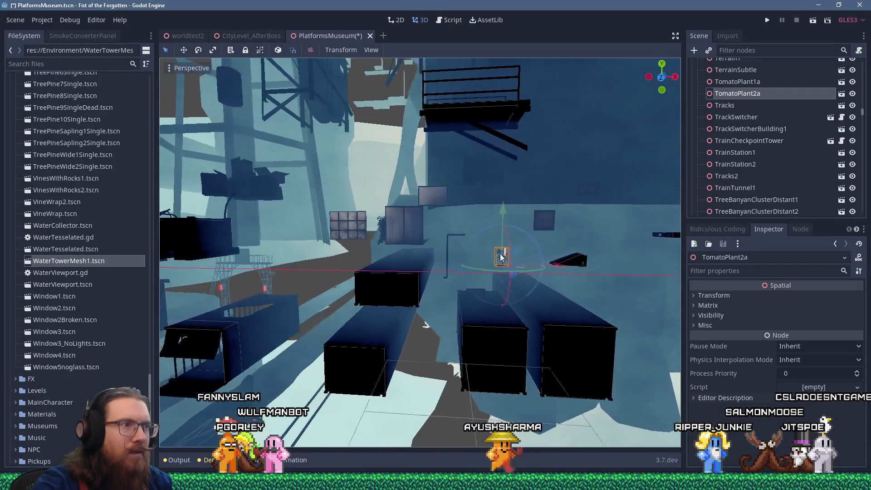
mouse_move(501, 258)
left_mouse_down()
mouse_move(533, 260)
mouse_move(527, 291)
mouse_move(499, 270)
mouse_move(522, 261)
mouse_move(432, 280)
mouse_move(420, 261)
mouse_move(512, 265)
left_mouse_up()
Pick out TomatoPlant1a among the props and move it beside the other tomato plant
left_click(409, 260)
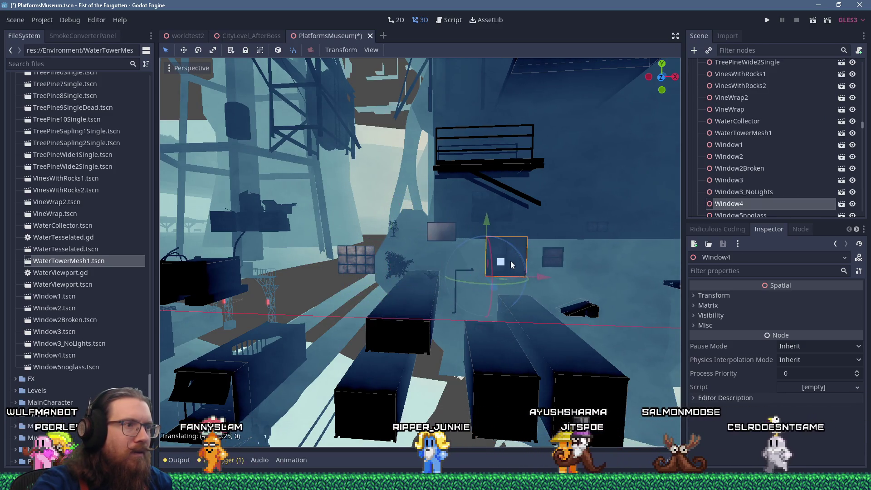
left_click(394, 233)
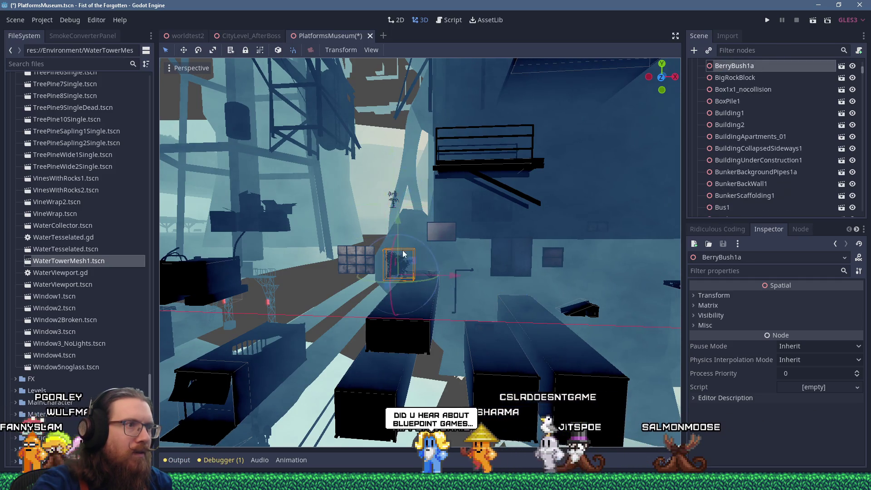
left_click(431, 286)
left_click(435, 274)
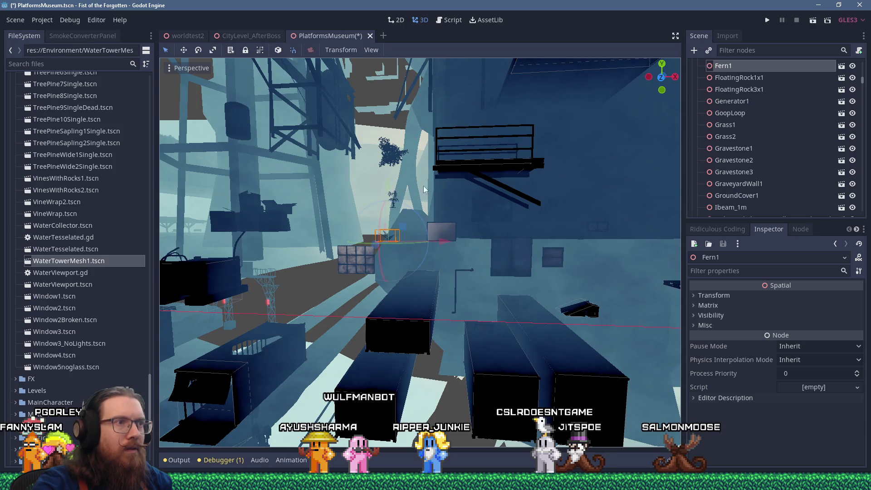
left_click(410, 195)
left_click(394, 202)
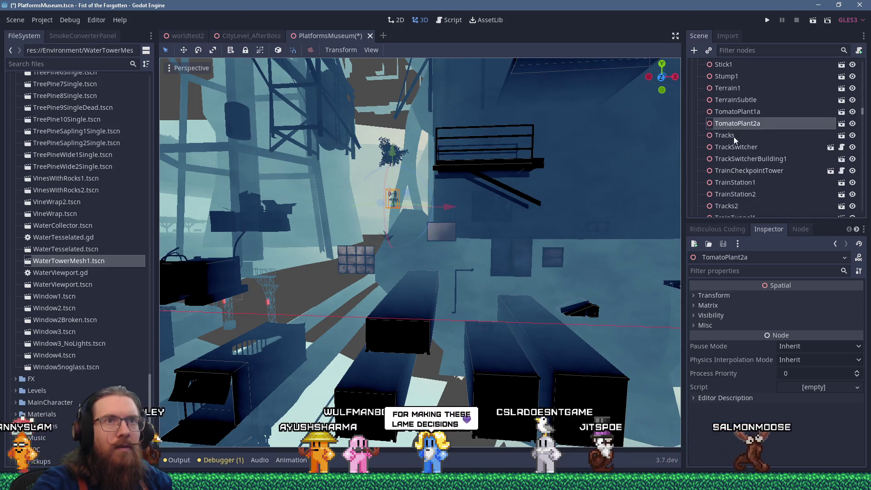
scroll(576, 222, "down", 5)
mouse_move(581, 228)
left_mouse_down()
mouse_move(619, 246)
mouse_move(419, 218)
mouse_move(432, 238)
mouse_move(391, 219)
mouse_move(417, 195)
mouse_move(426, 161)
left_mouse_up()
scroll(432, 238, "up", 5)
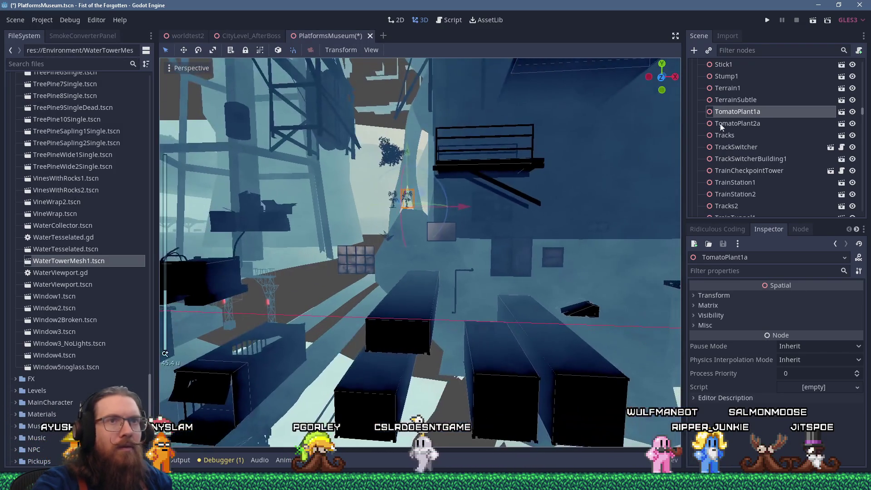
left_click(735, 99)
Frame Terrain1 and then Stump1 to inspect the surrounding area
scroll(500, 252, "down", 15)
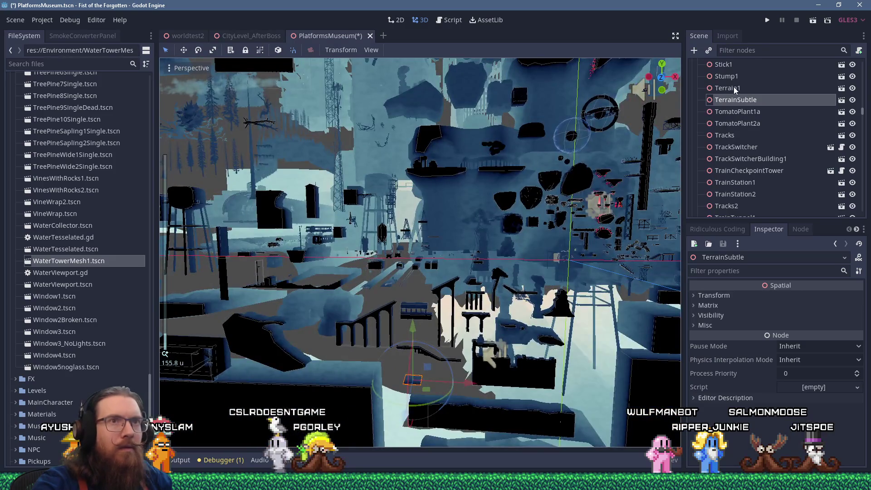
left_click(727, 88)
key("f")
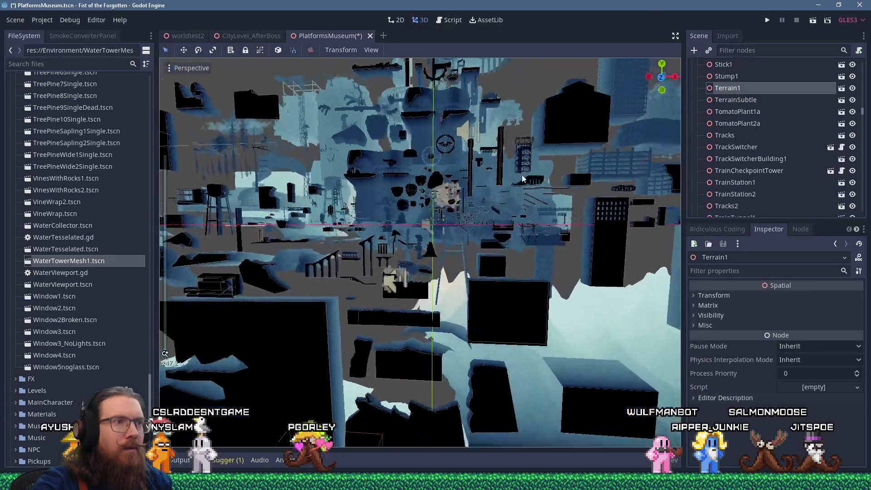
left_click(721, 77)
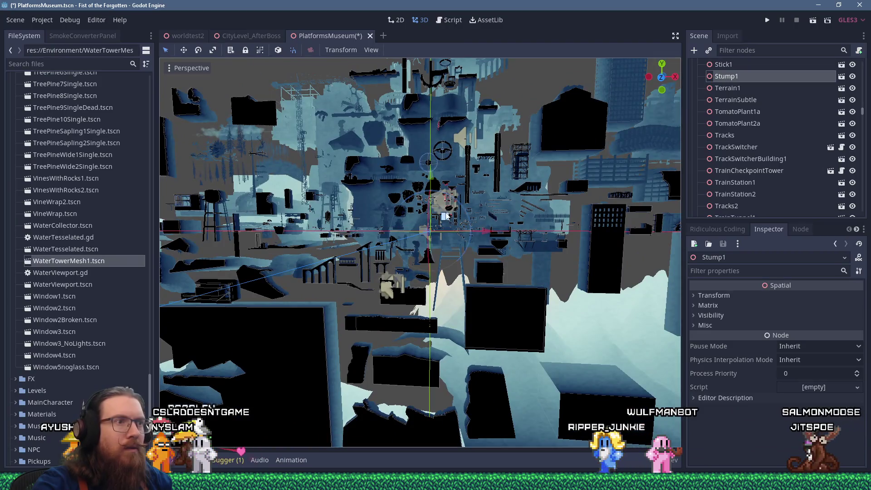
scroll(446, 216, "up", 3)
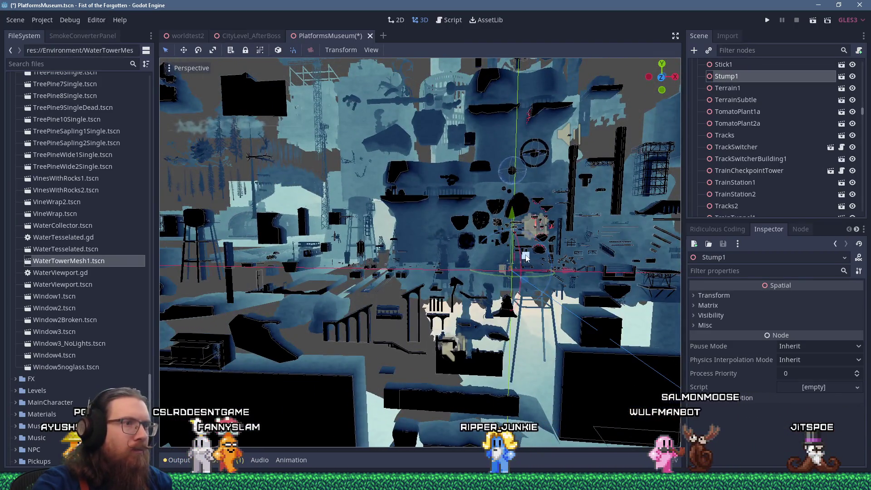
key("f")
scroll(372, 224, "up", 5)
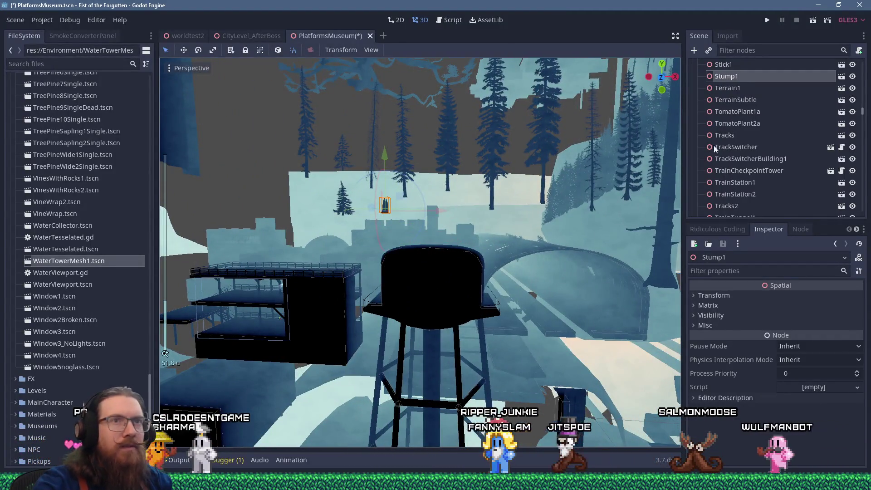
scroll(549, 248, "down", 10)
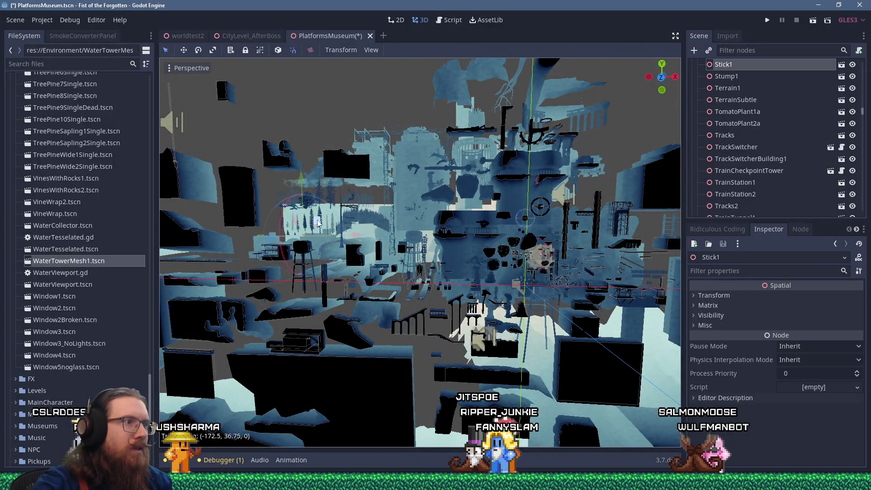
scroll(423, 216, "up", 8)
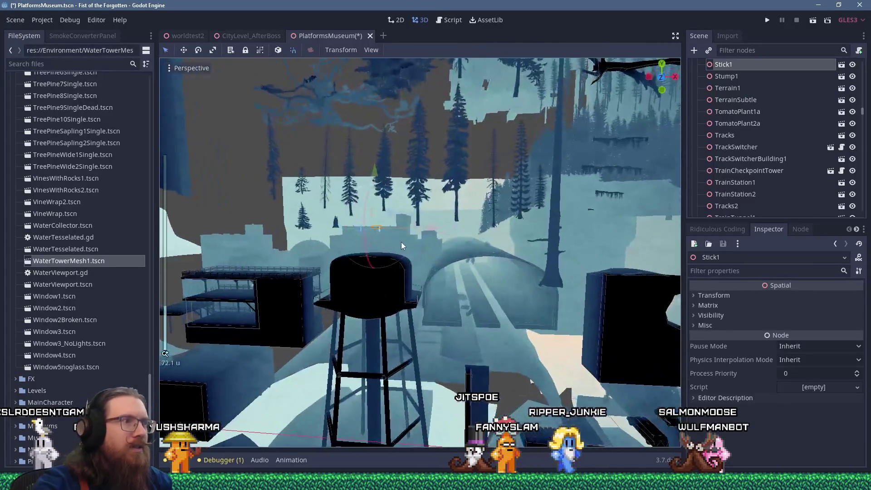
scroll(379, 210, "up", 4)
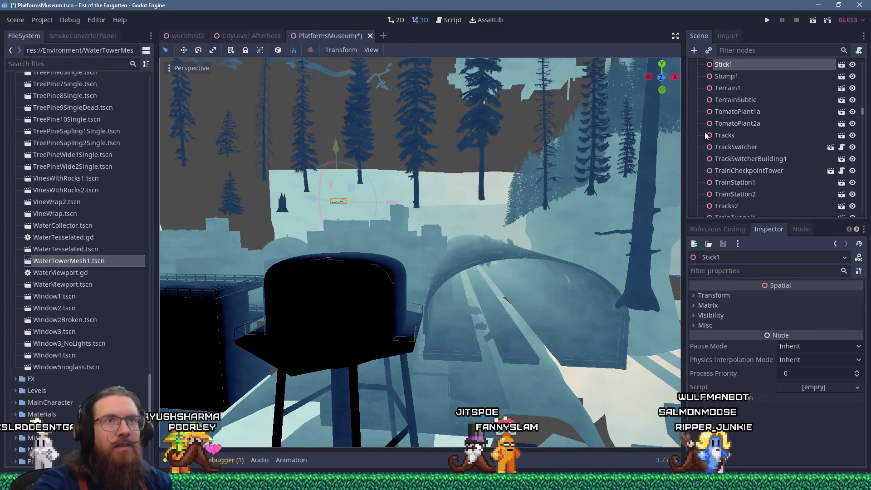
scroll(701, 133, "up", 3)
Drag Sign2 into place among the exhibits, then bring Sign1 into view
left_click(737, 110)
scroll(435, 255, "down", 15)
scroll(449, 241, "up", 12)
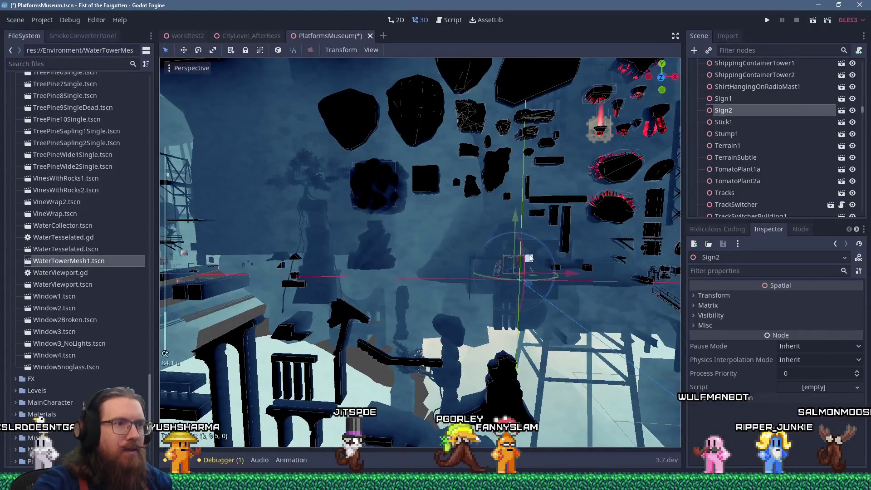
mouse_move(265, 220)
left_mouse_down()
mouse_move(435, 217)
mouse_move(473, 231)
mouse_move(466, 235)
mouse_move(572, 235)
mouse_move(565, 233)
left_mouse_up()
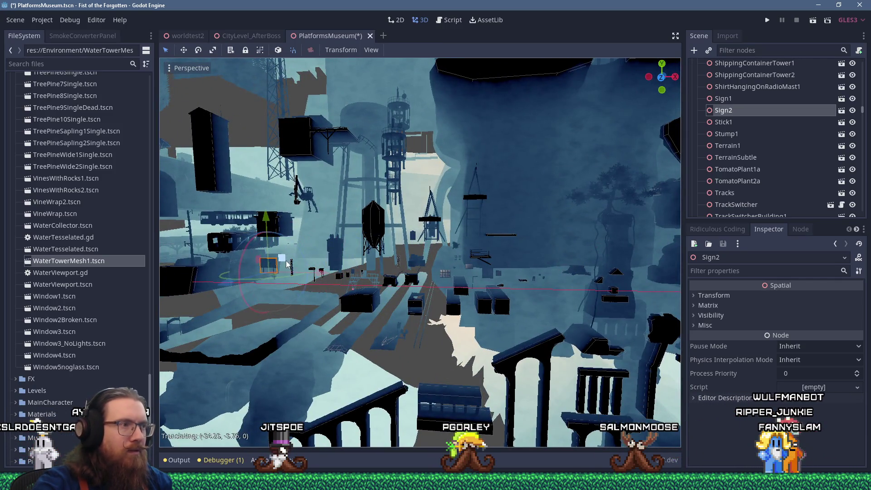
double_click(723, 98)
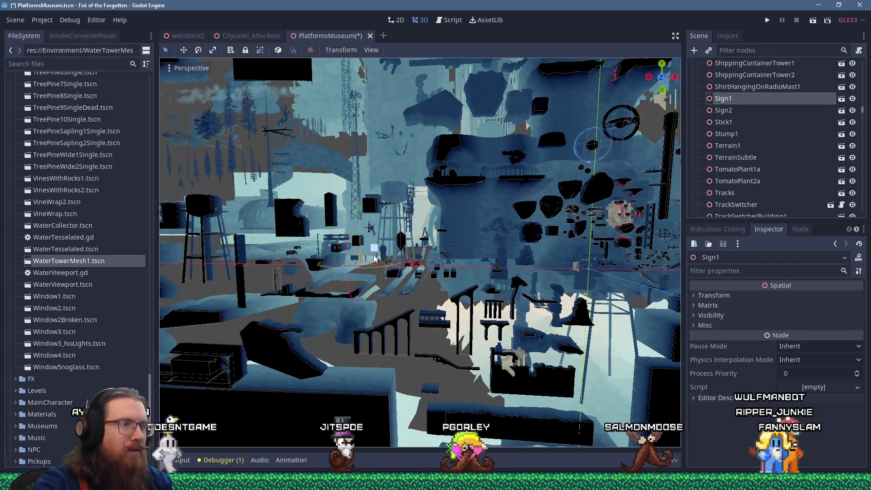
scroll(375, 256, "up", 10)
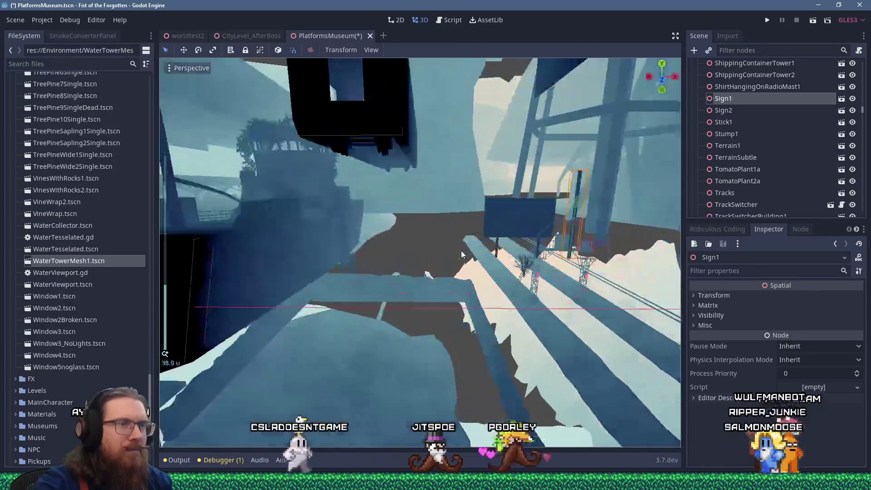
mouse_move(461, 250)
left_mouse_down()
mouse_move(391, 241)
mouse_move(442, 245)
mouse_move(429, 244)
left_mouse_up()
scroll(429, 244, "down", 5)
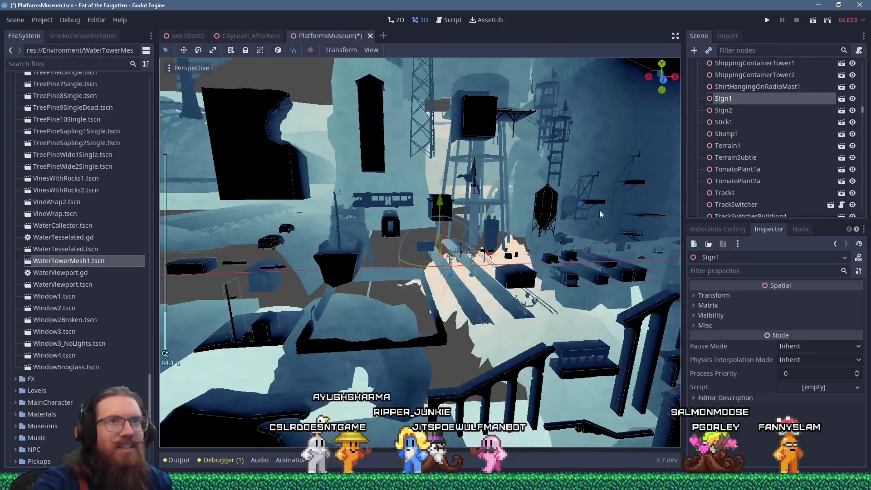
Select ShirtHangingOnRadioMast1 and shift it to the right
left_click(761, 87)
mouse_move(508, 241)
left_mouse_down()
mouse_move(527, 228)
mouse_move(410, 225)
mouse_move(502, 228)
mouse_move(475, 220)
mouse_move(480, 228)
left_mouse_up()
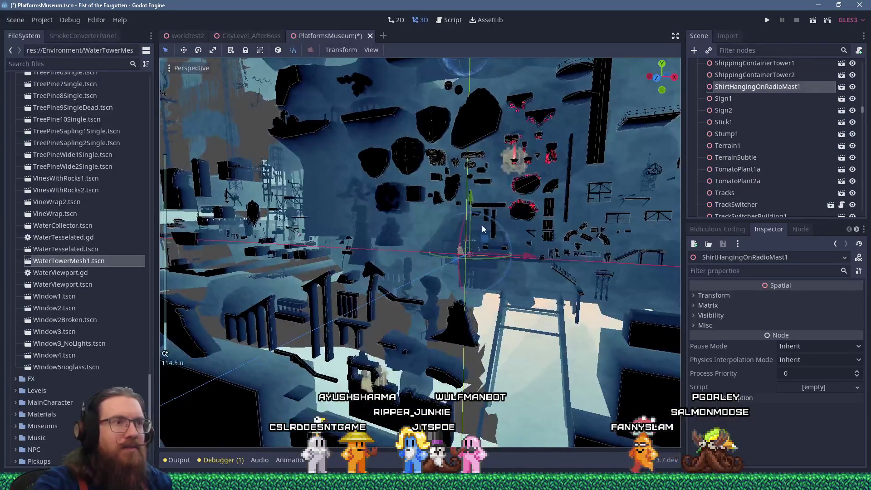
mouse_move(361, 222)
left_mouse_down()
mouse_move(382, 198)
mouse_move(471, 245)
left_mouse_up()
scroll(444, 231, "up", 10)
left_click_drag(317, 244, 352, 243)
scroll(352, 243, "down", 5)
mouse_move(431, 220)
left_mouse_down()
mouse_move(379, 241)
mouse_move(481, 235)
left_mouse_up()
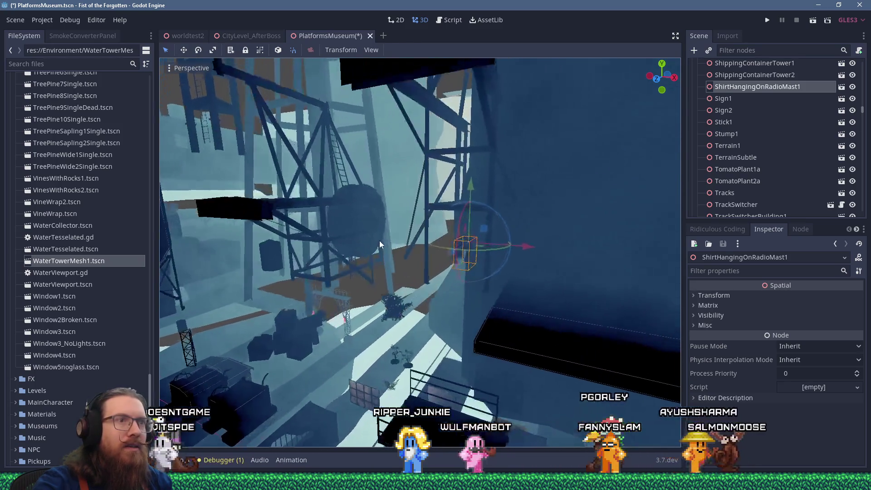
Slide the shirt prop onto the top of the lattice mast
left_click_drag(333, 328, 456, 289)
scroll(456, 285, "up", 4)
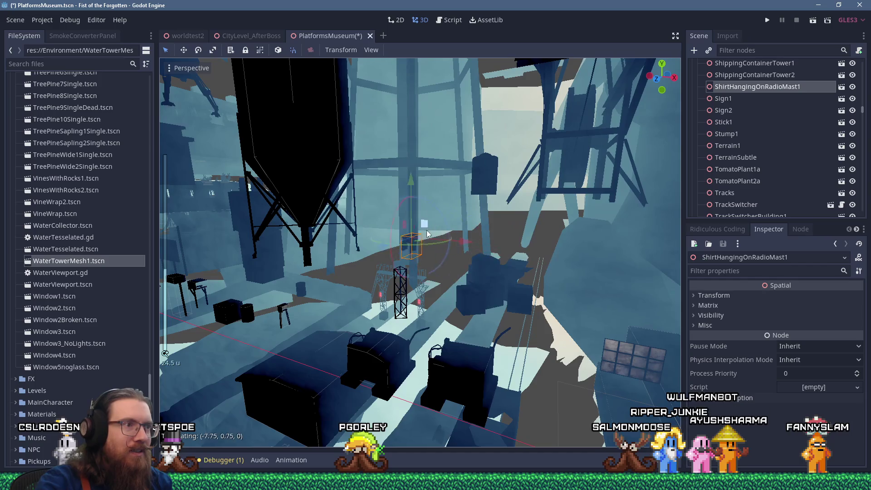
left_click_drag(409, 225, 456, 232)
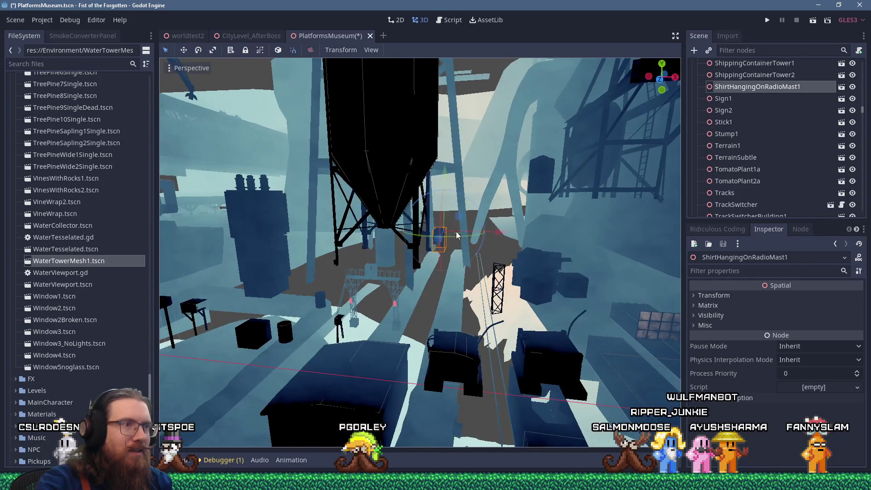
left_click_drag(517, 259, 568, 242)
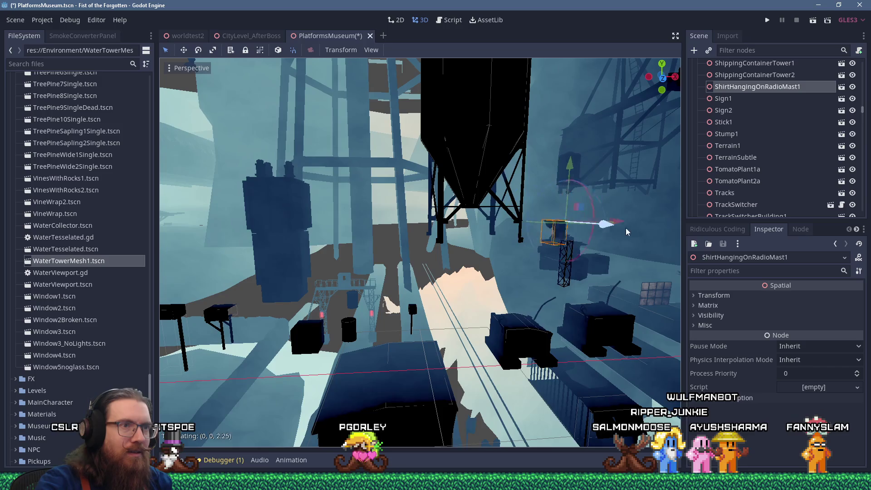
scroll(624, 230, "up", 3)
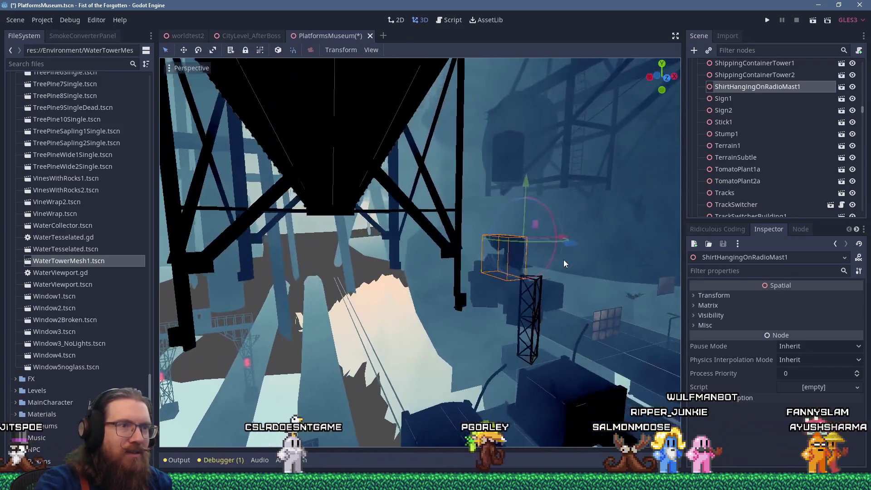
mouse_move(564, 260)
left_mouse_down()
mouse_move(600, 256)
mouse_move(625, 268)
mouse_move(547, 265)
left_mouse_up()
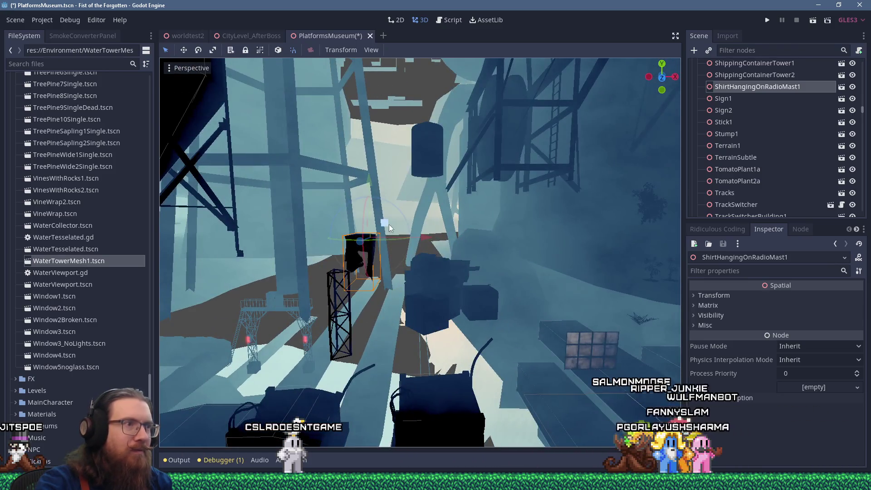
scroll(403, 191, "down", 5)
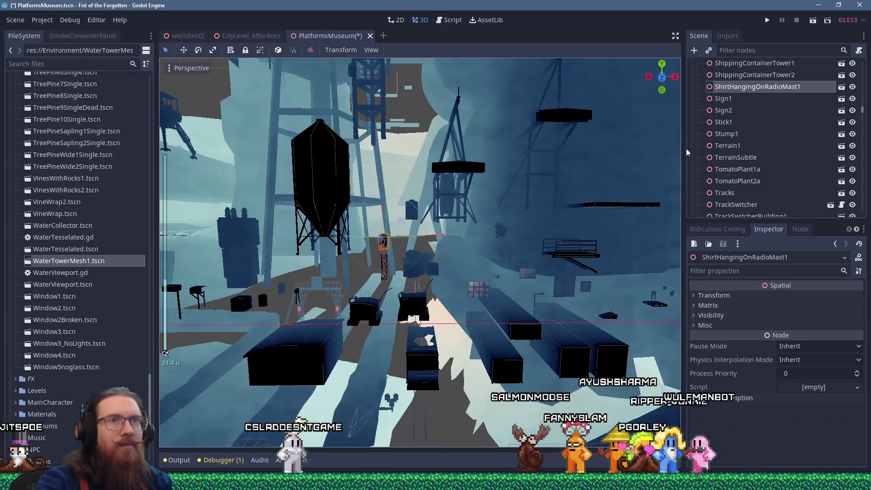
Frame ShippingContainerTower2 and then ServerRack1 in the viewport
left_click(757, 76)
key("f")
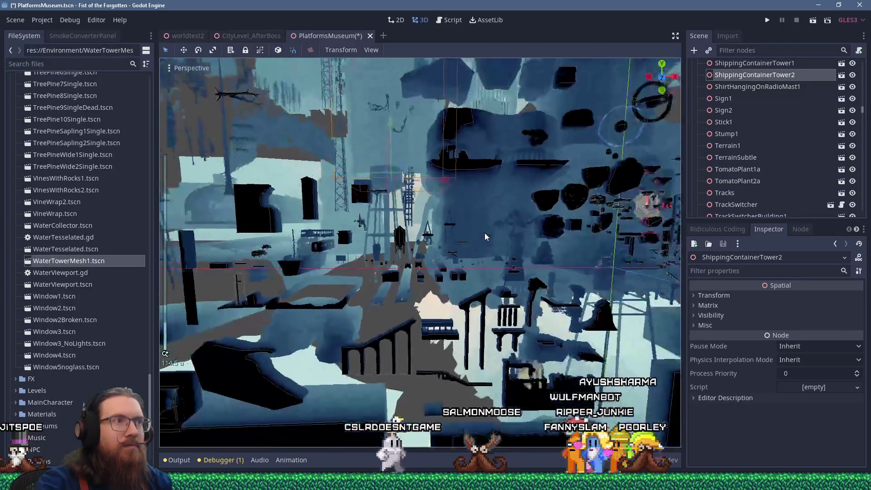
scroll(728, 138, "up", 1)
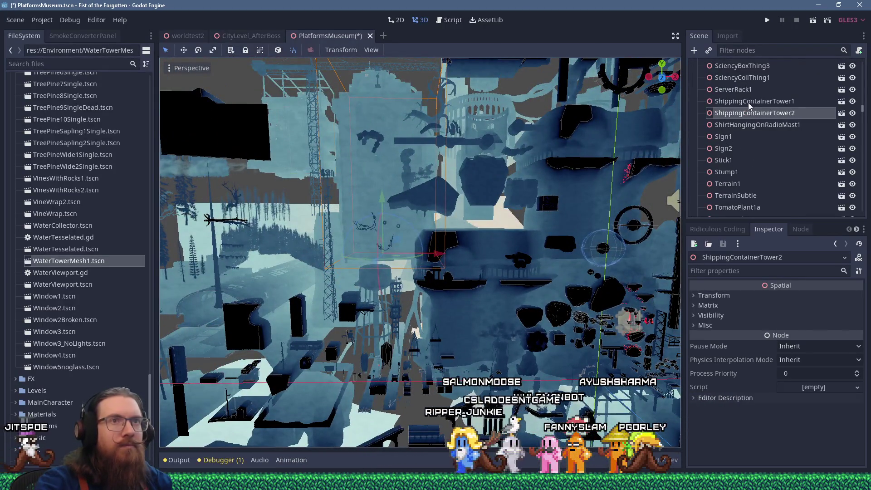
left_click(745, 89)
key("f")
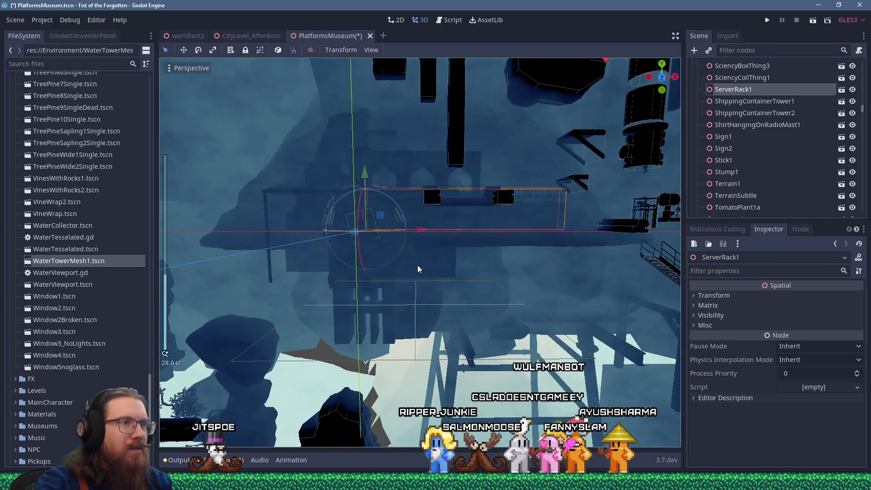
Frame LoaderBuilding and lower it down and left onto the tower among the platforms
left_click(417, 265)
key("f")
left_click_drag(437, 263, 387, 250)
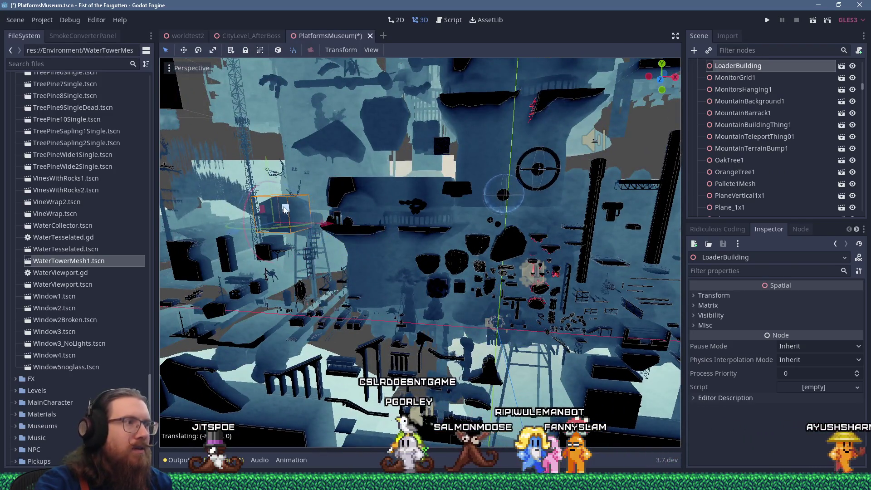
left_click_drag(285, 209, 285, 209)
key("f")
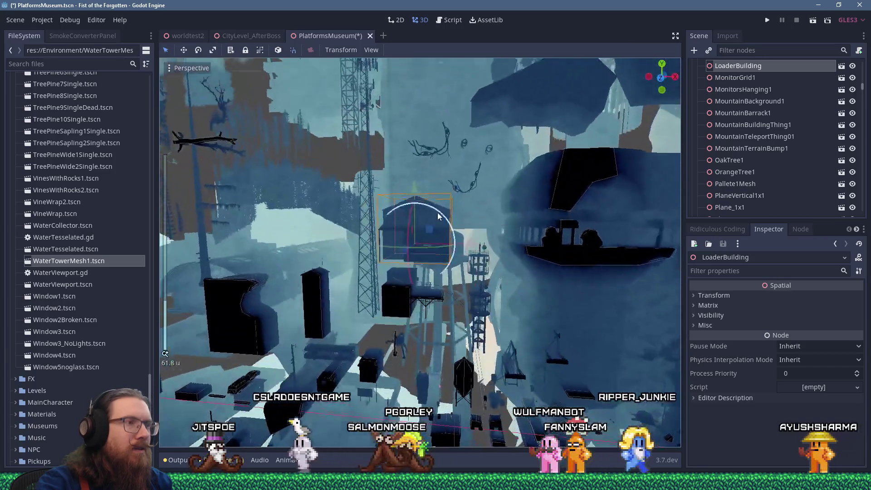
scroll(437, 216, "down", 3)
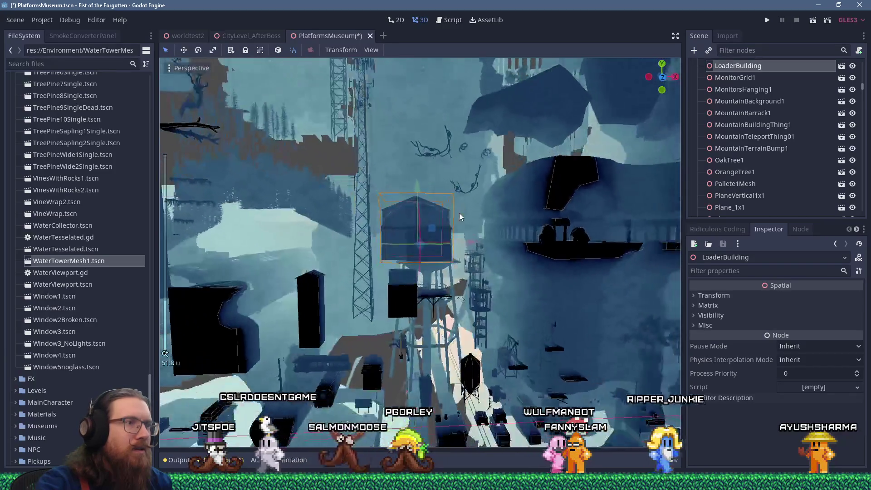
scroll(505, 164, "up", 2)
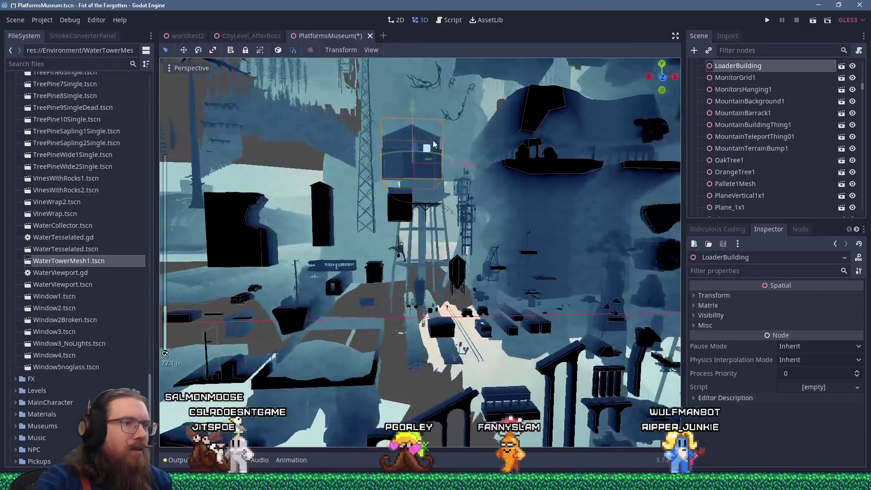
scroll(463, 170, "up", 2)
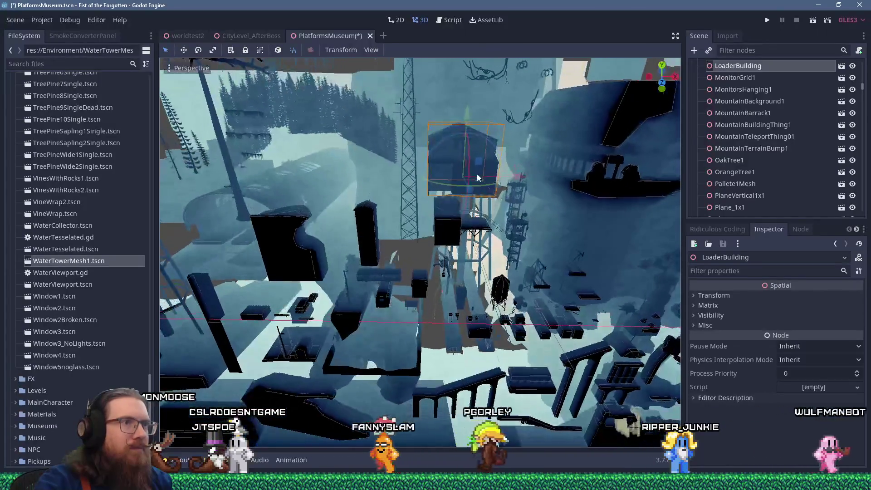
mouse_move(482, 165)
left_mouse_down()
mouse_move(419, 259)
mouse_move(428, 313)
left_mouse_up()
Select the MonitorGrid1 node in the Scene tree
scroll(404, 297, "up", 3)
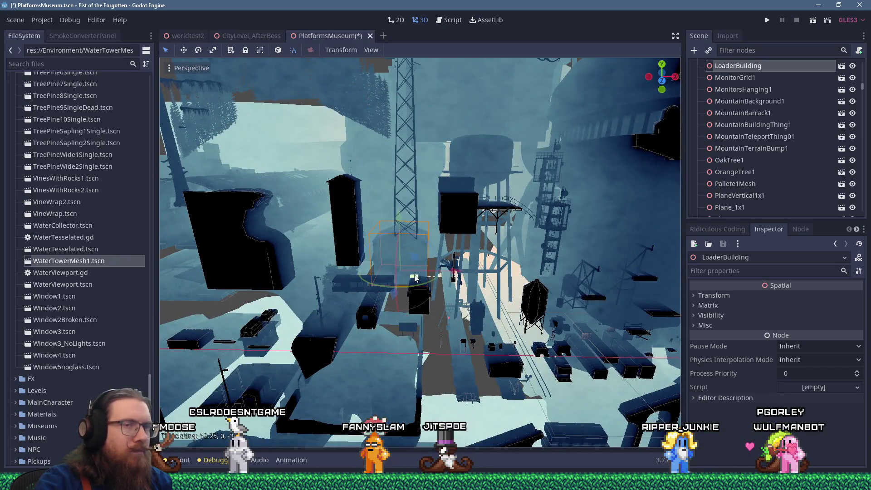
scroll(731, 131, "up", 3)
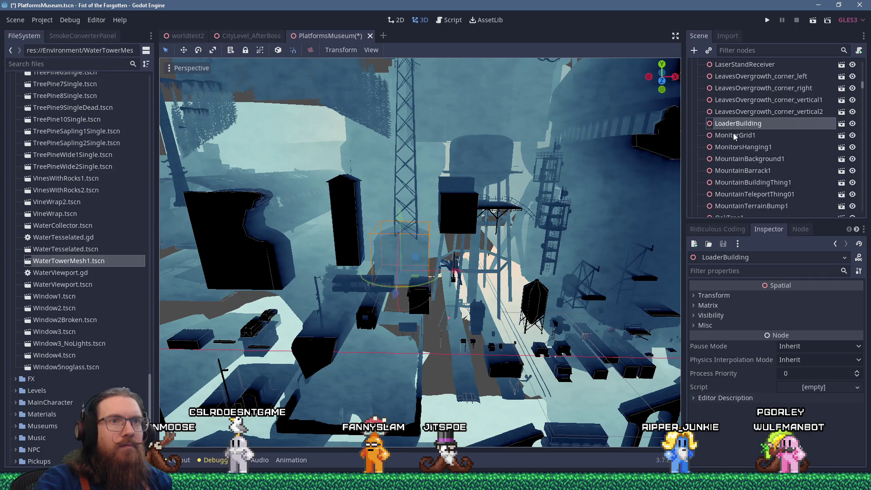
left_click(735, 135)
Move MonitorGrid1 to the right side, then inspect LoaderBuilding and MonitorsHanging1
key("f")
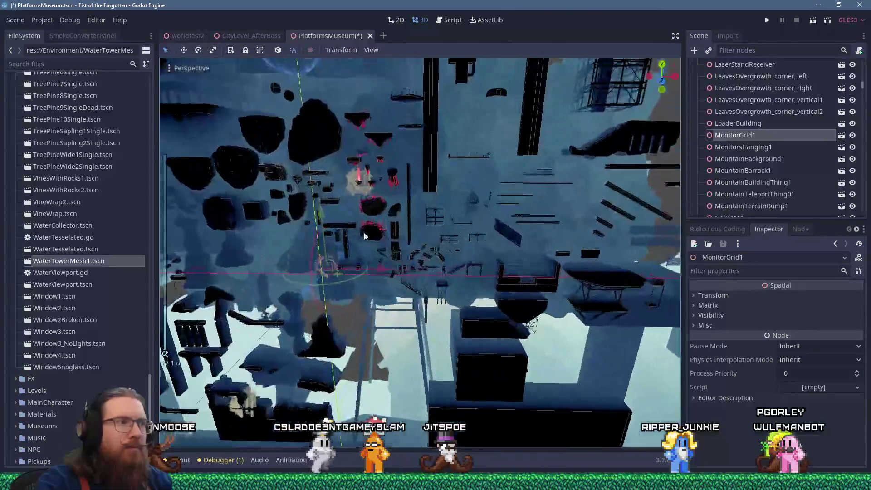
scroll(364, 236, "down", 10)
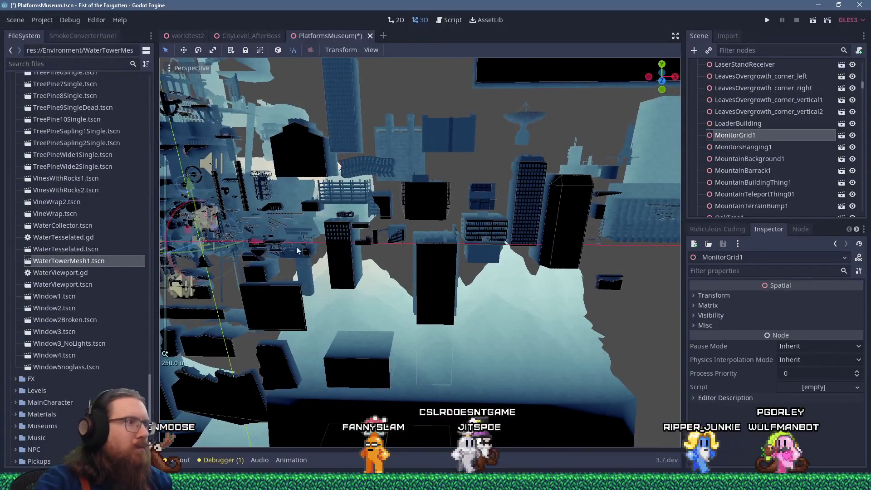
left_click_drag(222, 232, 635, 232)
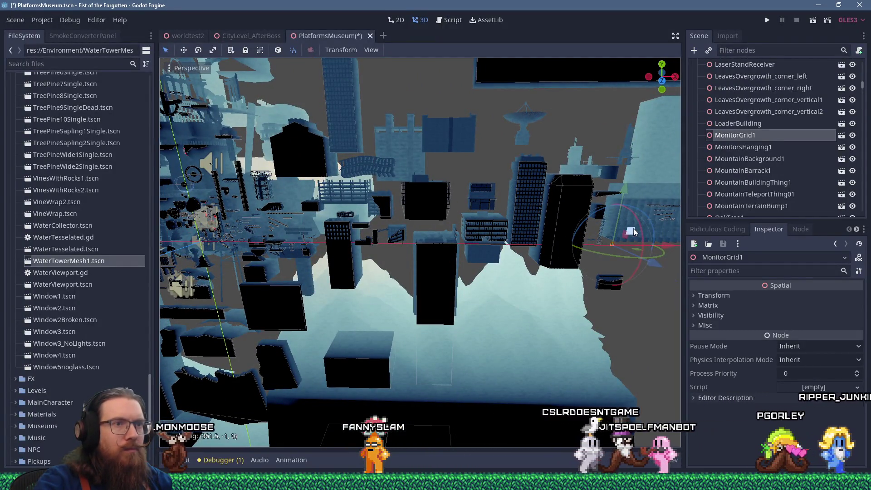
left_click(634, 232)
key("f")
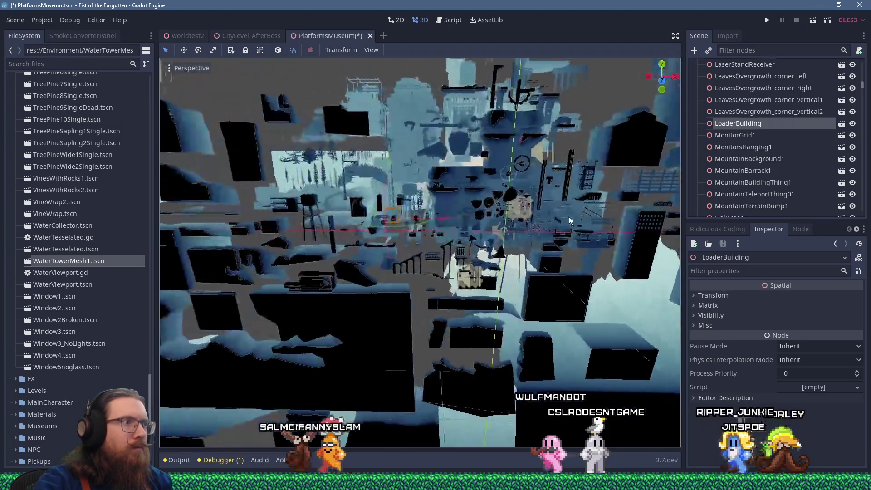
left_click(760, 145)
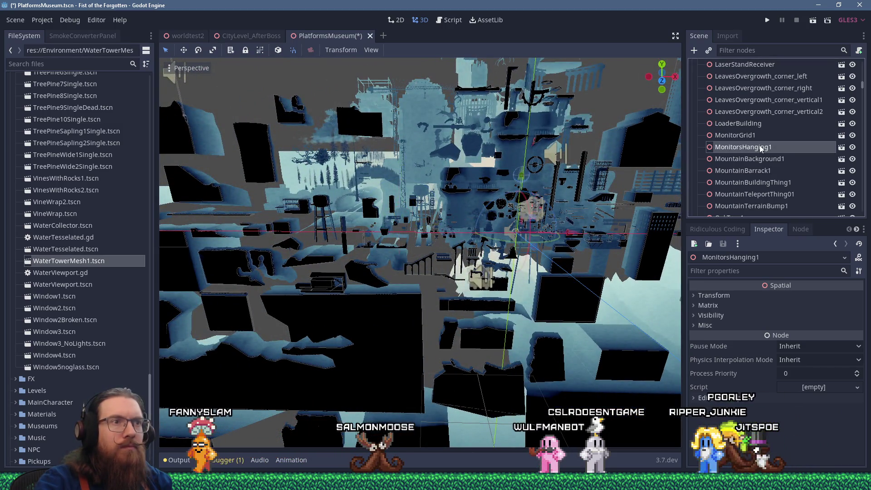
key("f")
mouse_move(606, 229)
left_mouse_down()
mouse_move(375, 226)
mouse_move(527, 194)
left_mouse_up()
Frame MountainBarrack1 among the buildings and nudge it slightly to the left
left_click(744, 158)
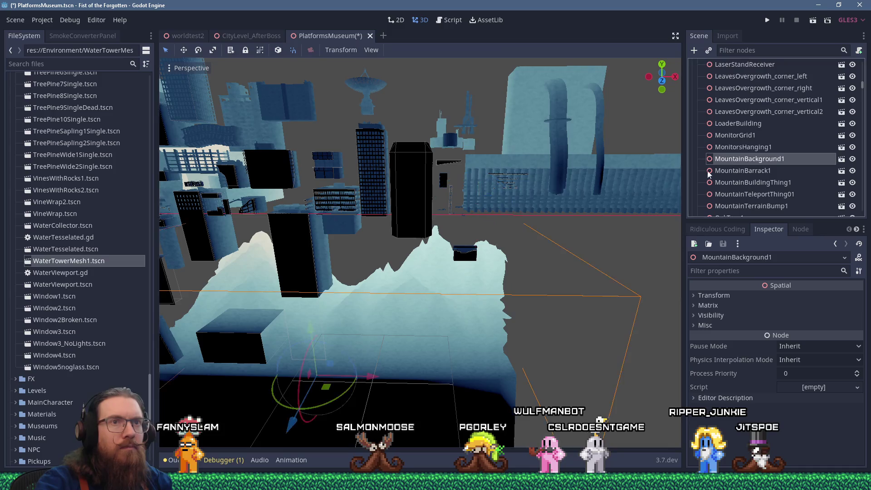
left_click(727, 170)
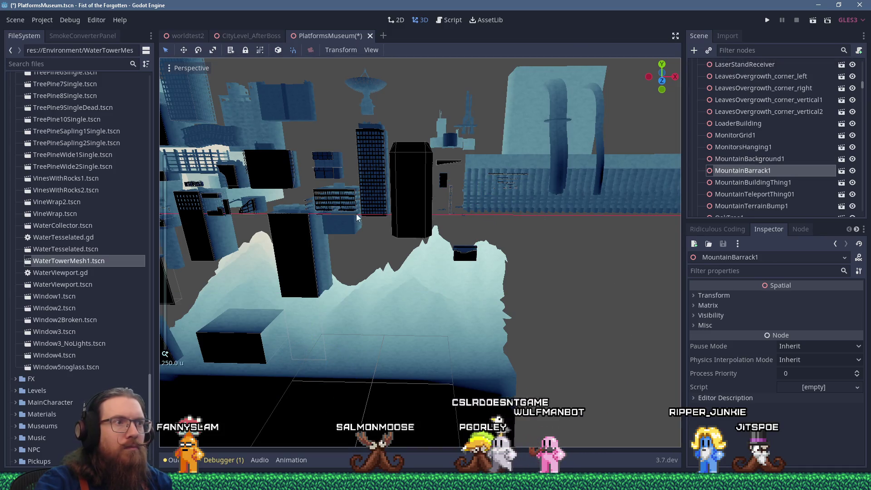
key("f")
scroll(372, 177, "up", 2)
scroll(371, 177, "down", 1)
mouse_move(371, 180)
left_mouse_down()
mouse_move(280, 233)
mouse_move(363, 256)
mouse_move(458, 252)
mouse_move(271, 277)
left_mouse_up()
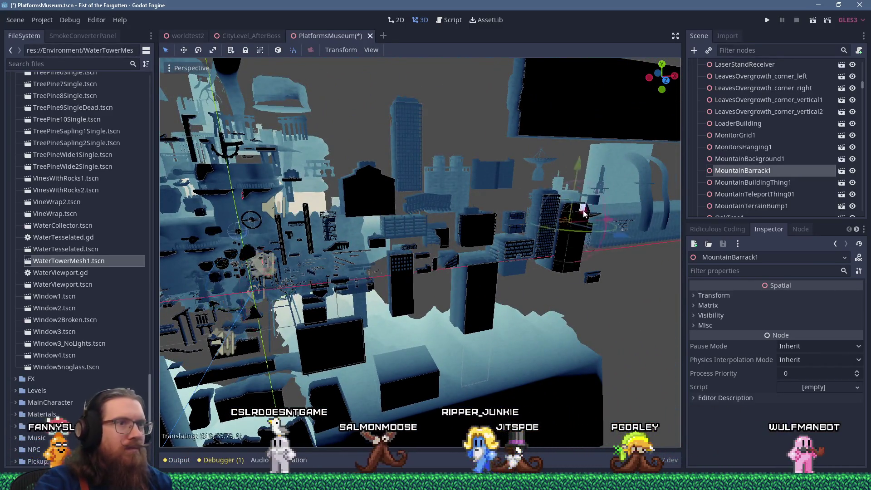
mouse_move(608, 210)
left_mouse_down()
mouse_move(426, 245)
mouse_move(370, 229)
left_mouse_up()
scroll(438, 241, "up", 5)
key("f")
scroll(418, 271, "up", 2)
left_click_drag(428, 265, 485, 264)
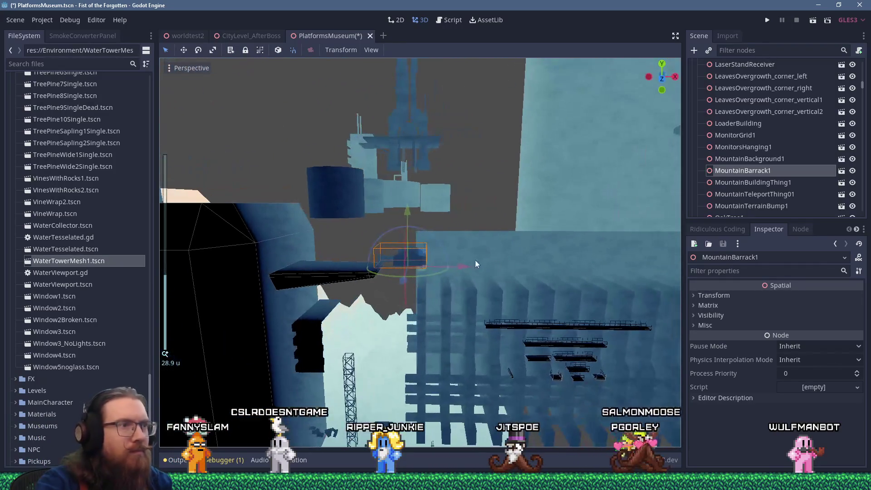
left_click_drag(439, 207, 437, 208)
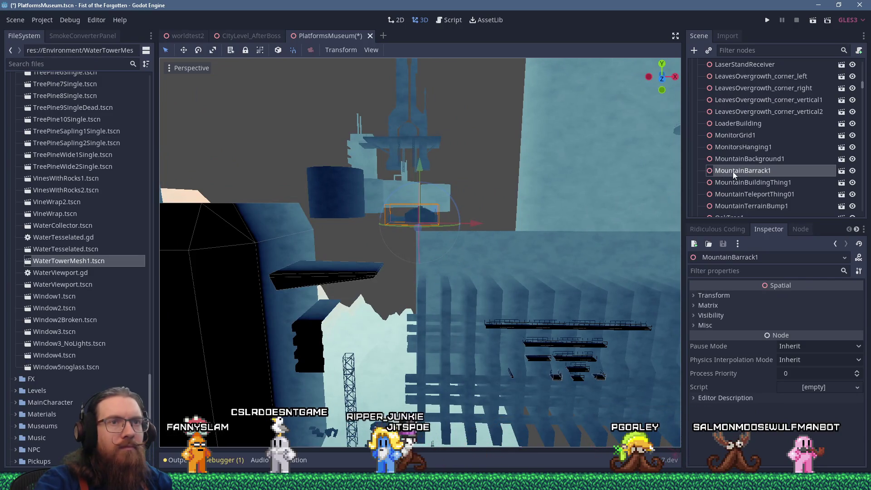
Survey MountainBackground1, MountainBuildingThing1 and MountainTerrainBump1 by focusing on each
left_click(748, 160)
key("f")
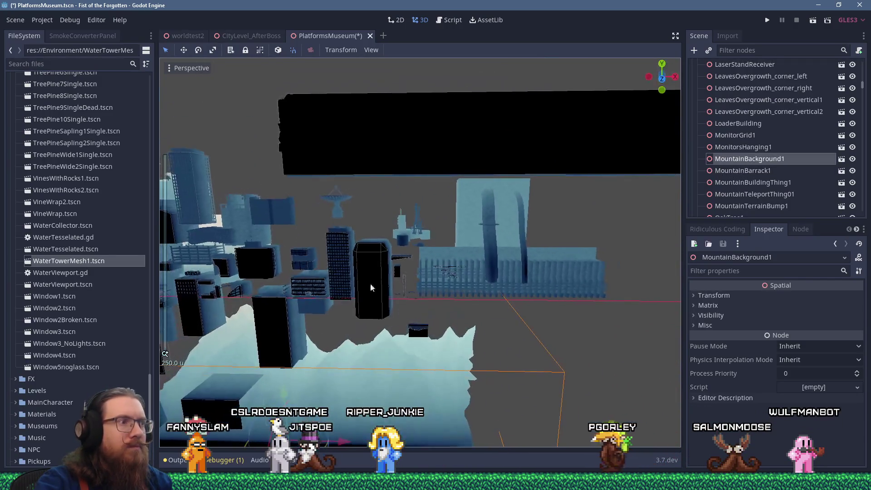
left_click(752, 180)
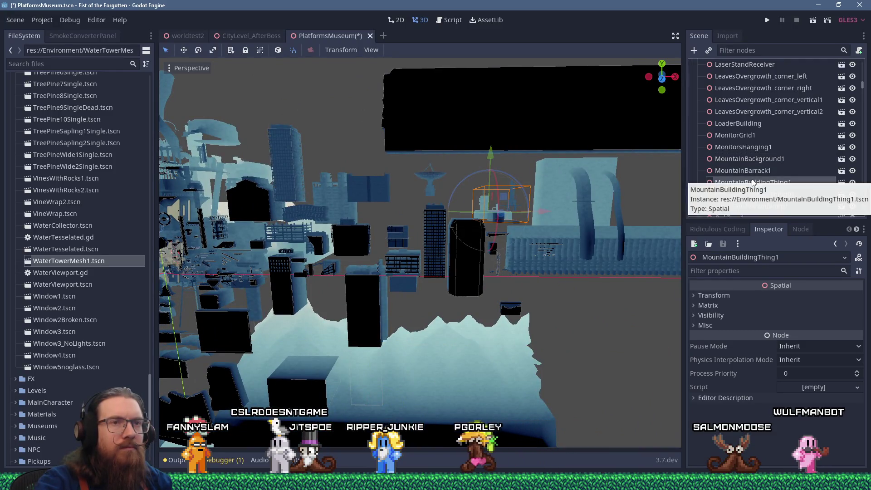
left_click(751, 205)
key("f")
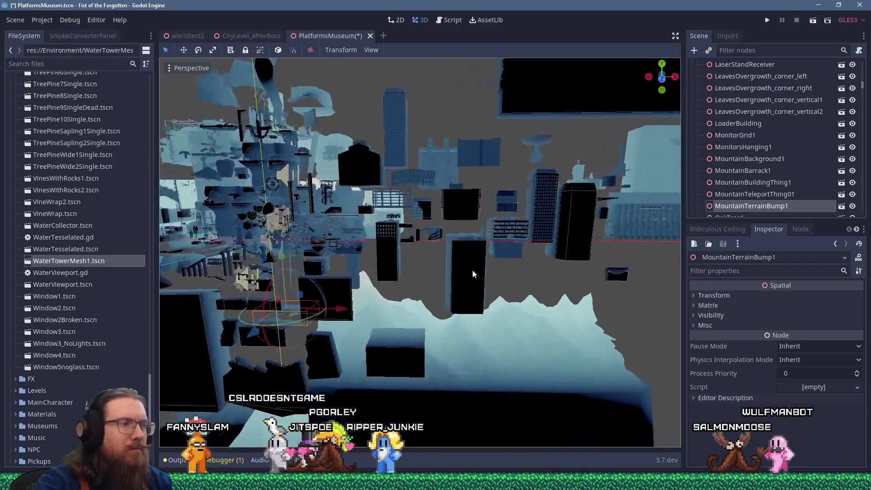
scroll(426, 204, "up", 3)
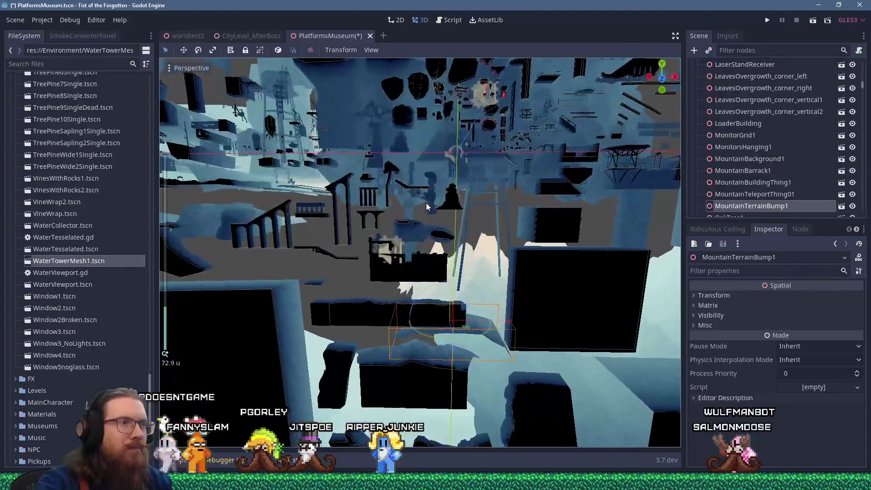
scroll(424, 204, "up", 6)
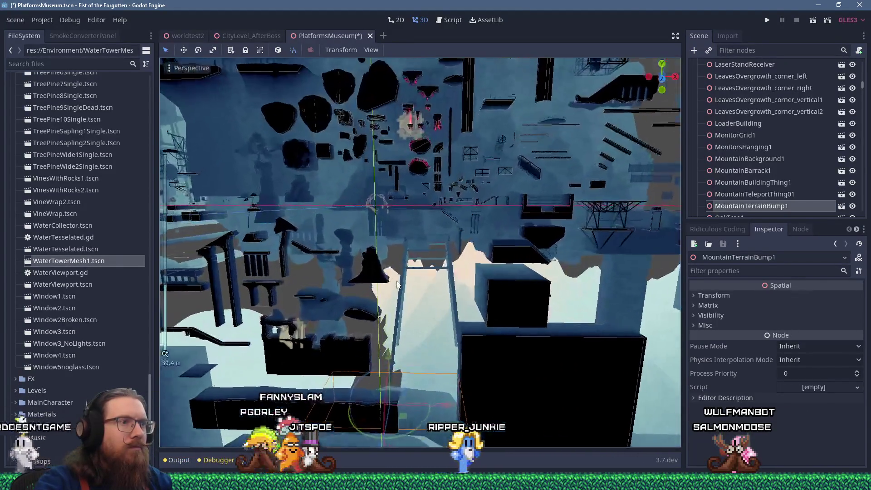
scroll(369, 225, "up", 2)
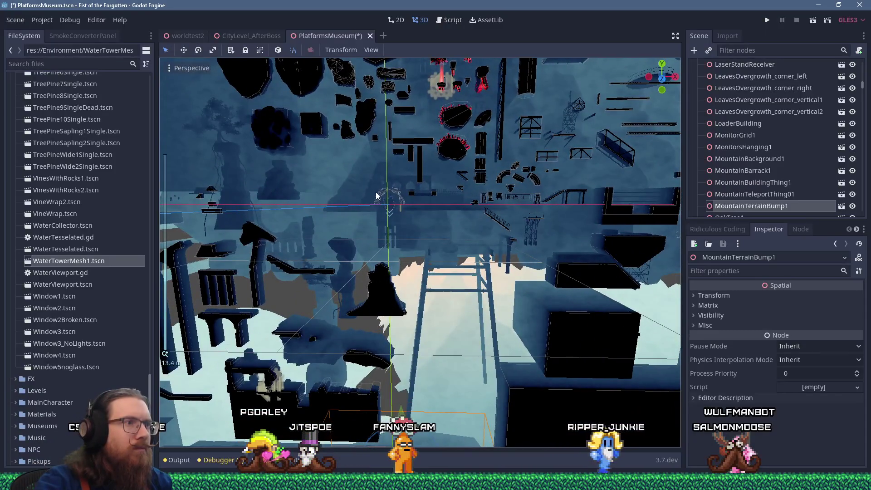
Move RunicRuins01 toward the upper left and back along its depth axis
left_click(376, 196)
key("f")
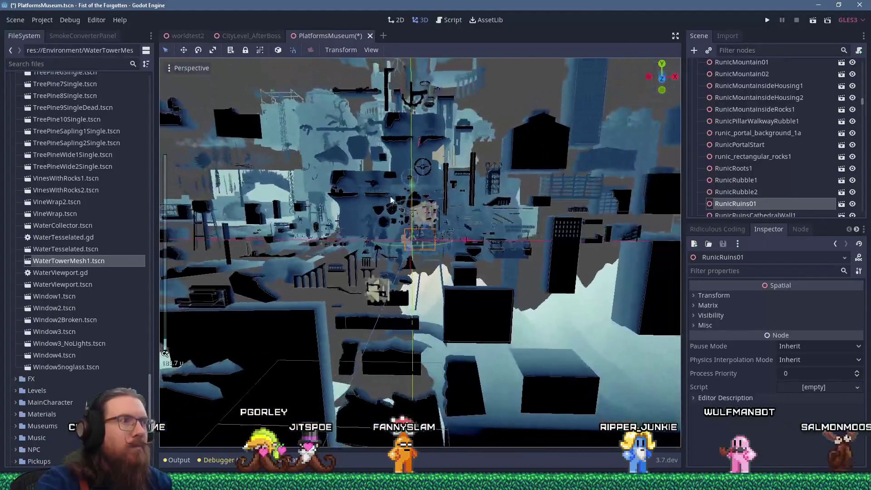
left_click_drag(391, 200, 479, 298)
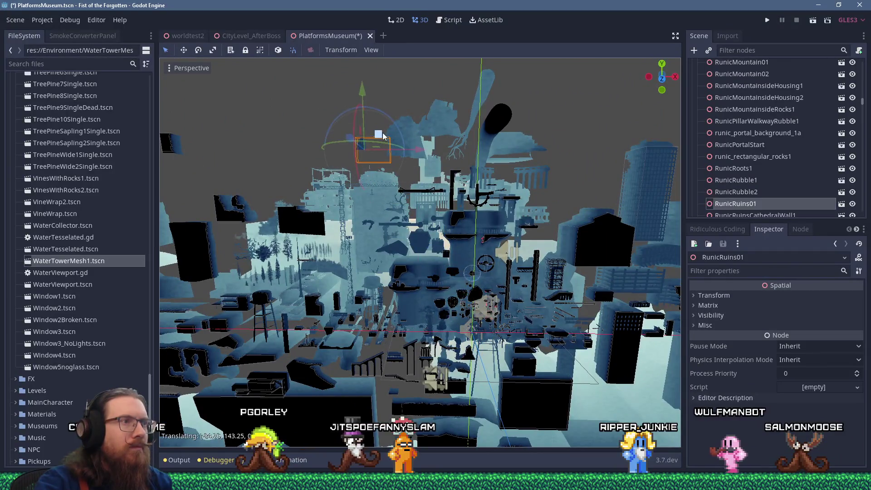
scroll(384, 139, "up", 5)
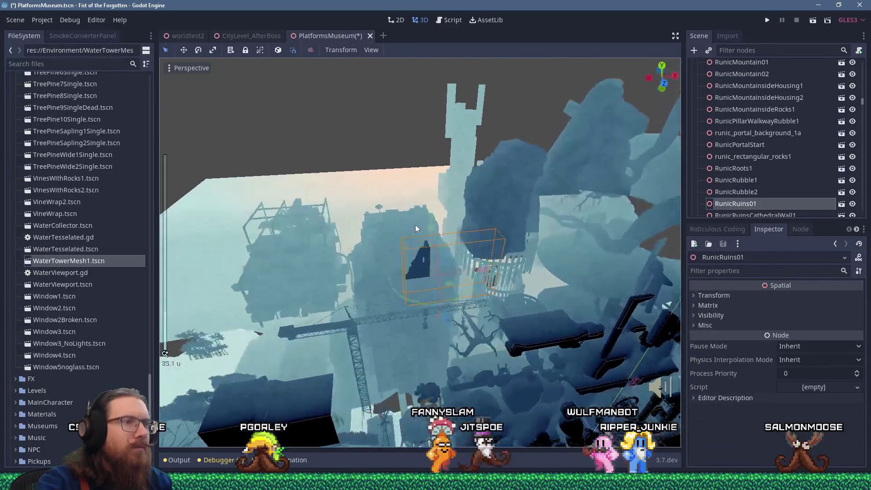
left_click_drag(410, 188, 364, 247)
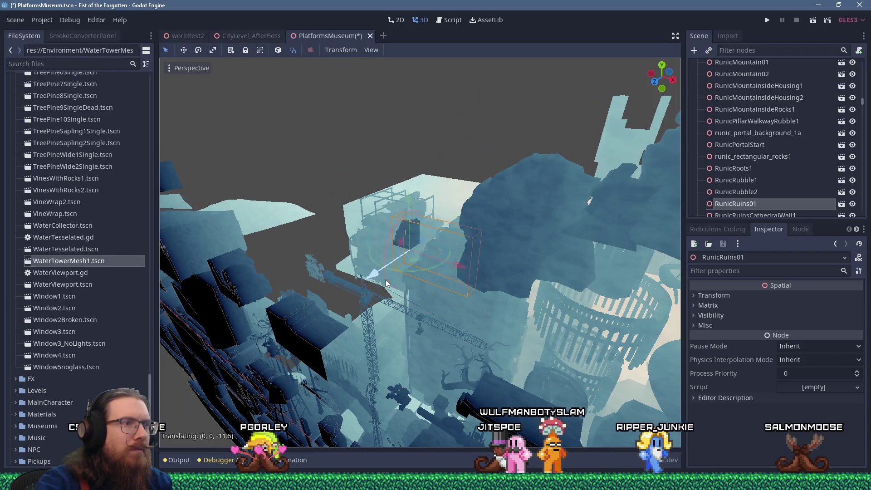
mouse_move(368, 291)
left_mouse_down()
mouse_move(451, 262)
mouse_move(342, 132)
mouse_move(369, 184)
left_mouse_up()
scroll(451, 262, "down", 3)
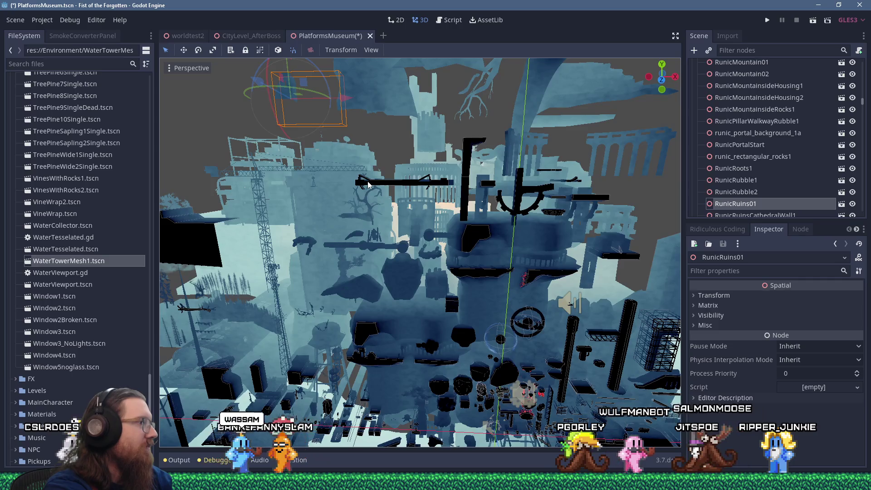
Save the PlatformsMuseum scene with Ctrl+S, then select the RunicHintStone object
key("ctrl+s")
scroll(379, 194, "up", 5)
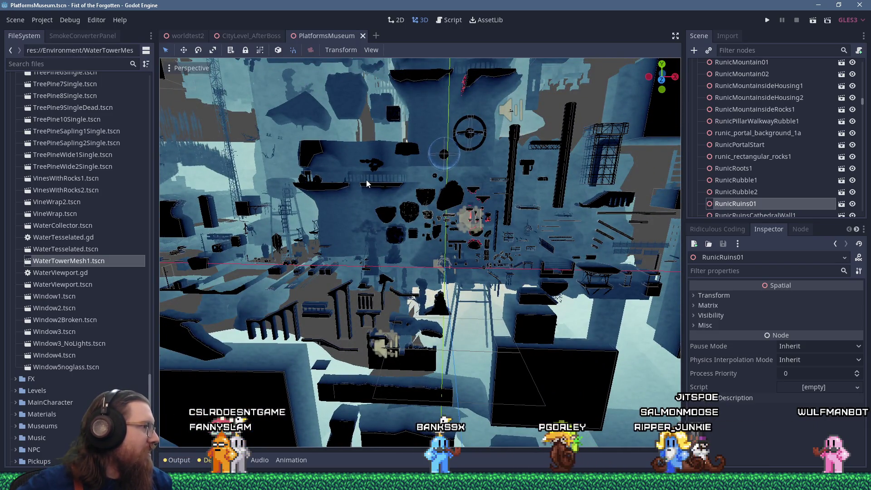
scroll(367, 183, "up", 5)
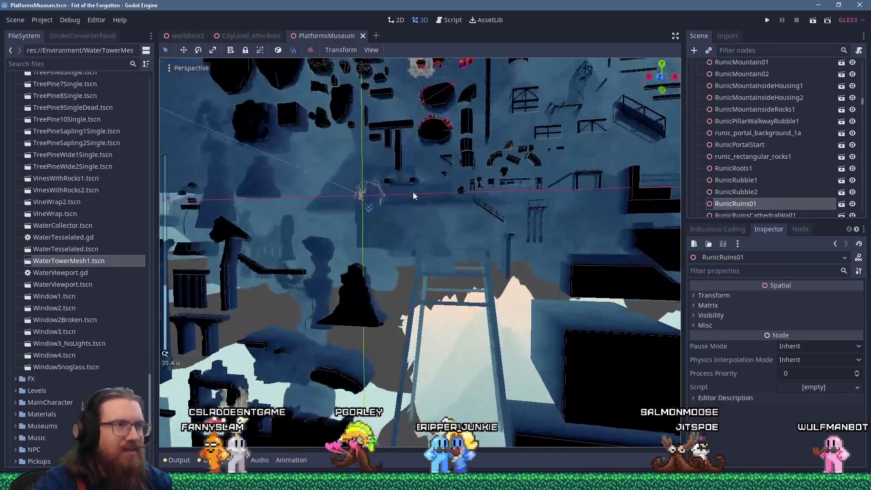
scroll(414, 194, "up", 6)
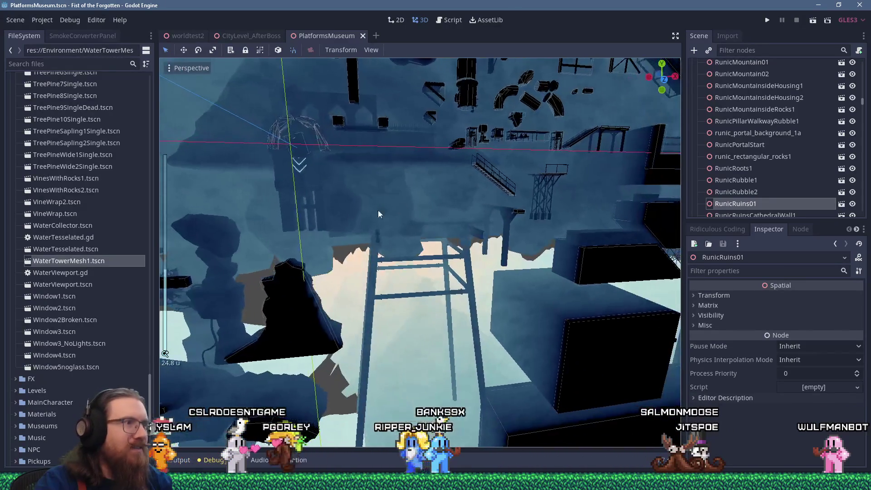
left_click(304, 168)
scroll(303, 168, "down", 15)
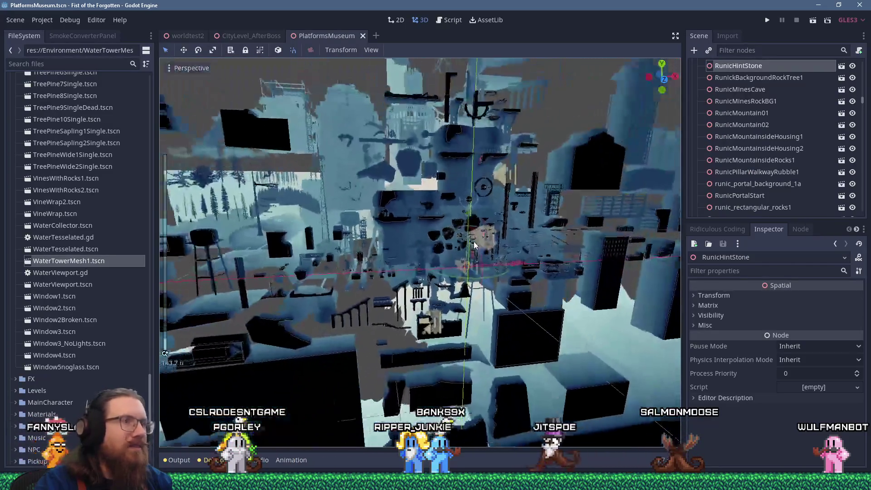
Move RunicHintStone down and then back up among the rocks
left_click_drag(474, 245, 363, 291)
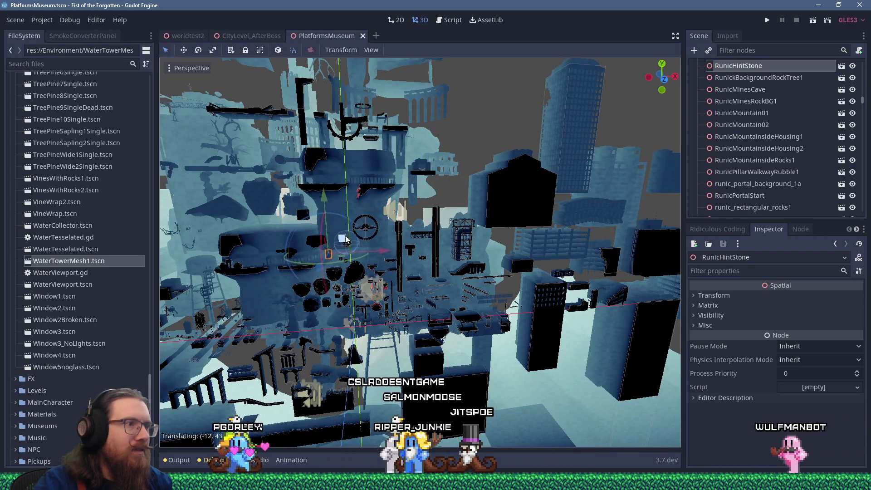
scroll(421, 205, "up", 10)
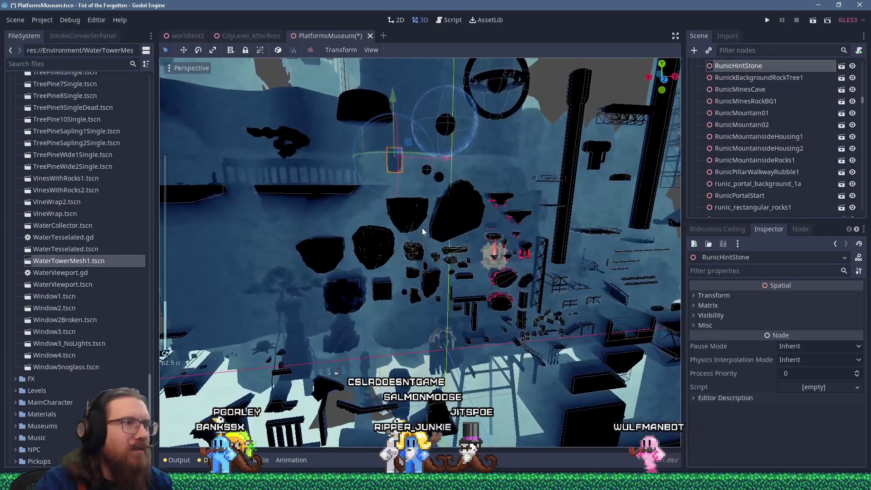
mouse_move(422, 228)
left_mouse_down()
mouse_move(431, 266)
mouse_move(426, 243)
left_mouse_up()
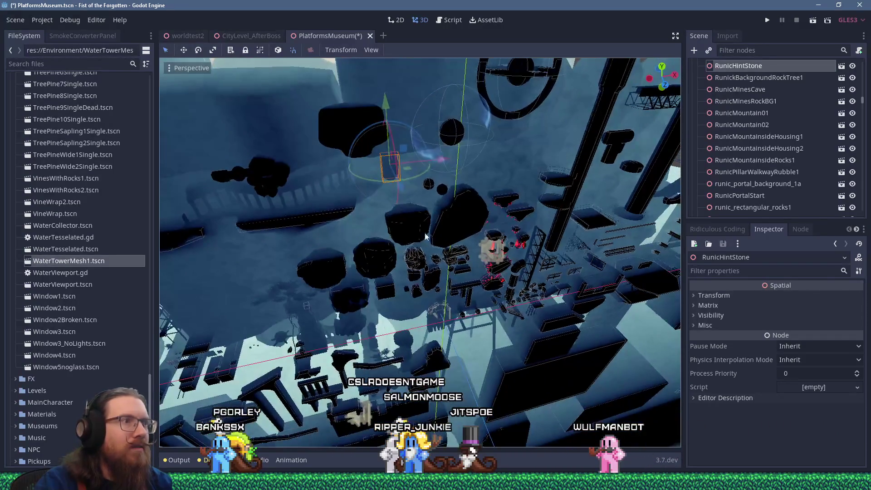
mouse_move(405, 158)
left_mouse_down()
mouse_move(380, 102)
mouse_move(380, 119)
left_mouse_up()
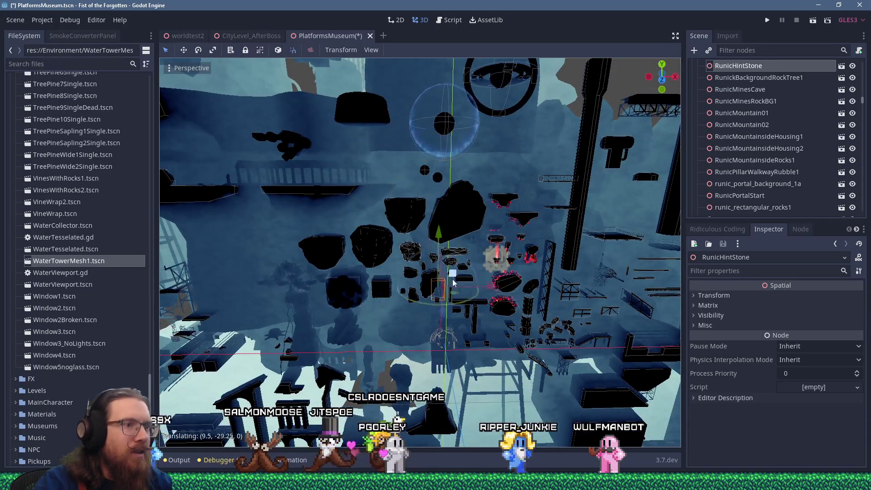
left_click_drag(462, 324, 460, 336)
left_click_drag(426, 263, 402, 154)
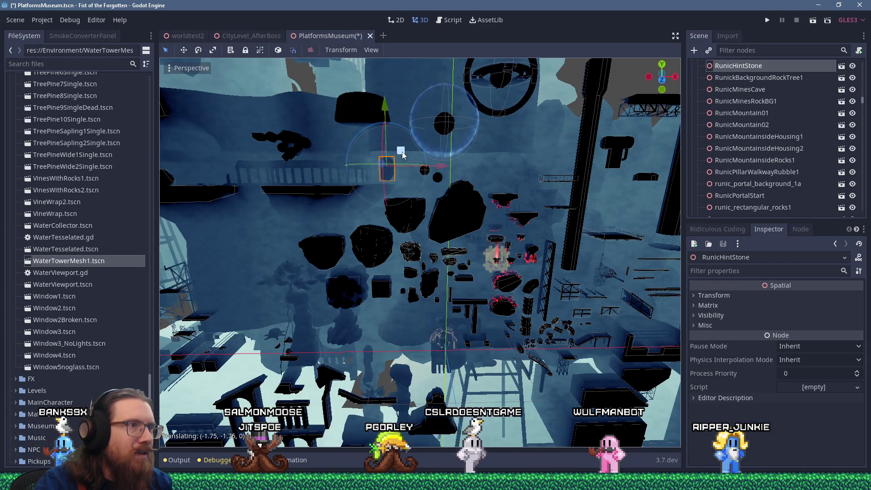
Move RunicPortalStart up and to the left
left_click(435, 339)
scroll(436, 340, "down", 3)
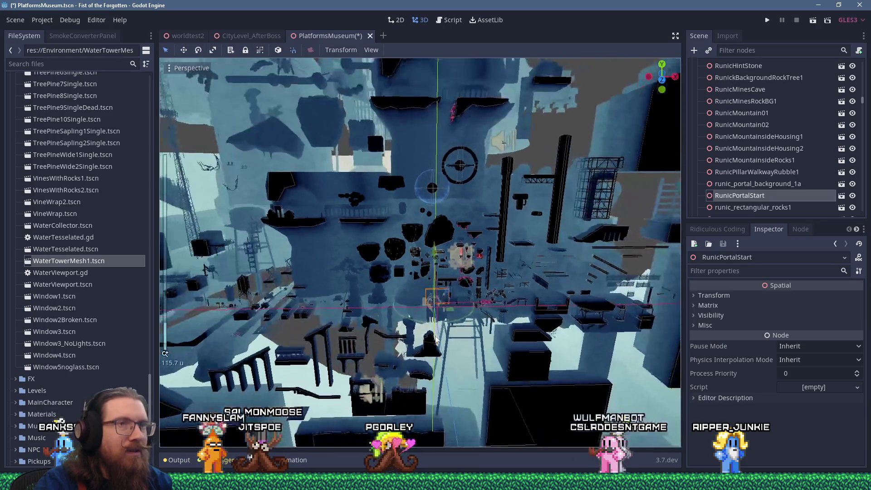
mouse_move(451, 291)
left_mouse_down()
mouse_move(358, 191)
mouse_move(349, 159)
left_mouse_up()
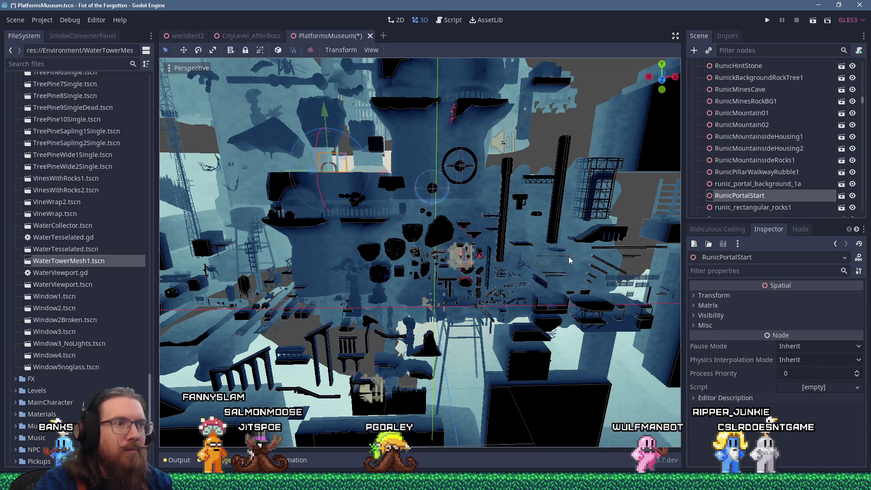
scroll(456, 306, "up", 5)
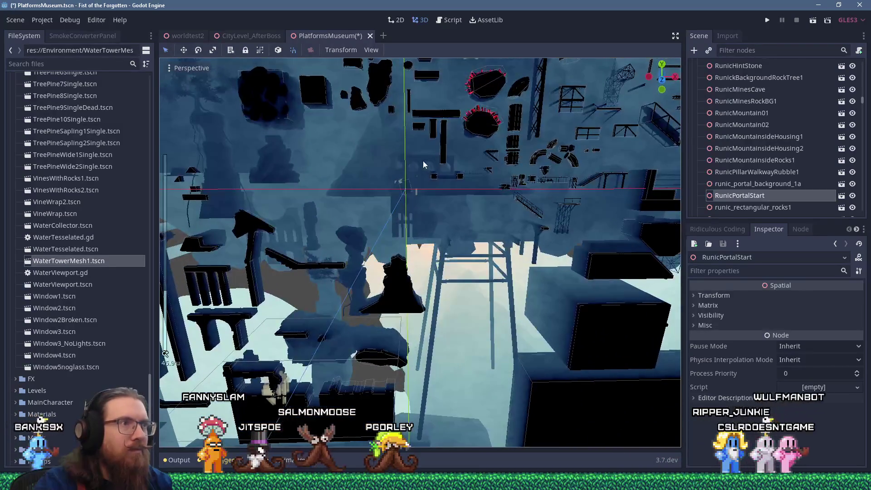
Shift RunicWall9x6Windows left and RunicWall9x3WindowsClean up and to the left
left_click(423, 164)
scroll(423, 164, "up", 2)
scroll(423, 166, "down", 7)
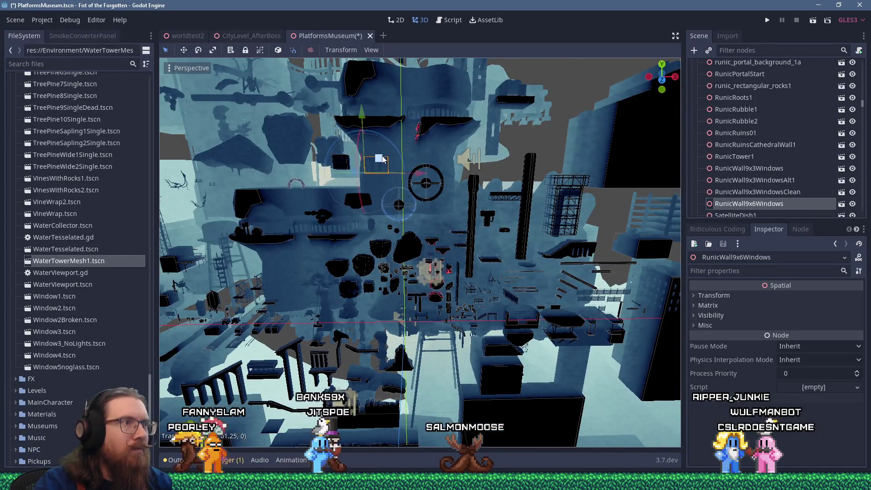
left_click_drag(366, 175, 349, 175)
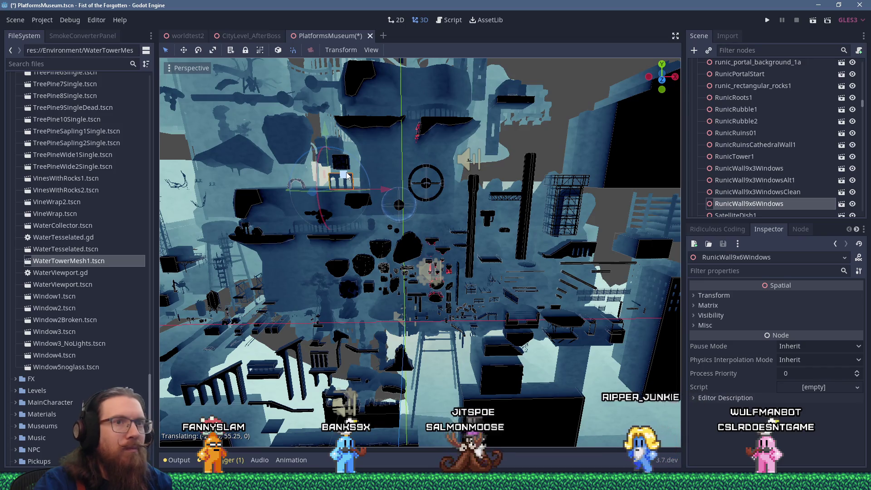
left_click(464, 282)
left_click_drag(464, 283, 321, 161)
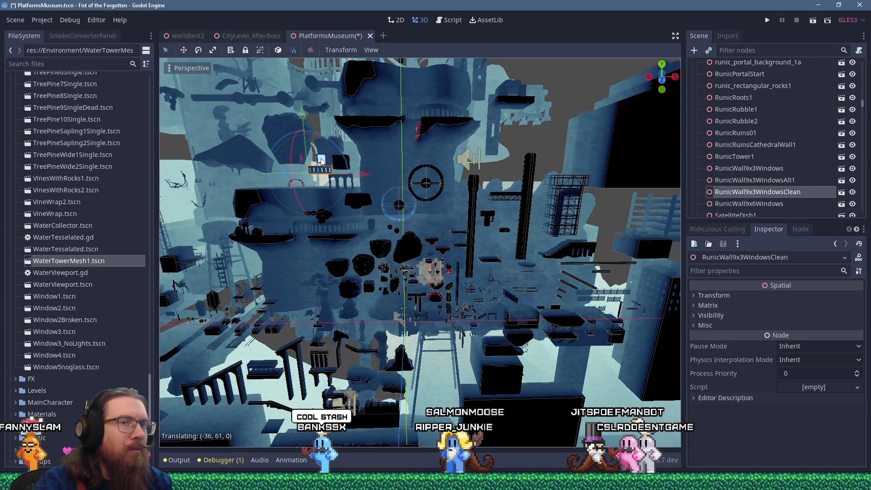
Check RunicWall9x3Windows and RunicTower1, frame RunicRuinsCathedralWall1, then pick RockPointy1
left_click(743, 205)
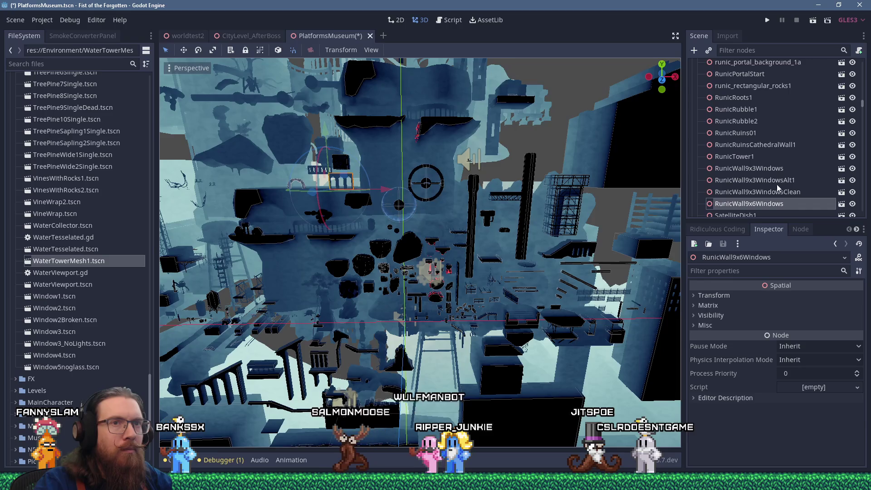
left_click(767, 169)
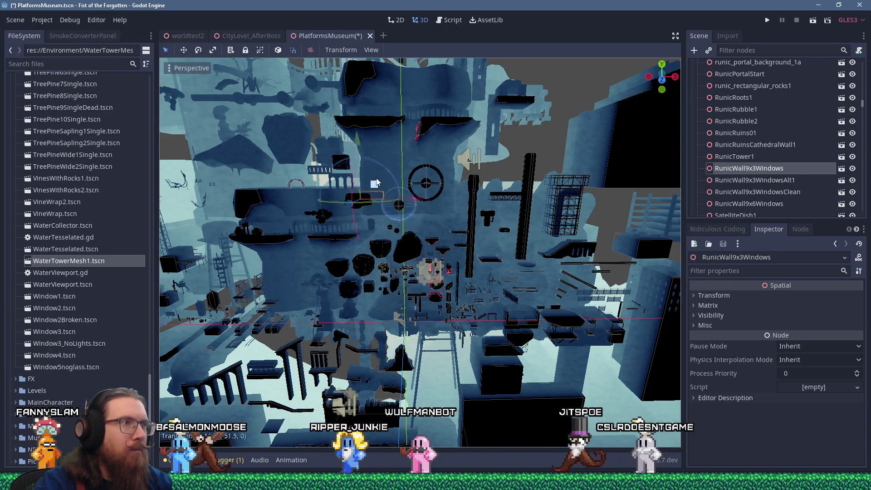
left_click(751, 157)
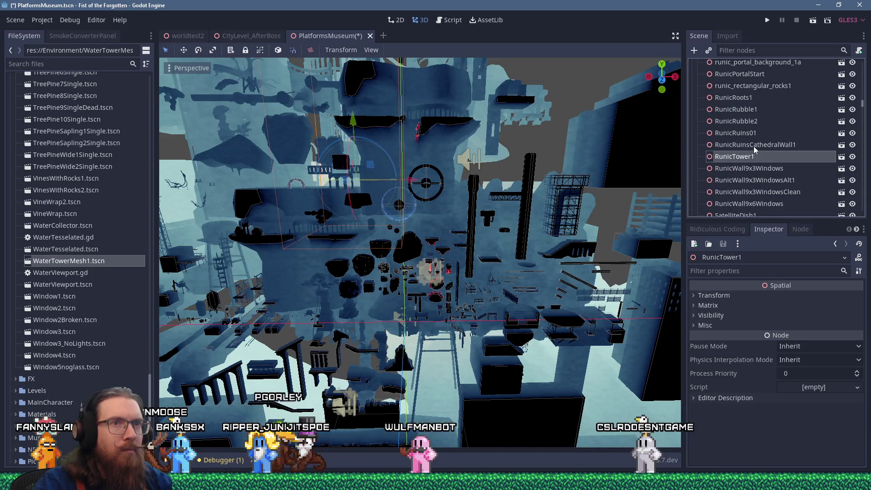
left_click(755, 147)
key("f")
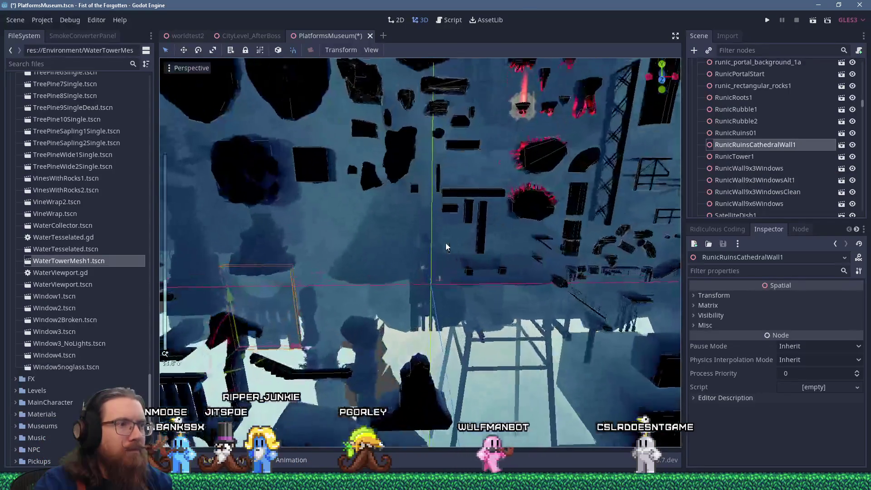
left_click(434, 279)
Move RockPointy1 up and to the left among the floating rocks
scroll(435, 279, "down", 5)
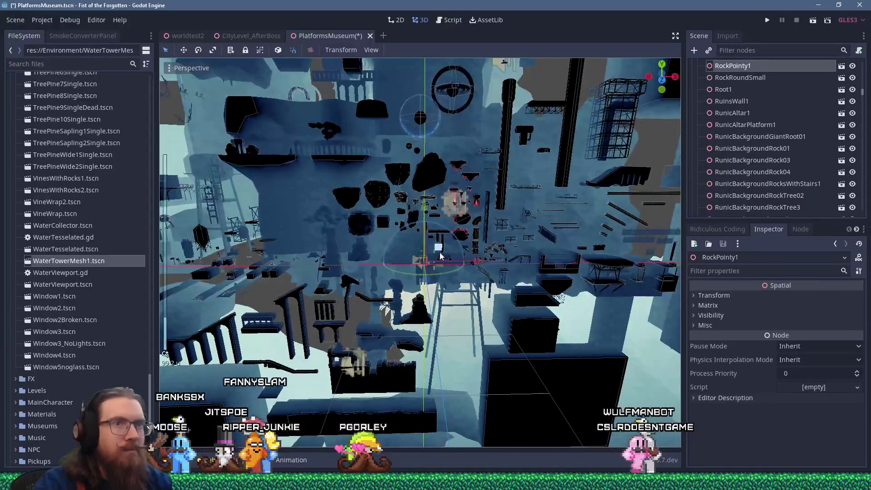
scroll(440, 257, "up", 4)
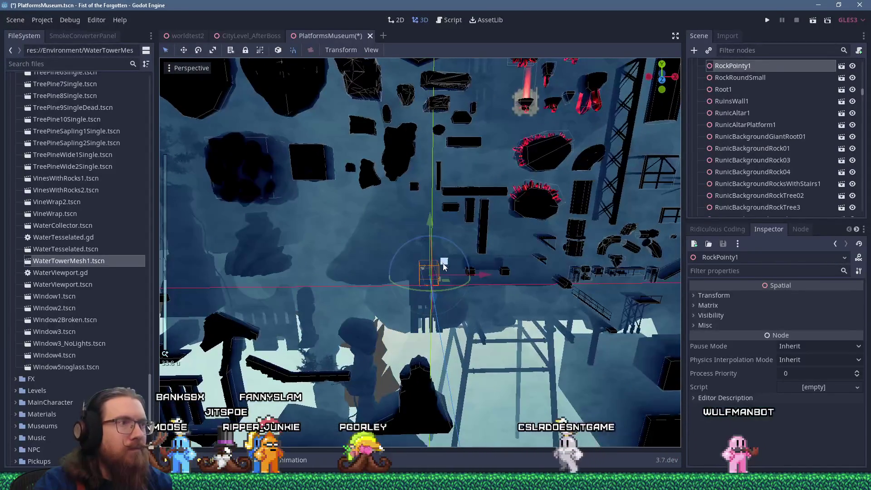
left_click_drag(431, 225, 375, 154)
left_click_drag(344, 119, 344, 119)
scroll(358, 136, "up", 4)
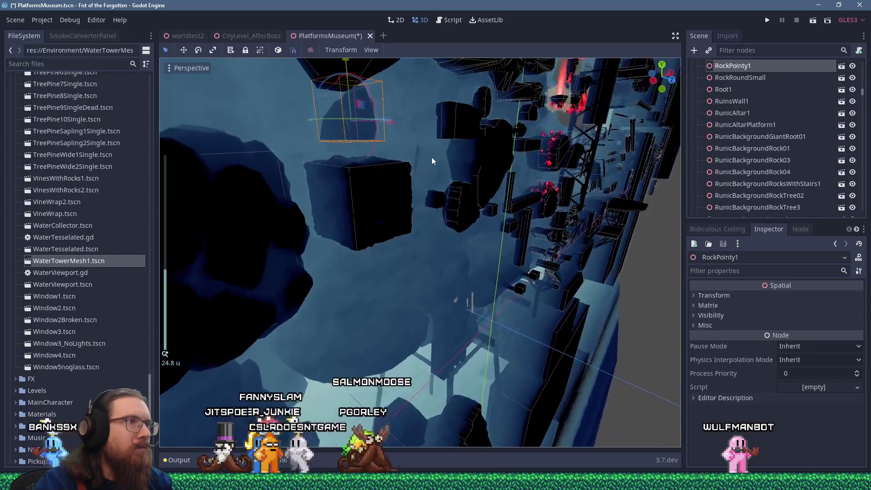
mouse_move(389, 121)
left_mouse_down()
mouse_move(368, 148)
mouse_move(348, 153)
mouse_move(377, 154)
mouse_move(409, 137)
mouse_move(388, 147)
mouse_move(404, 153)
left_mouse_up()
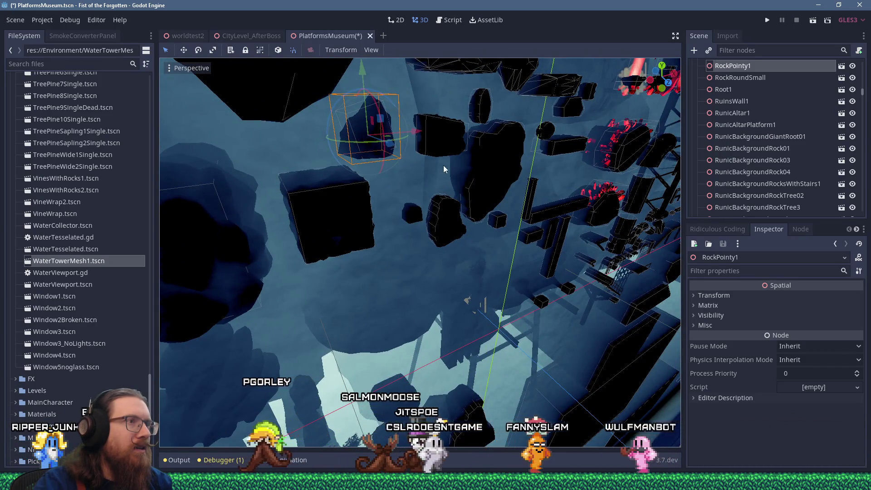
scroll(409, 150, "up", 5)
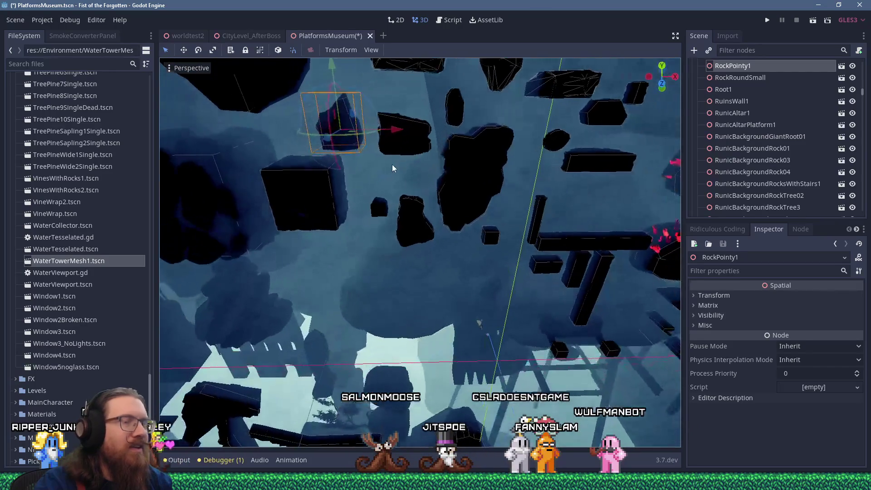
scroll(393, 169, "down", 5)
scroll(477, 192, "down", 5)
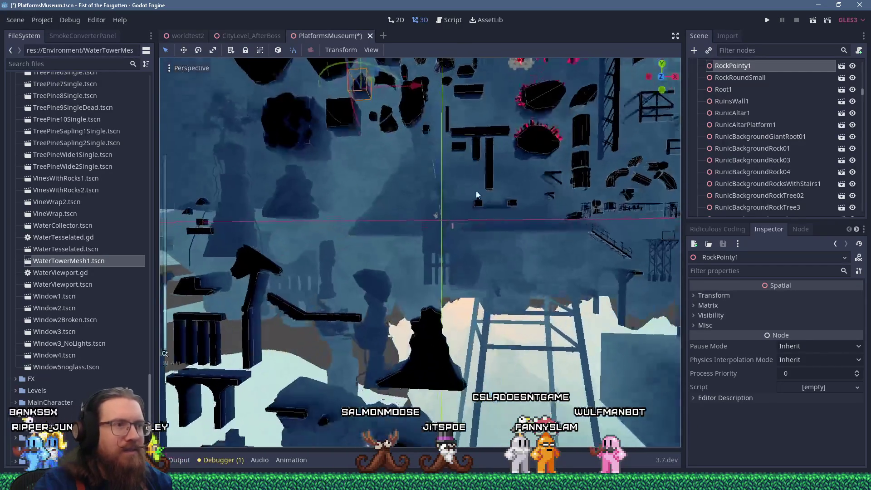
scroll(476, 191, "up", 5)
Shift RunicMountainsideHousing1 slightly to the right
left_click(454, 245)
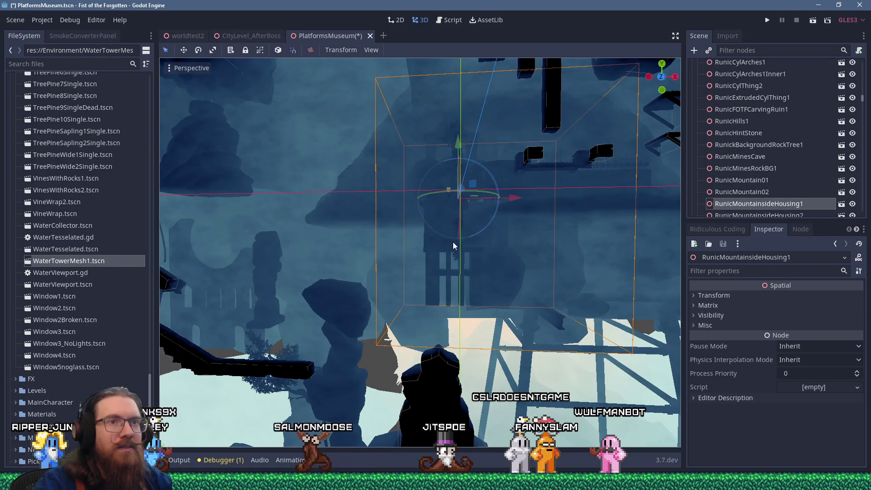
scroll(453, 246, "down", 10)
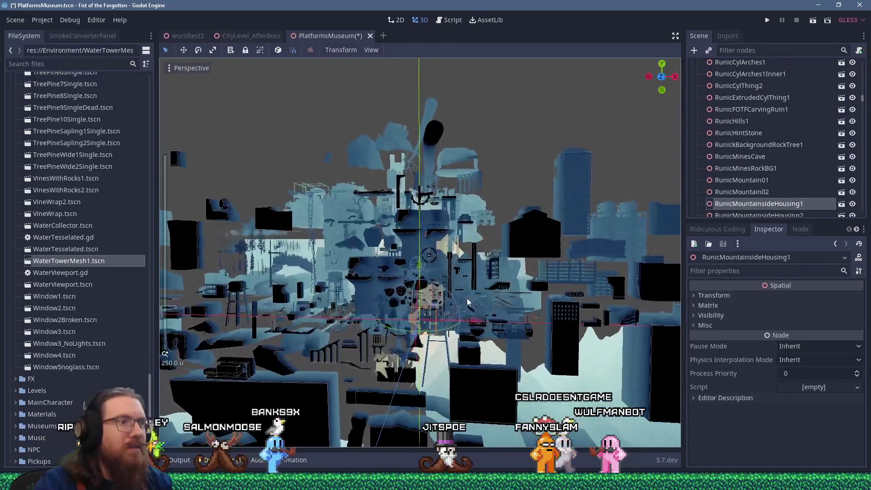
scroll(369, 161, "up", 8)
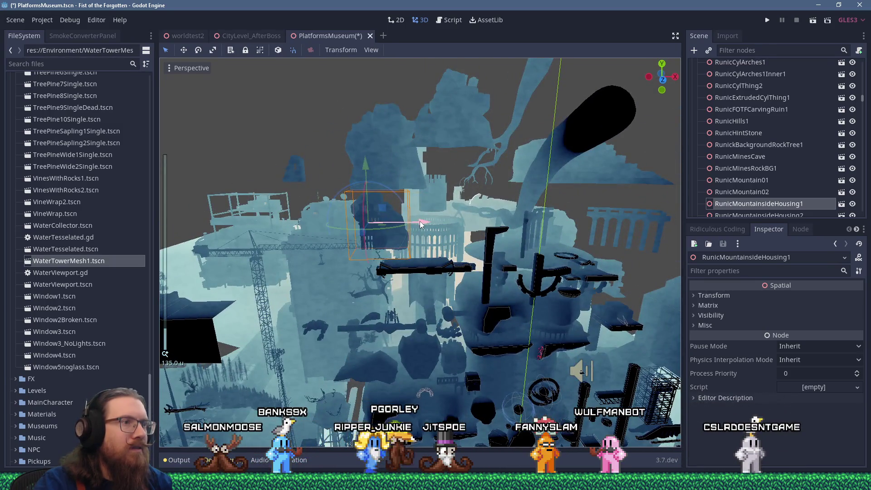
left_click_drag(401, 230, 469, 225)
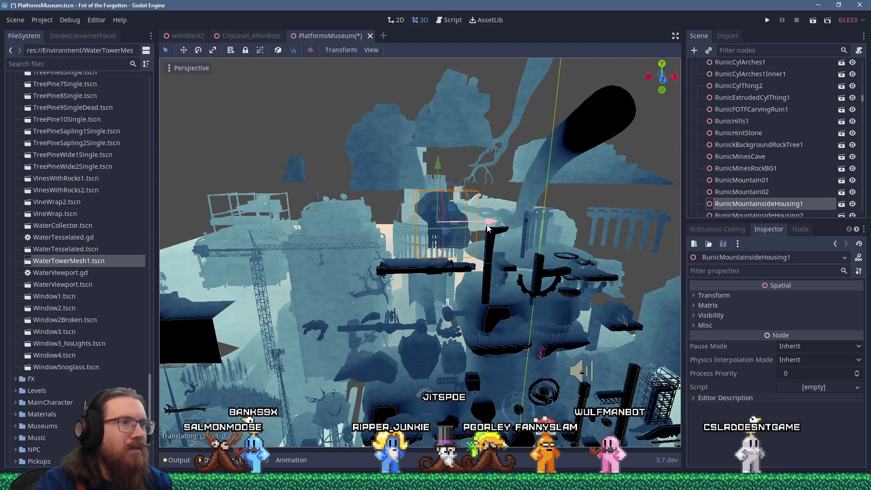
Reposition RunicMountainsideHousing2 far to the right and slightly down
left_click(744, 212)
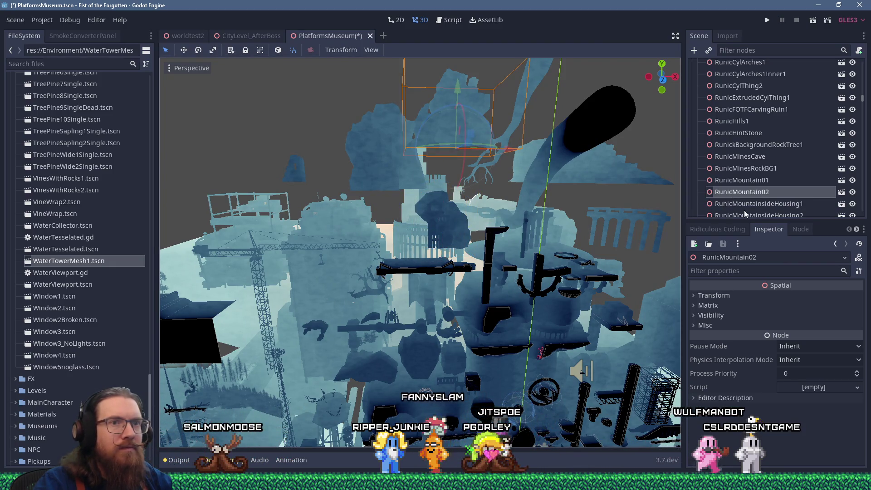
scroll(488, 192, "down", 5)
left_click_drag(435, 313, 409, 171)
scroll(413, 176, "up", 5)
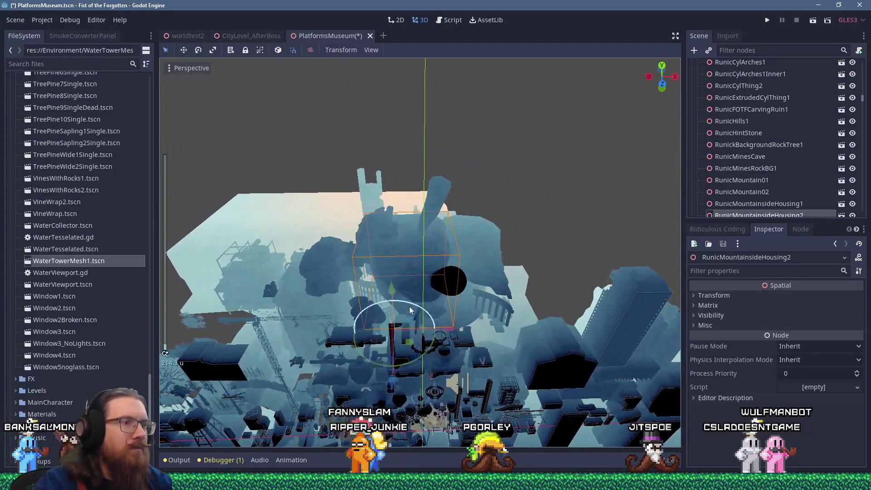
mouse_move(411, 253)
left_mouse_down()
mouse_move(518, 310)
mouse_move(505, 173)
left_mouse_up()
scroll(505, 173, "up", 5)
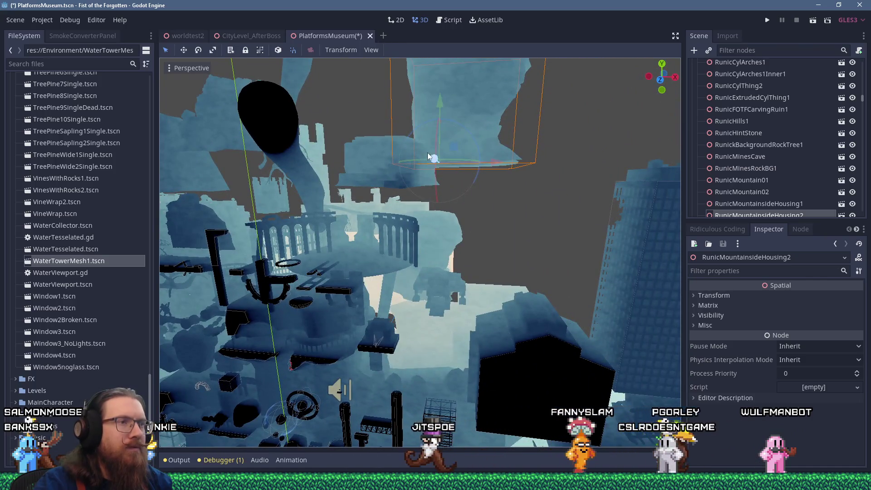
mouse_move(449, 148)
left_mouse_down()
mouse_move(490, 196)
mouse_move(495, 247)
left_mouse_up()
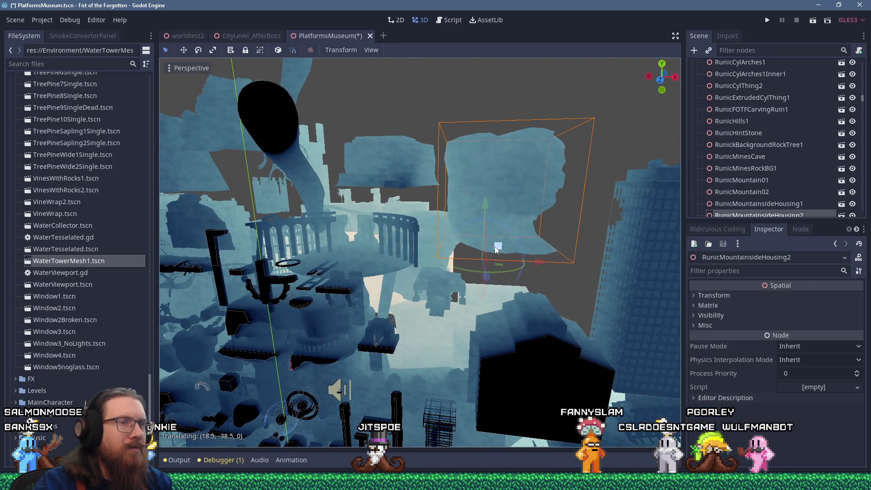
scroll(477, 248, "down", 3)
scroll(476, 248, "up", 5)
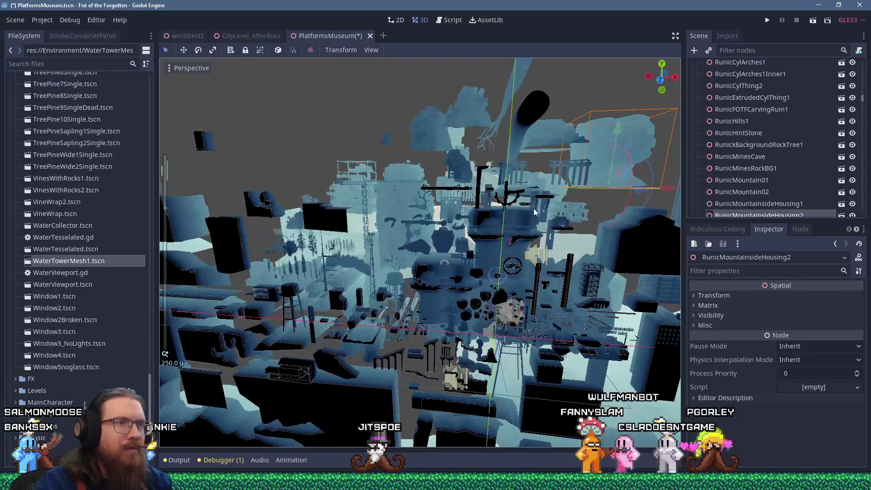
scroll(720, 196, "down", 3)
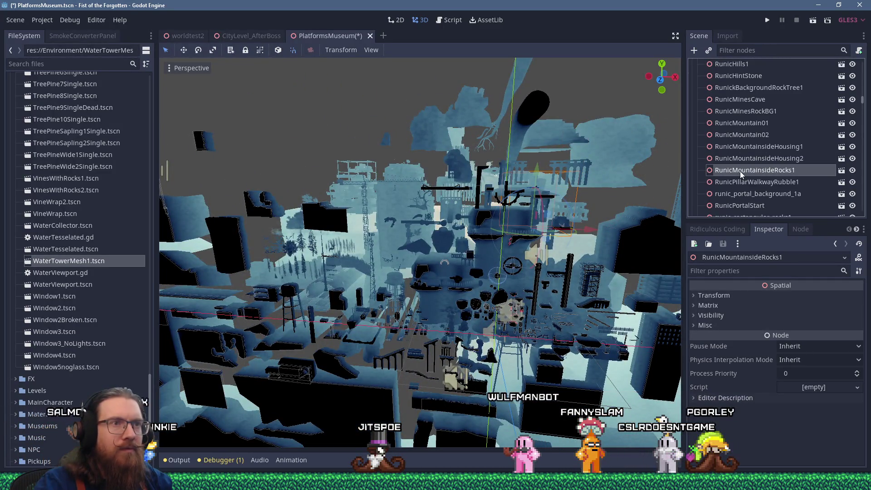
Select RunicPillarWalkwayRubble1 and bring it into view
left_click(748, 149)
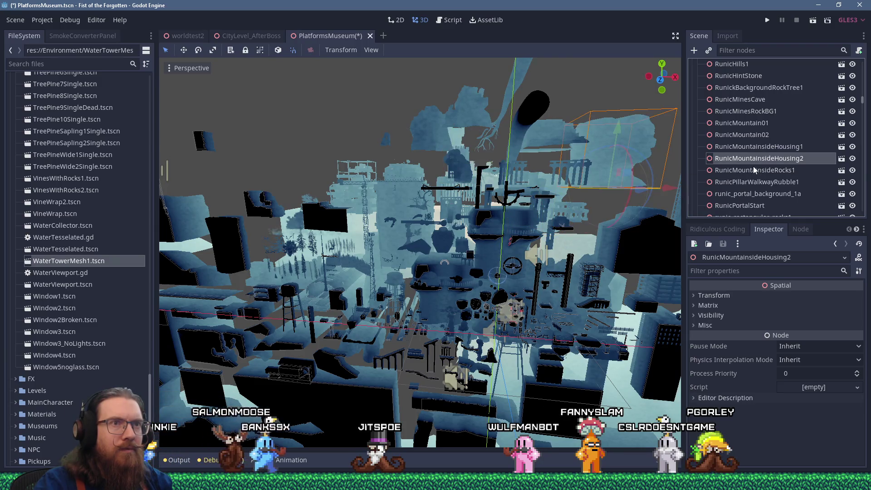
left_click(751, 184)
key("f")
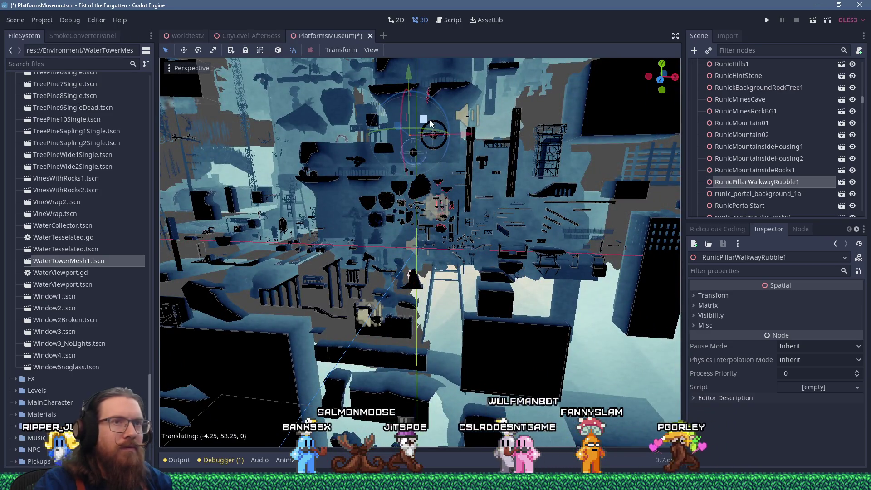
scroll(429, 120, "up", 5)
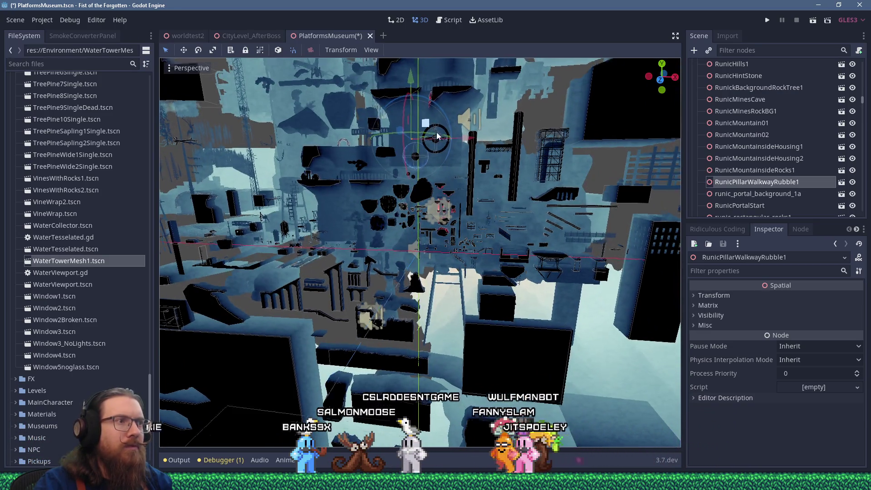
scroll(510, 206, "up", 4)
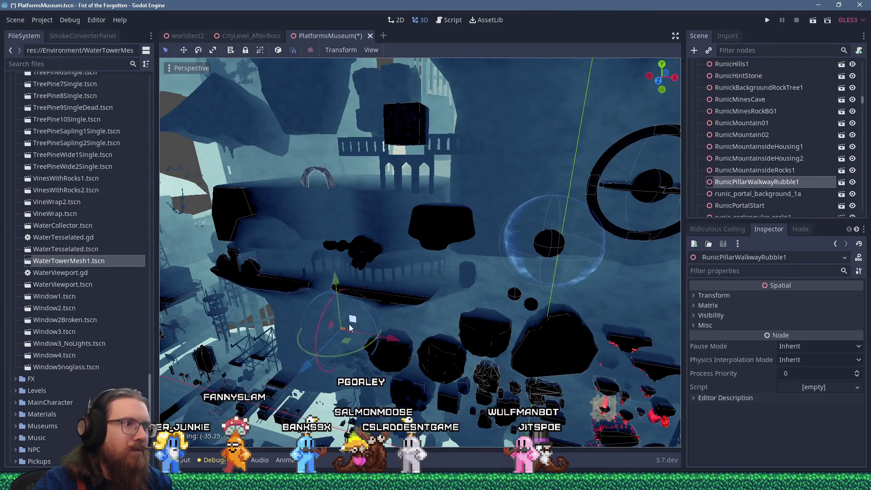
scroll(393, 266, "up", 4)
Nudge the walkway rubble piece slightly along its depth axis
mouse_move(472, 283)
left_mouse_down()
mouse_move(372, 219)
mouse_move(386, 249)
mouse_move(345, 250)
left_mouse_up()
scroll(373, 252, "up", 4)
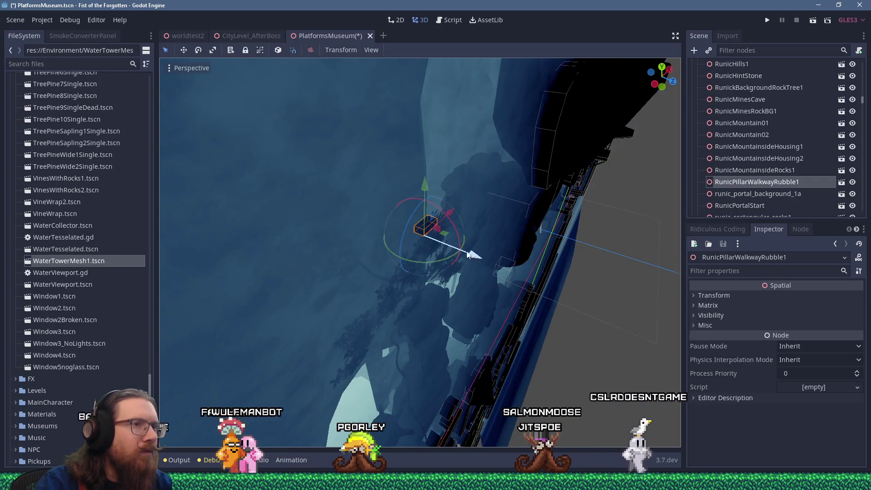
scroll(469, 255, "down", 4)
mouse_move(468, 255)
left_mouse_down()
mouse_move(358, 216)
mouse_move(397, 239)
mouse_move(351, 181)
left_mouse_up()
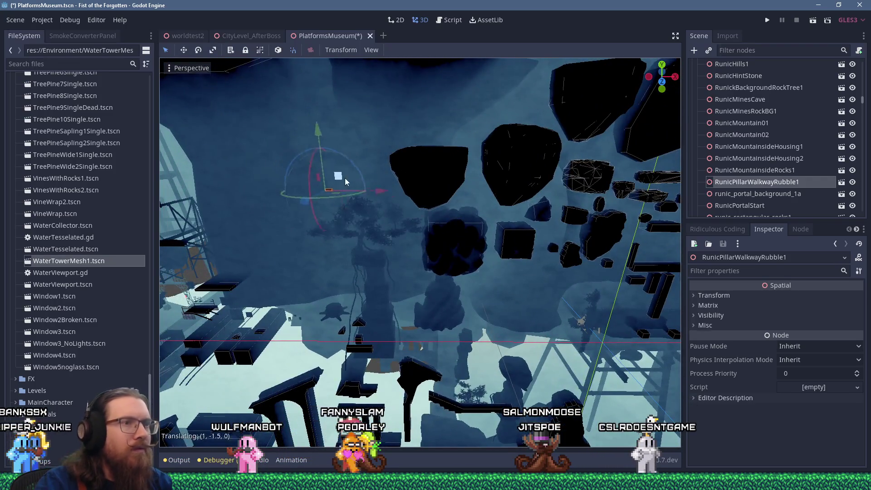
scroll(502, 307, "up", 8)
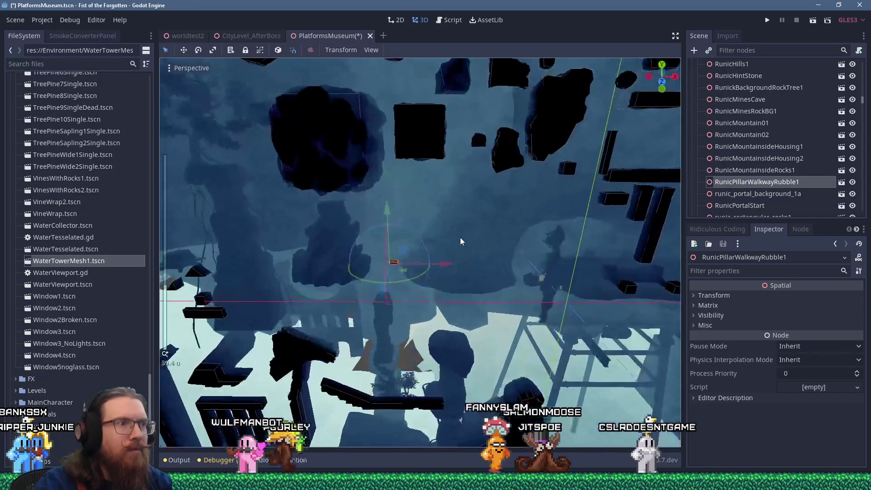
left_click_drag(441, 240, 481, 295)
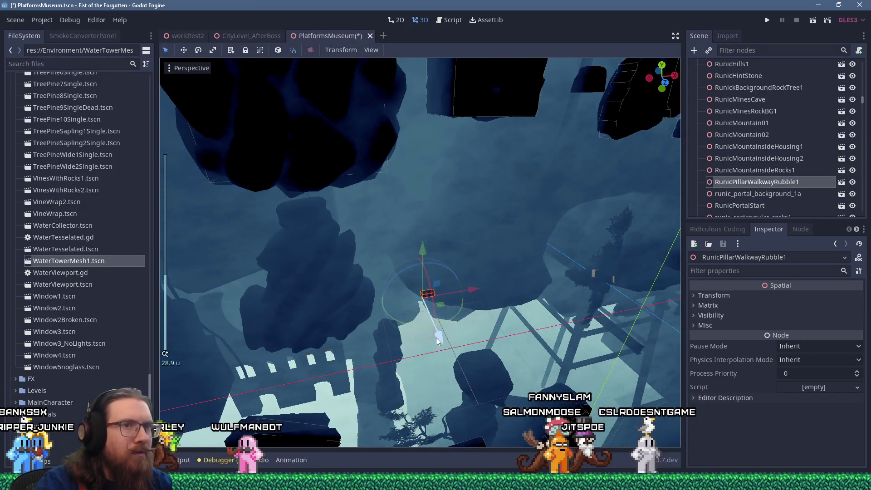
left_click_drag(436, 336, 433, 332)
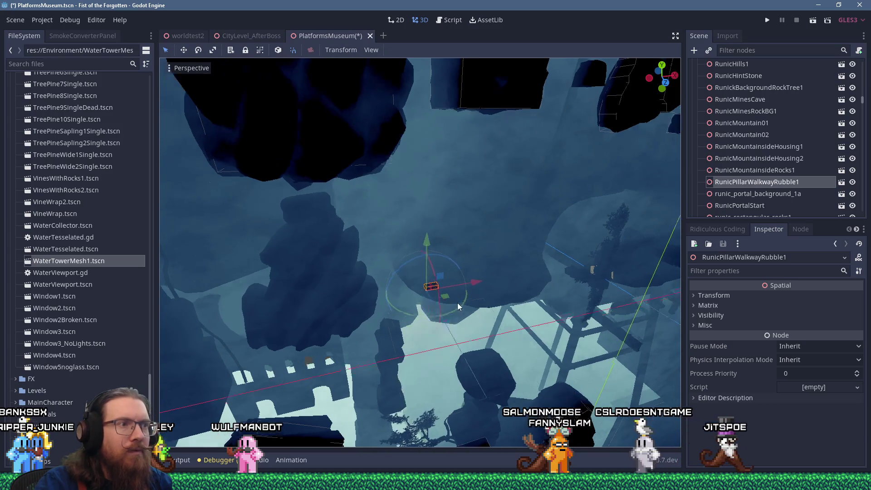
scroll(455, 305, "up", 5)
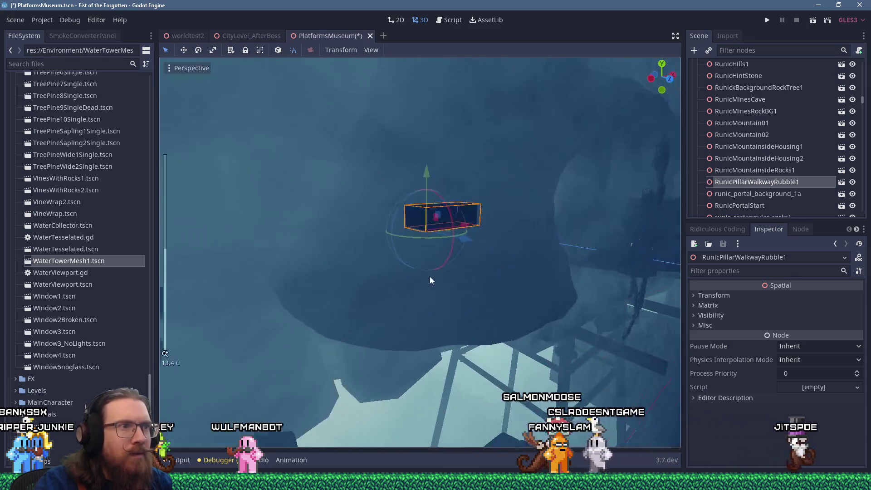
scroll(430, 280, "down", 5)
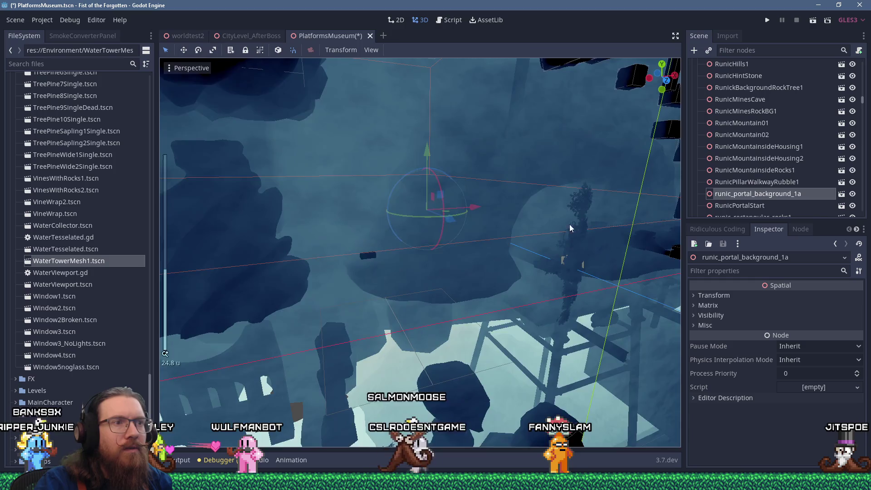
scroll(482, 239, "down", 15)
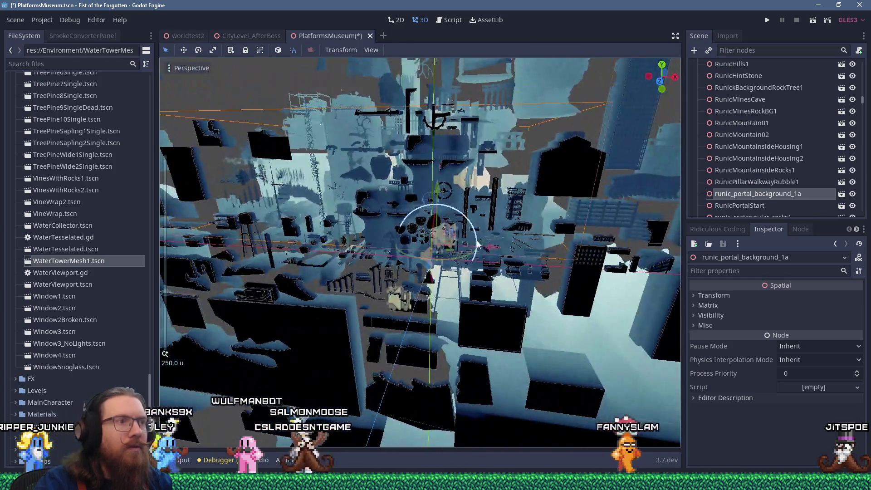
Slide runic_portal_background_1a to a new spot across the floor plane
left_click_drag(478, 245, 489, 186)
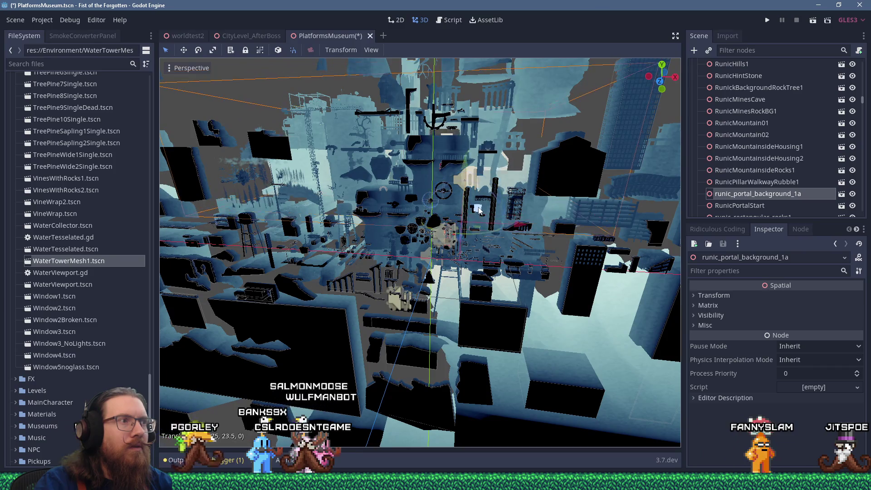
left_click_drag(478, 216, 529, 220)
left_click_drag(462, 202, 372, 175)
mouse_move(439, 196)
left_mouse_down()
mouse_move(534, 255)
mouse_move(521, 66)
mouse_move(508, 103)
mouse_move(538, 213)
left_mouse_up()
left_click_drag(583, 194, 508, 150)
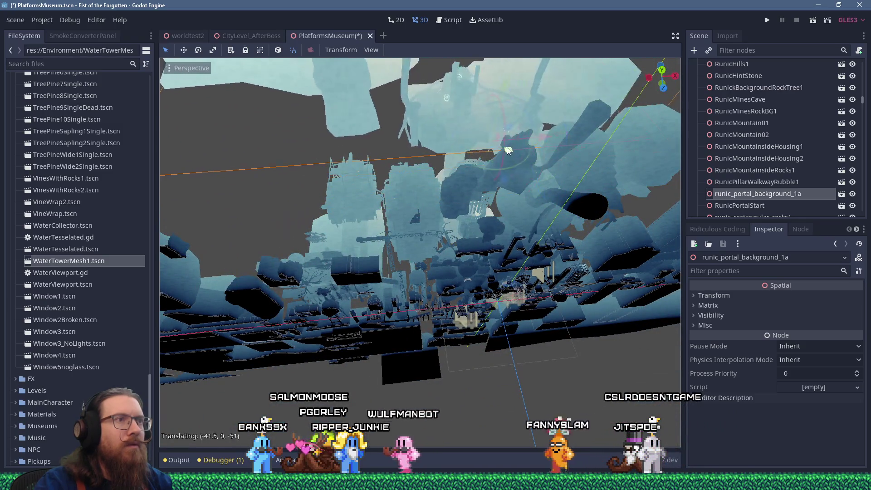
mouse_move(438, 173)
left_mouse_down()
mouse_move(466, 119)
mouse_move(515, 199)
mouse_move(433, 230)
left_mouse_up()
scroll(478, 144, "down", 3)
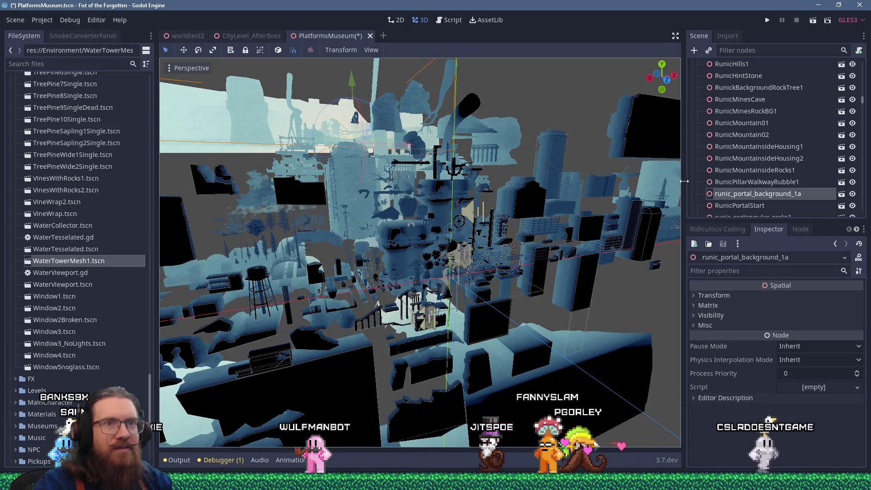
scroll(449, 294, "up", 8)
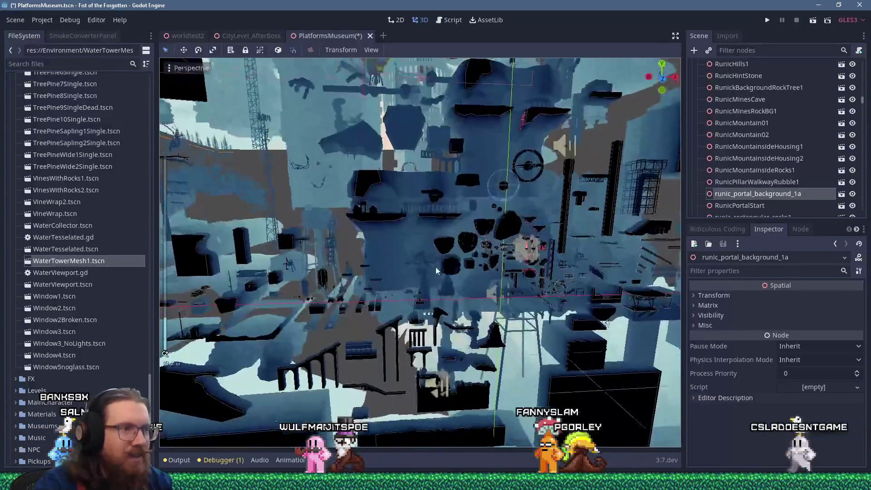
scroll(434, 261, "up", 6)
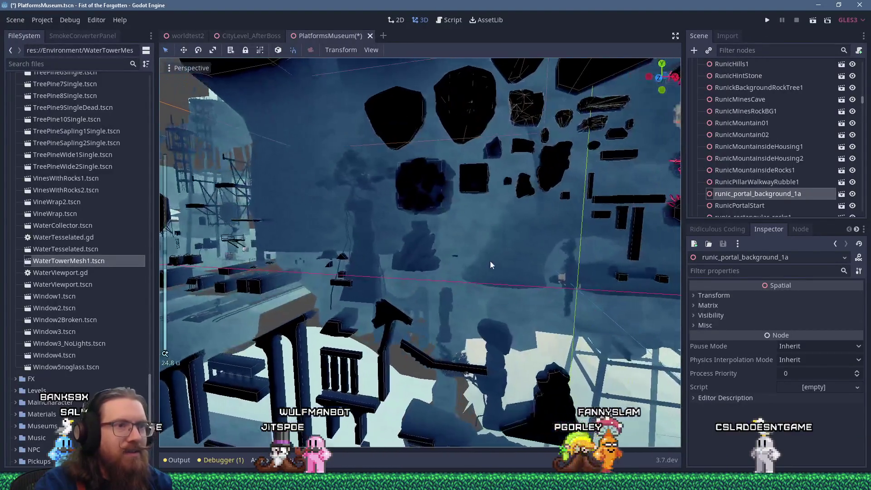
Turn toward the red crystal pieces and select SciencyCoilThing1
left_click_drag(490, 265, 486, 271)
left_click(509, 270)
scroll(509, 270, "down", 5)
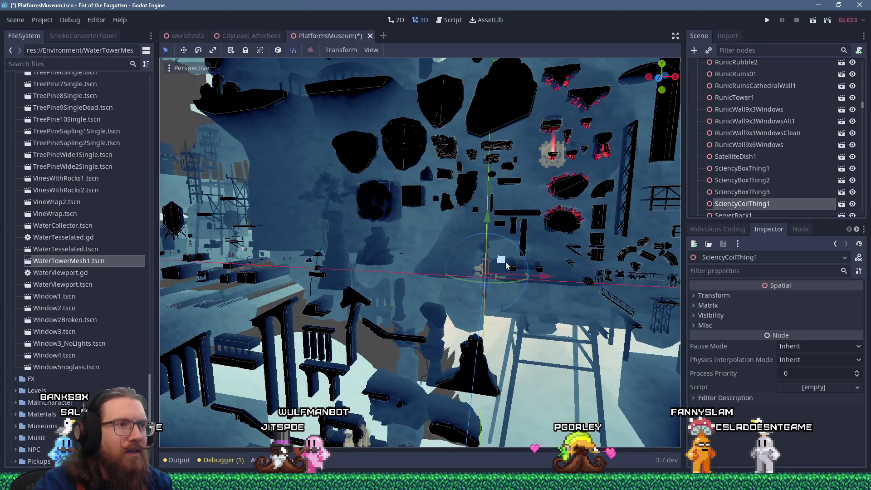
Drag SciencyCoilThing1 left to a new spot, then select the thin vertical leaves-overgrowth piece
mouse_move(507, 265)
left_mouse_down()
mouse_move(331, 254)
mouse_move(383, 276)
mouse_move(370, 259)
left_mouse_up()
scroll(367, 256, "down", 10)
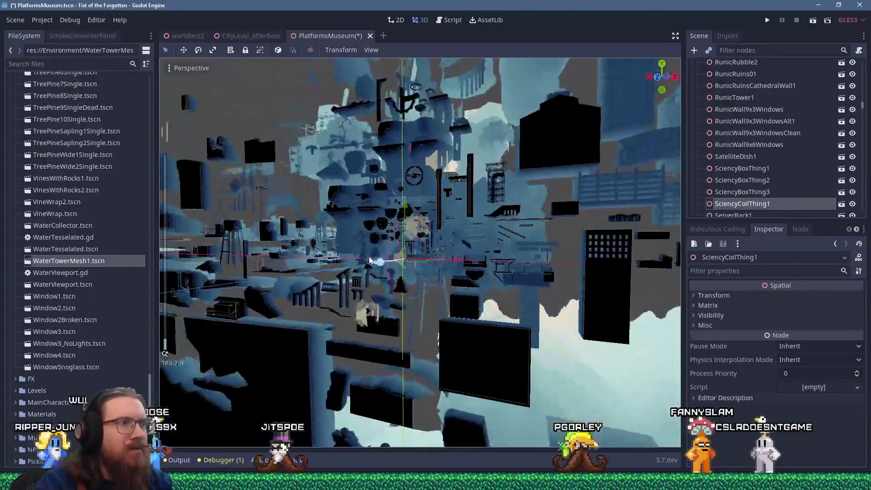
scroll(445, 279, "down", 2)
left_click_drag(499, 283, 280, 263)
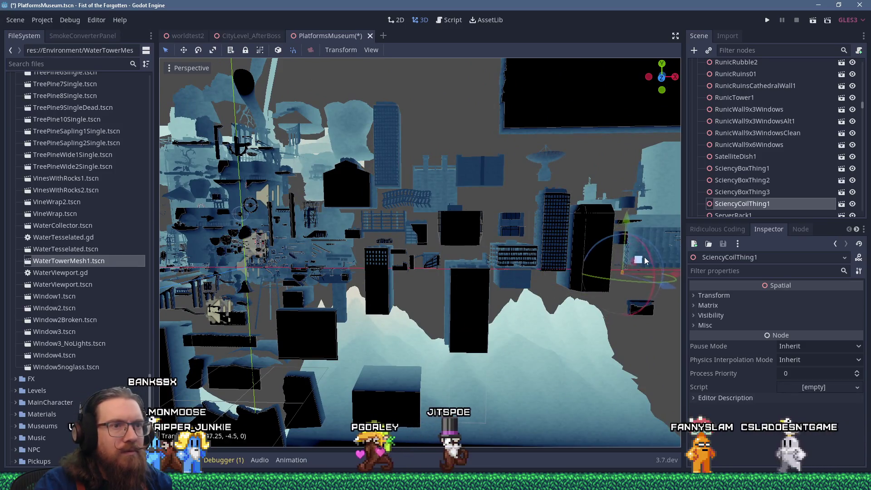
scroll(648, 259, "up", 20)
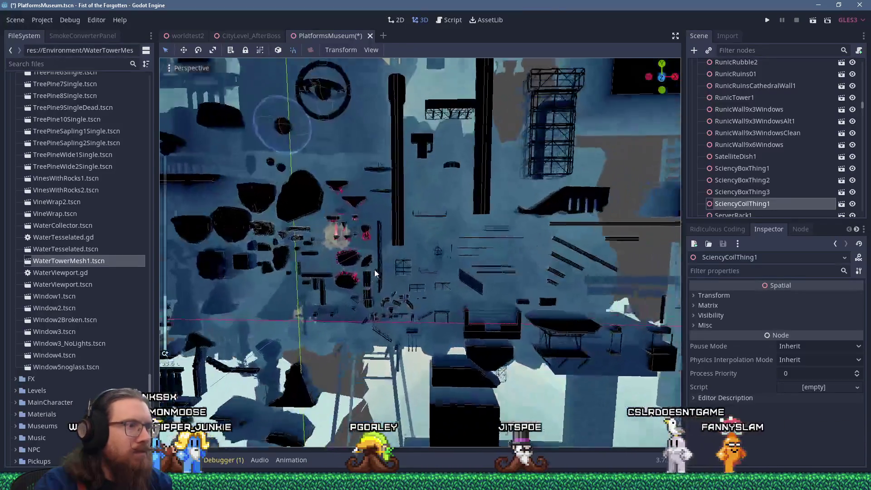
scroll(450, 268, "up", 10)
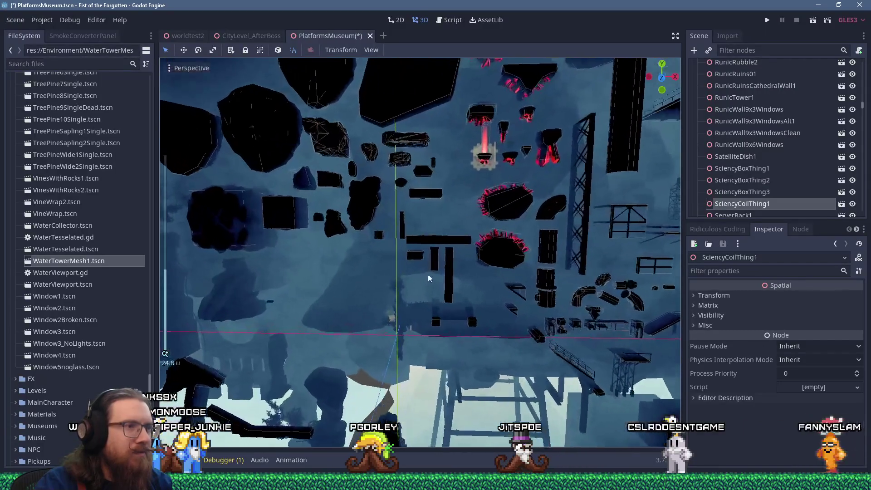
left_click(400, 289)
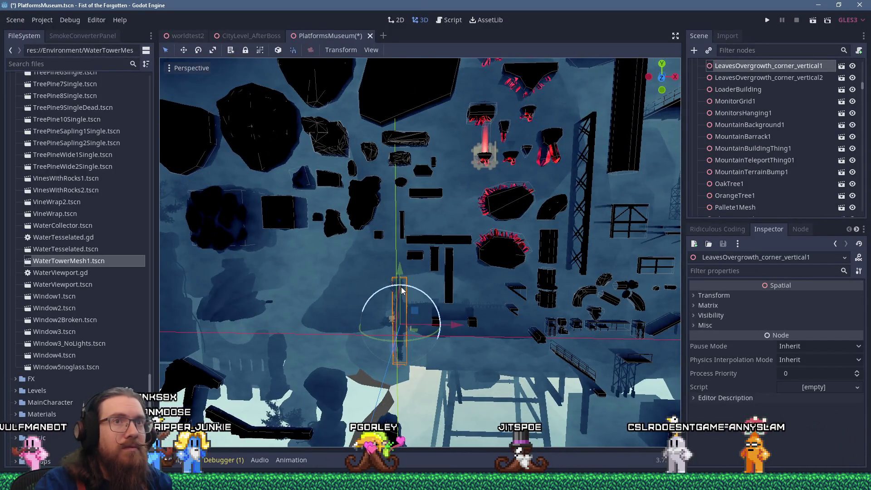
Move in close toward the water towers and select the right leaves-overgrowth corner piece
scroll(402, 291, "down", 15)
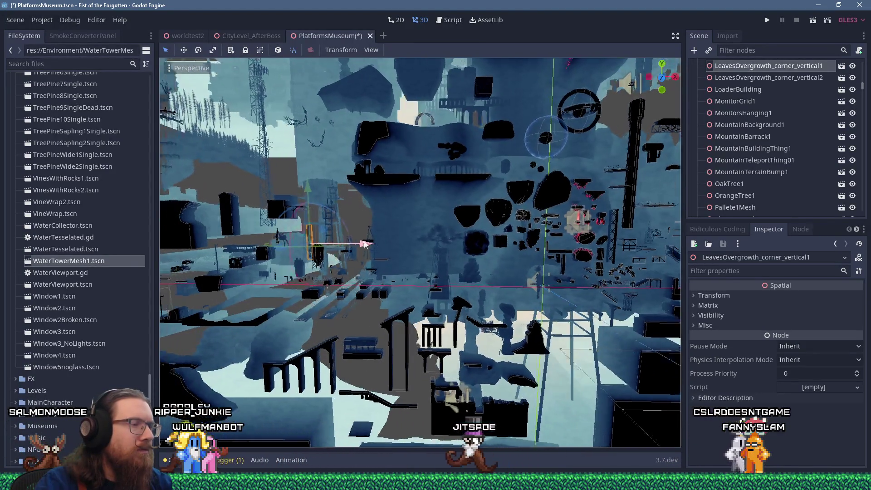
scroll(493, 245, "up", 10)
mouse_move(479, 252)
left_mouse_down()
mouse_move(456, 252)
mouse_move(511, 334)
mouse_move(553, 319)
left_mouse_up()
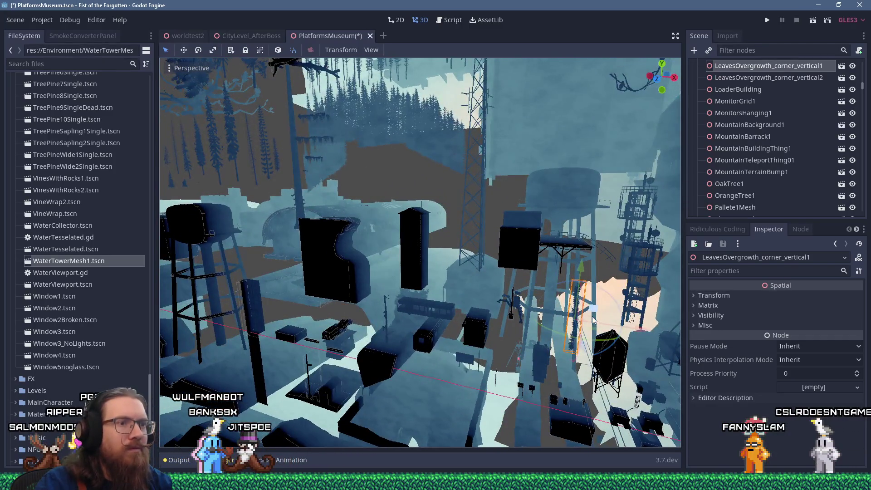
mouse_move(393, 185)
left_mouse_down()
mouse_move(462, 217)
mouse_move(380, 244)
mouse_move(258, 178)
mouse_move(439, 273)
mouse_move(509, 202)
left_mouse_up()
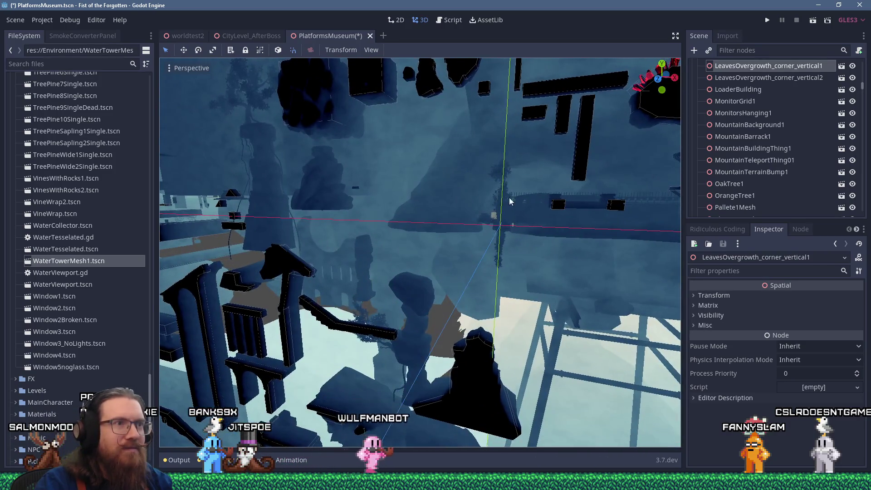
scroll(500, 177, "down", 10)
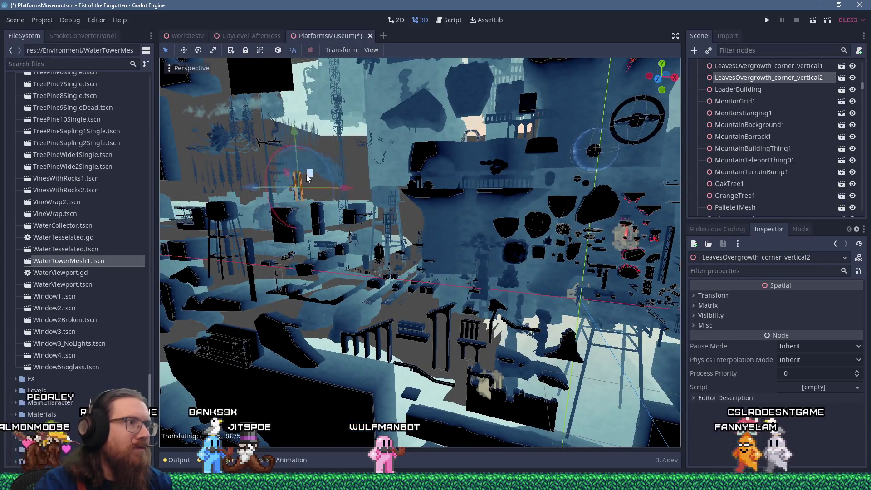
scroll(447, 229, "up", 5)
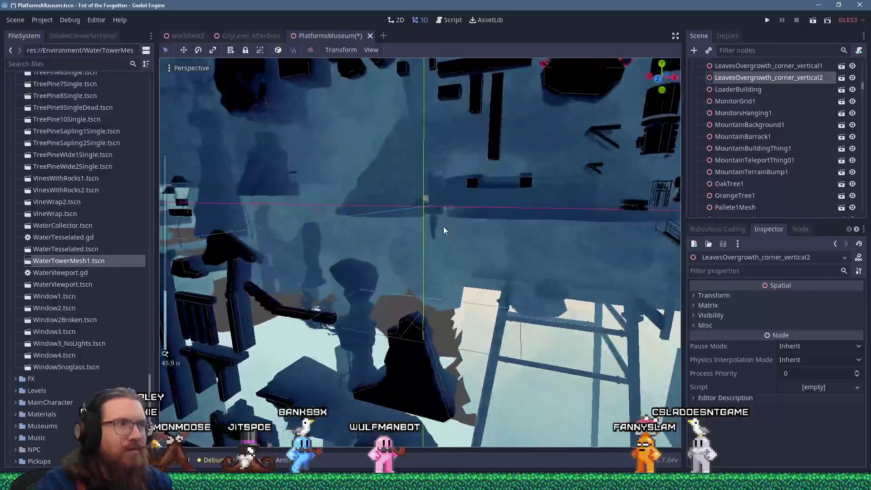
left_click(435, 227)
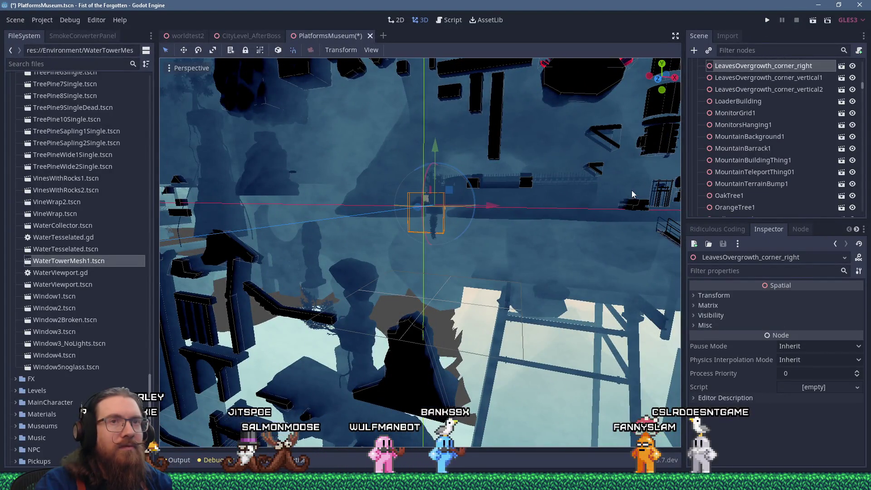
Drag the LeavesOvergrowth_corner_right piece up and to the left into its new position
scroll(549, 195, "down", 6)
left_click_drag(430, 217, 520, 262)
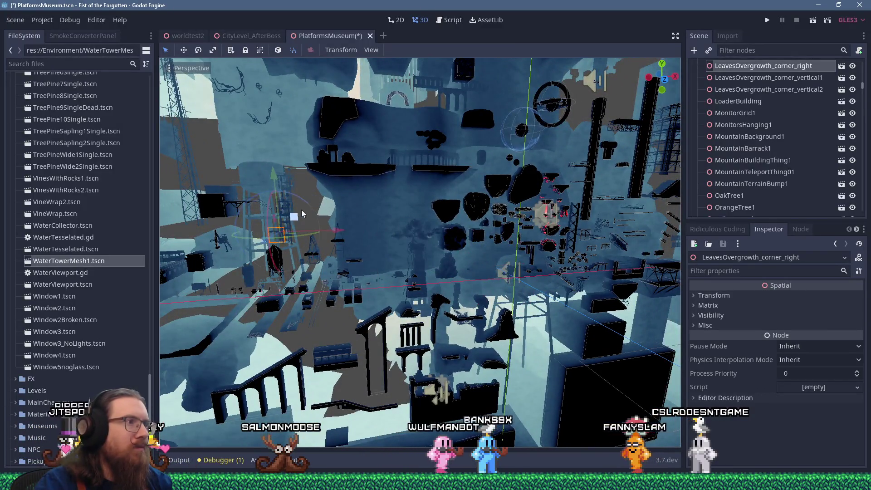
scroll(301, 213, "up", 5)
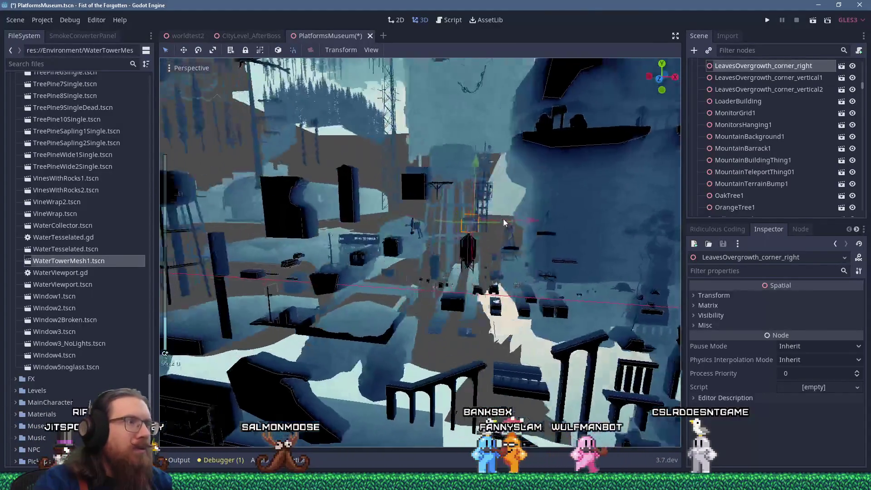
left_click_drag(504, 222, 580, 233)
left_click_drag(456, 148, 432, 107)
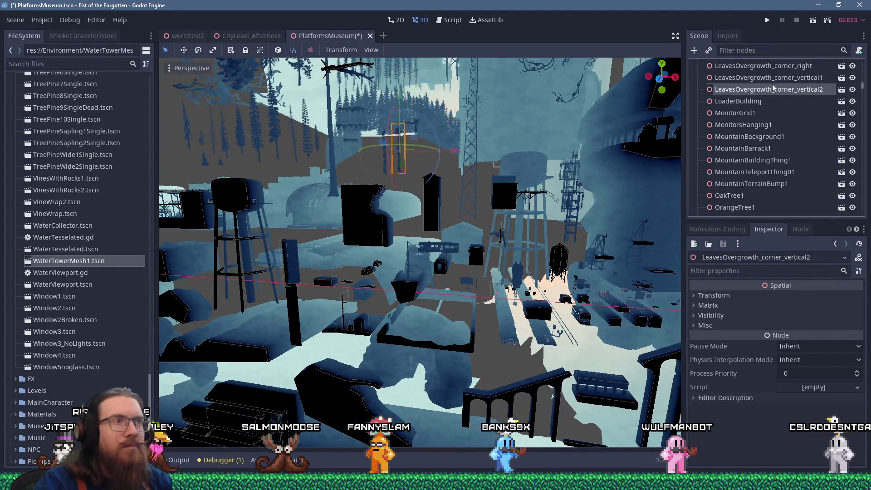
Frame the view around the LeavesOvergrowth_corner_left piece, then select LaserStandReceiver
scroll(483, 220, "up", 3)
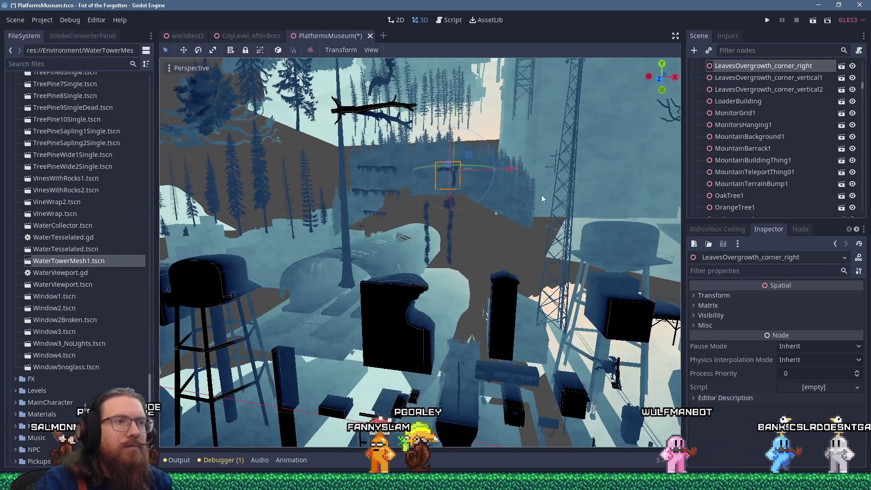
scroll(480, 209, "down", 4)
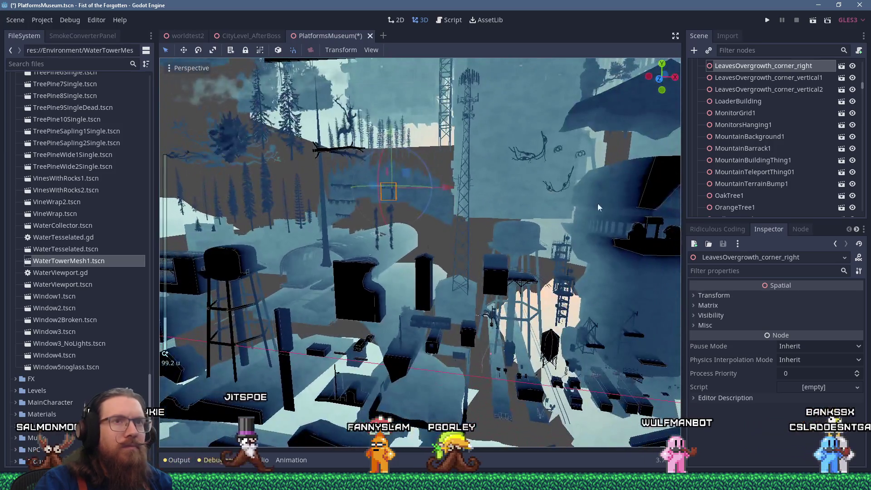
scroll(727, 143, "up", 3)
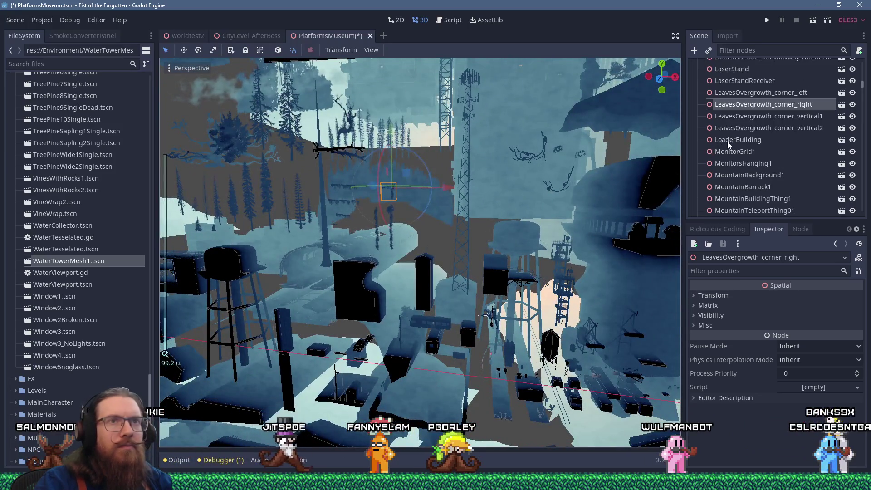
scroll(562, 190, "down", 6)
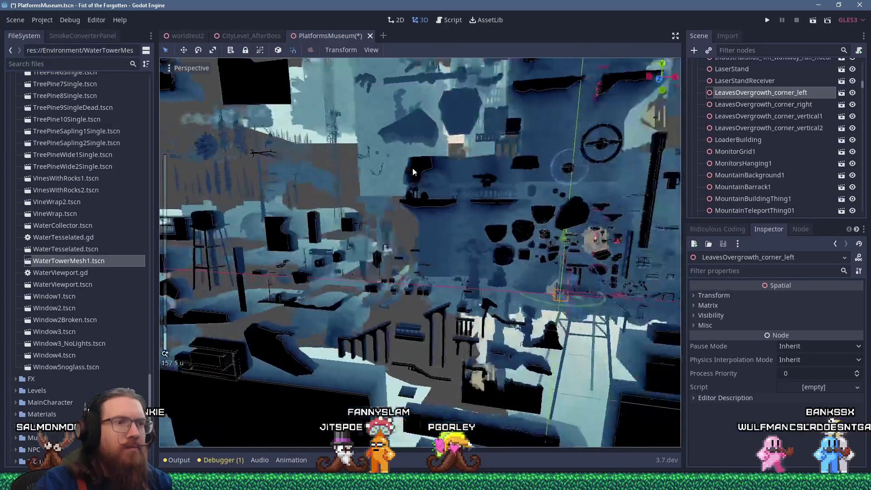
scroll(465, 263, "up", 10)
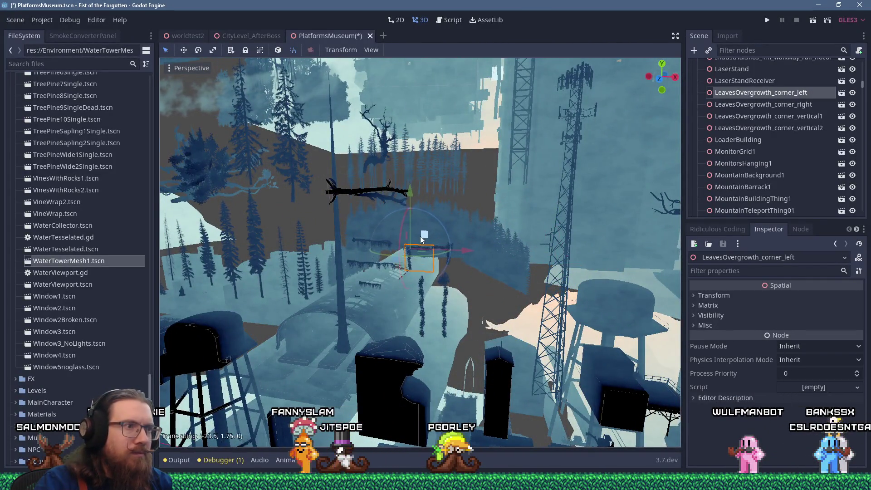
scroll(483, 257, "down", 6)
left_click_drag(483, 258, 611, 224)
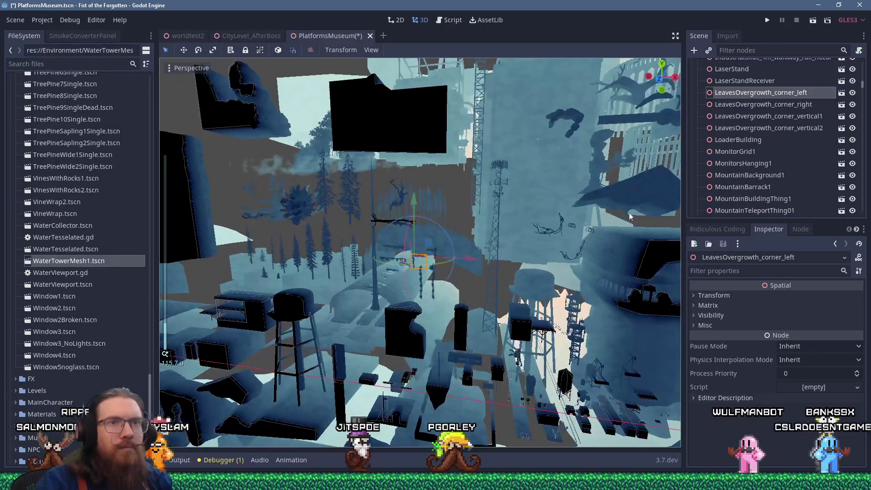
left_click(741, 81)
left_click_drag(572, 263, 462, 255)
scroll(458, 254, "up", 3)
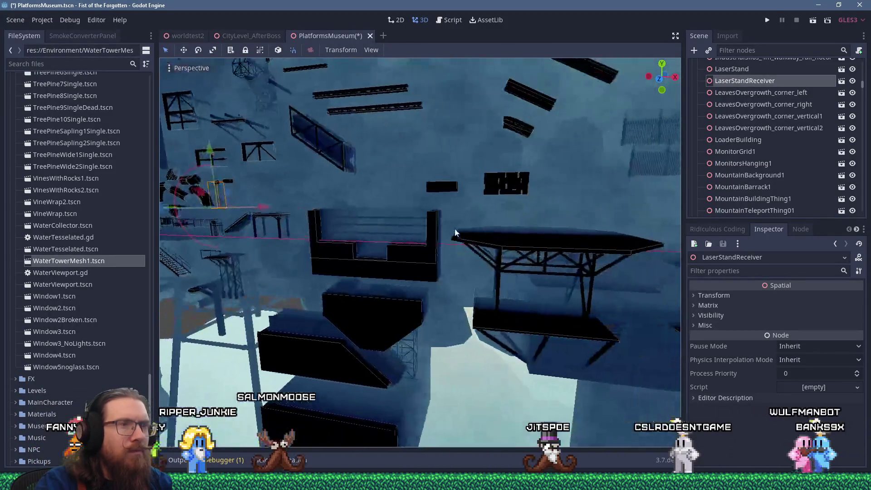
scroll(481, 256, "down", 5)
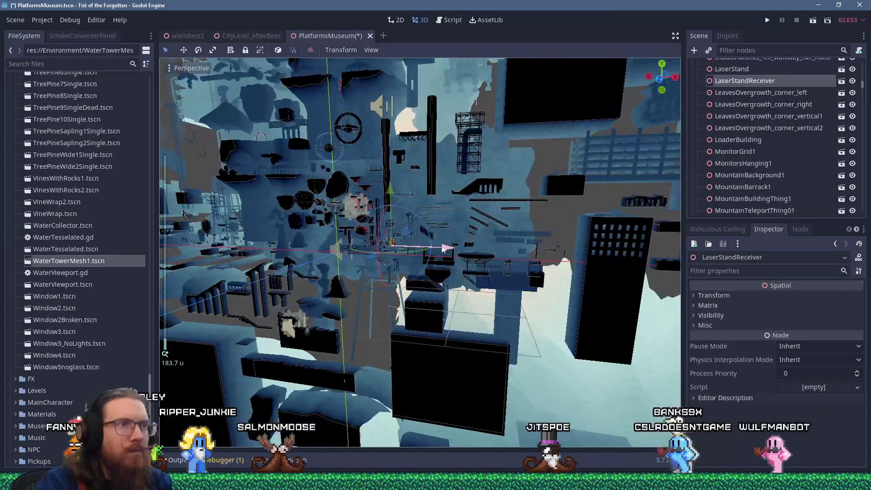